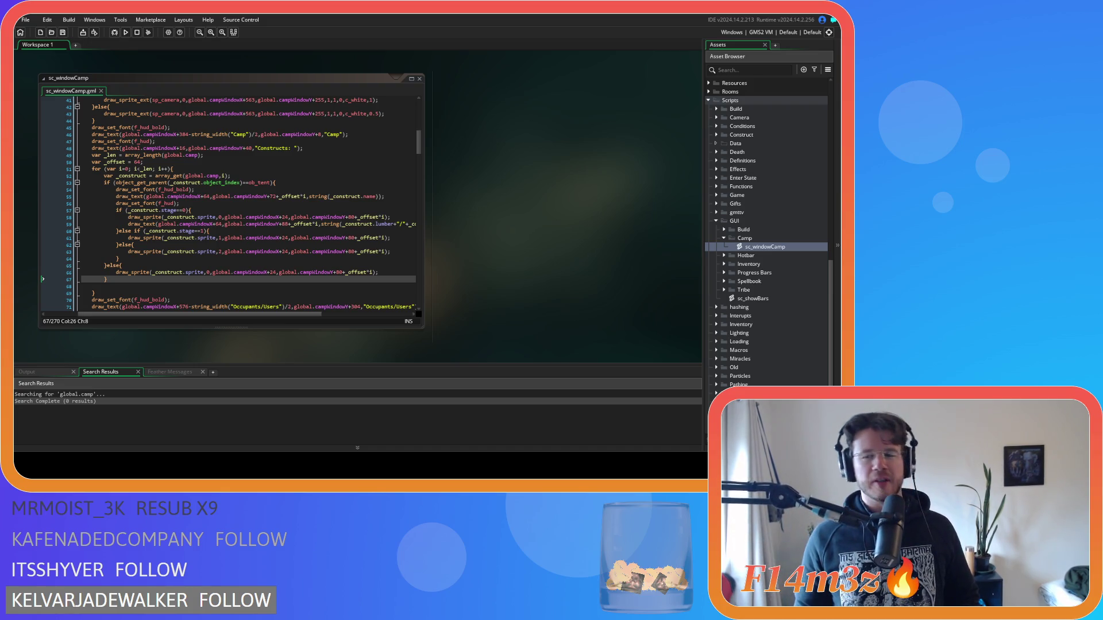
Review the stage branches of sc_windowCamp and the string function's documentation.
left_click(197, 210)
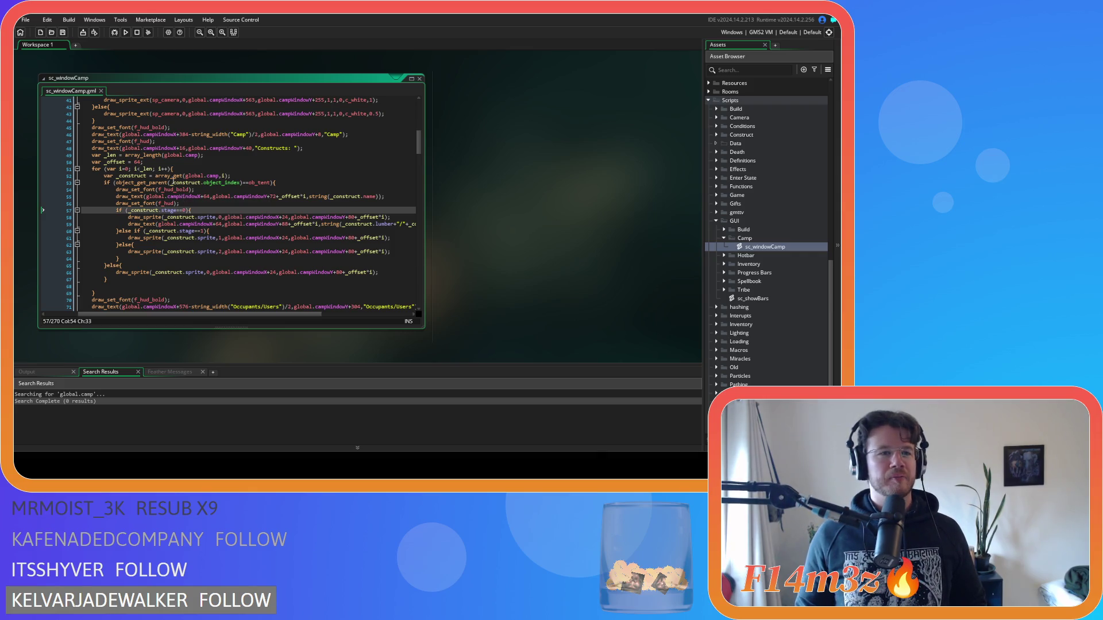
left_click(99, 56)
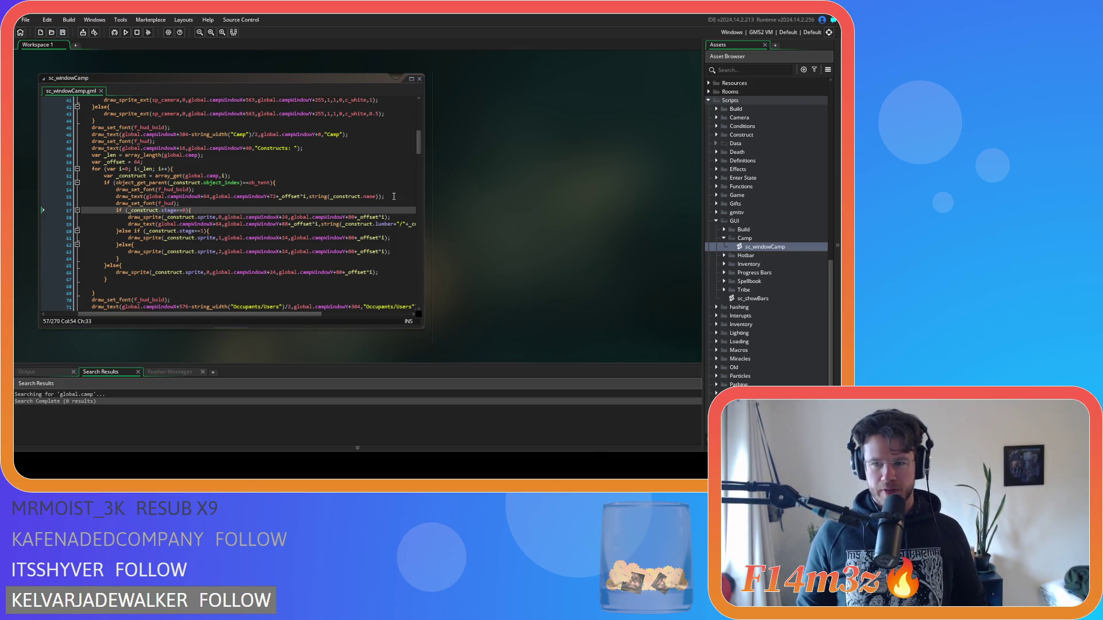
left_click(345, 176)
left_click(299, 260)
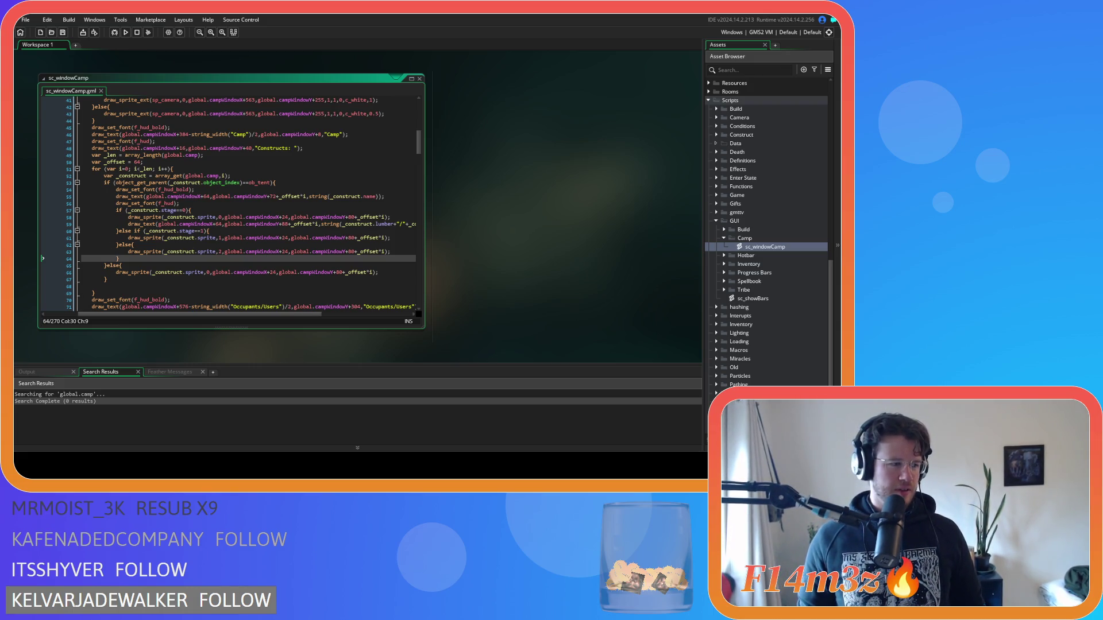
left_click(232, 230)
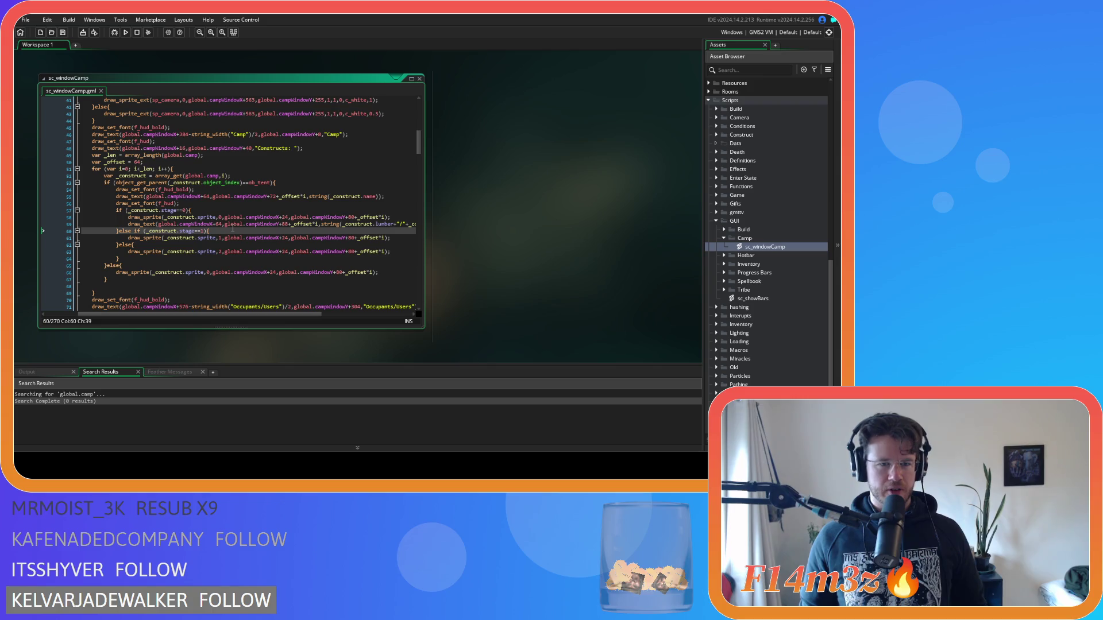
left_click(336, 243)
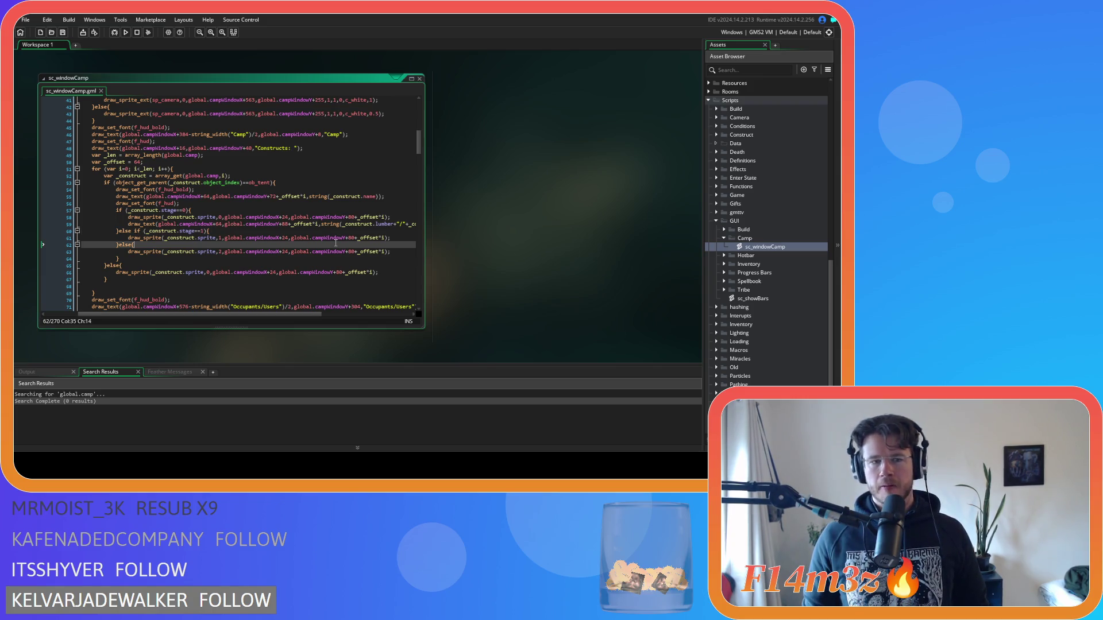
left_click(284, 235)
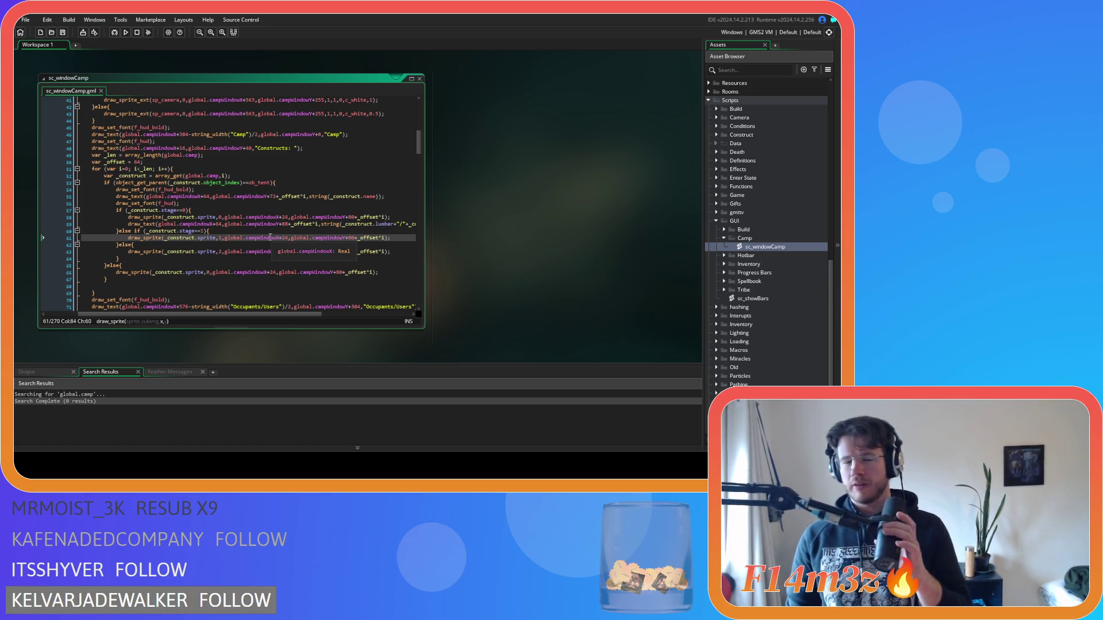
left_click(264, 225)
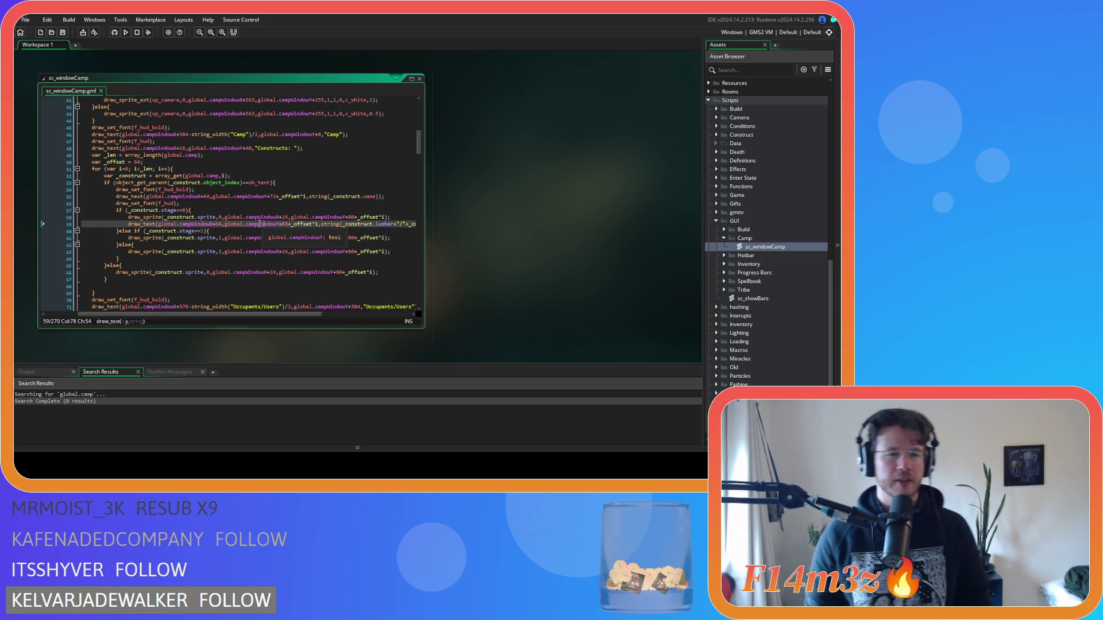
left_click(325, 198)
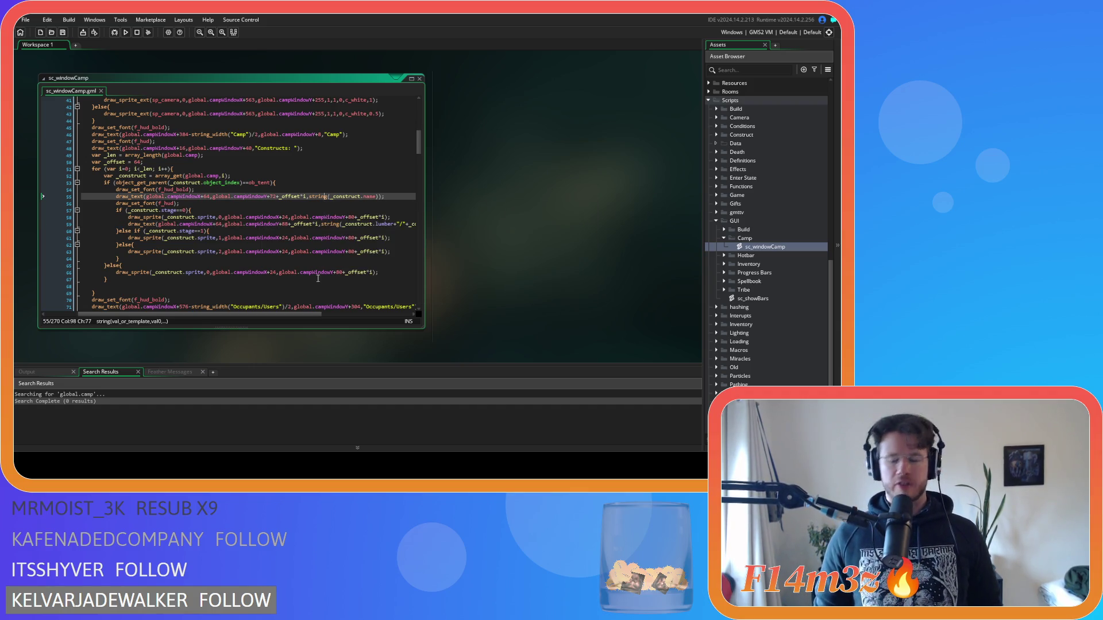
key("Down")
key("Down")
key("Down")
mouse_move(280, 316)
left_mouse_down()
mouse_move(340, 315)
mouse_move(276, 303)
mouse_move(339, 310)
mouse_move(285, 300)
mouse_move(407, 302)
left_mouse_up()
Duplicate the lumber text line, change both 'lumber' references to 'fur', and save.
left_click(383, 222)
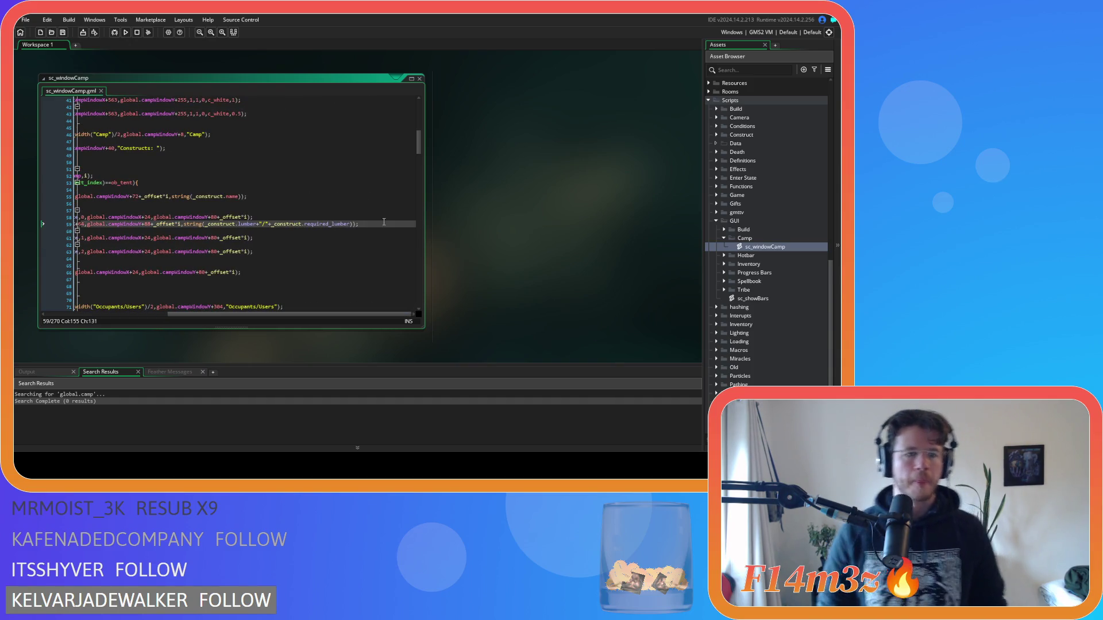
key("ctrl+d")
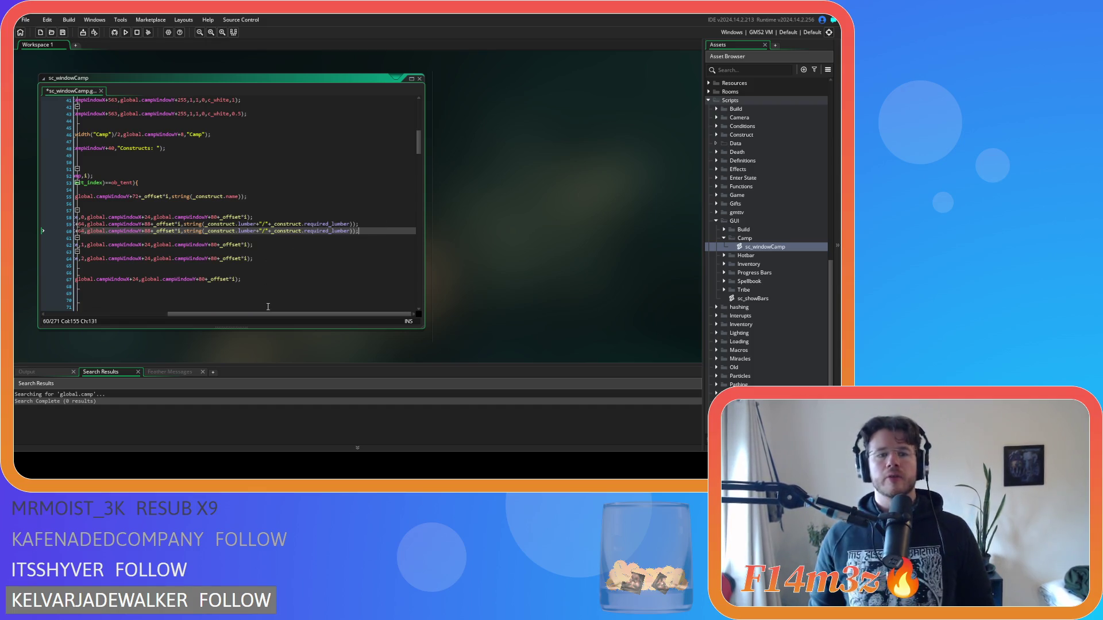
left_click_drag(265, 315, 236, 310)
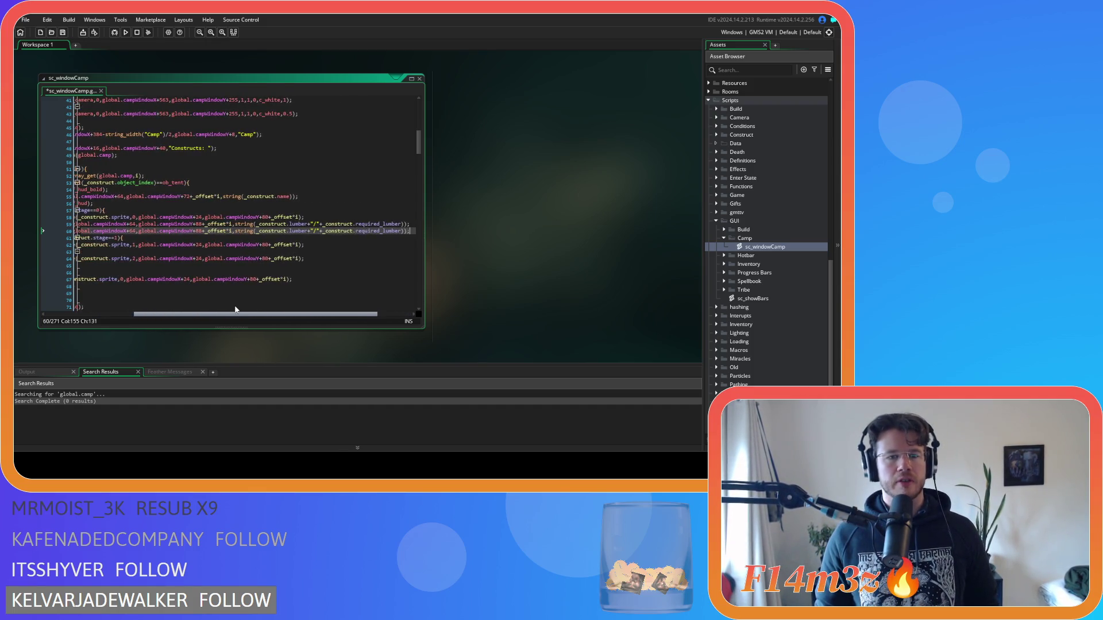
double_click(299, 231)
type("fur")
left_click(375, 231)
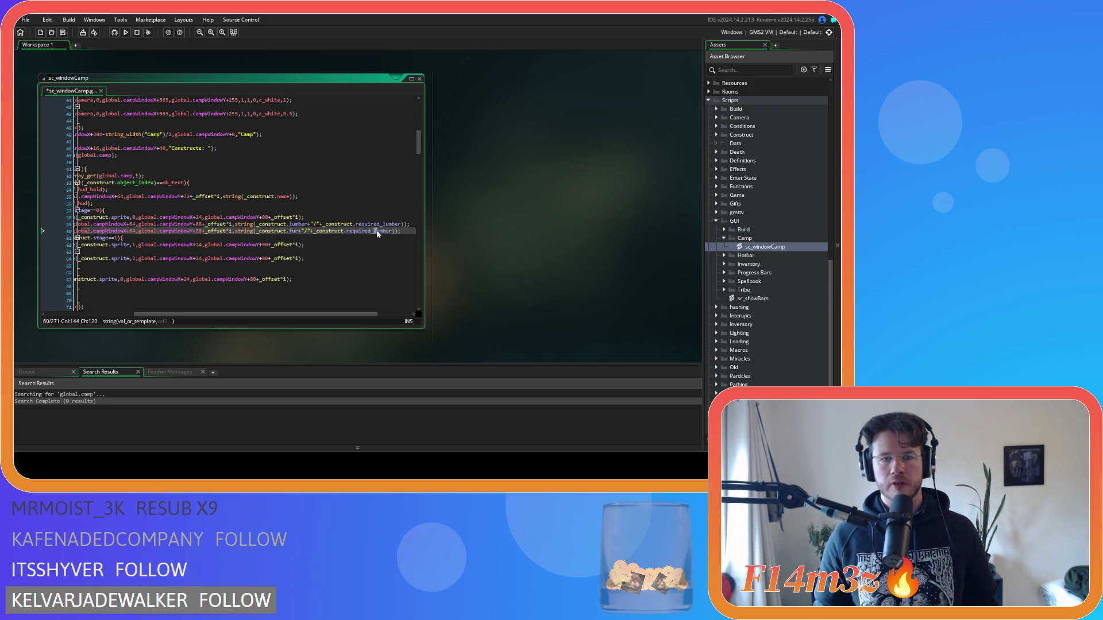
type("fur")
left_click(393, 235)
key("ctrl+s")
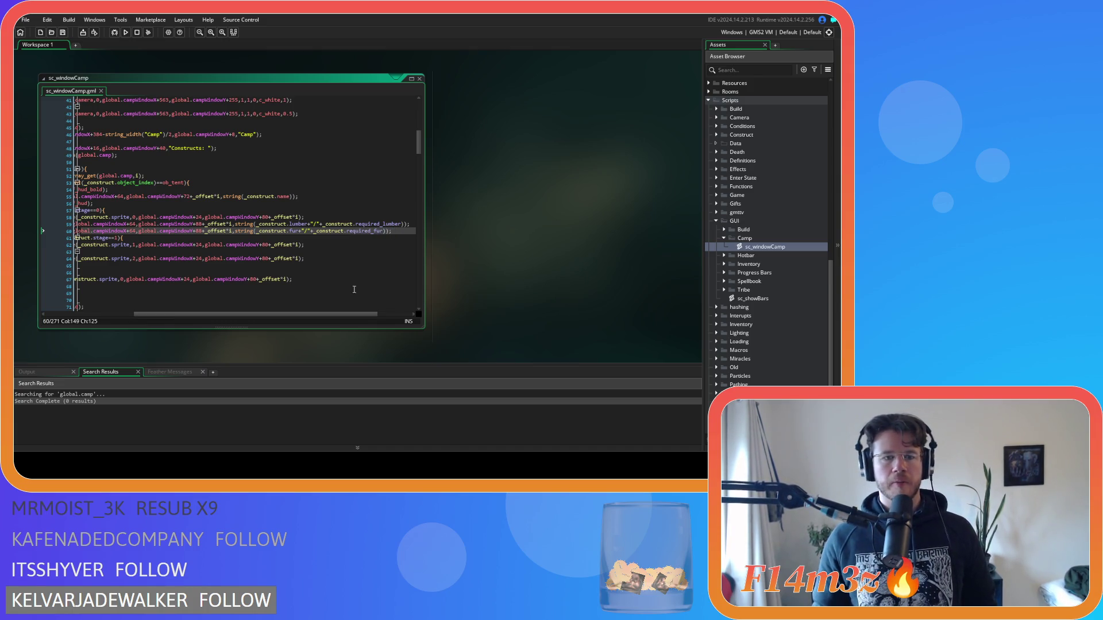
Select the lumber and fur text lines.
left_click_drag(330, 316, 304, 314)
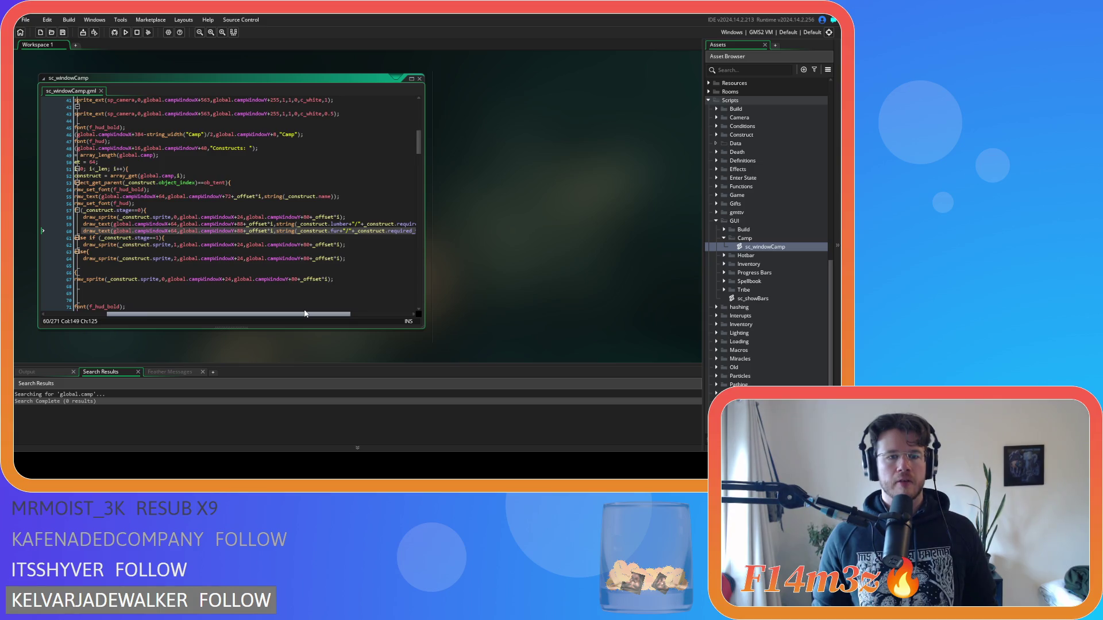
left_click_drag(319, 197, 340, 196)
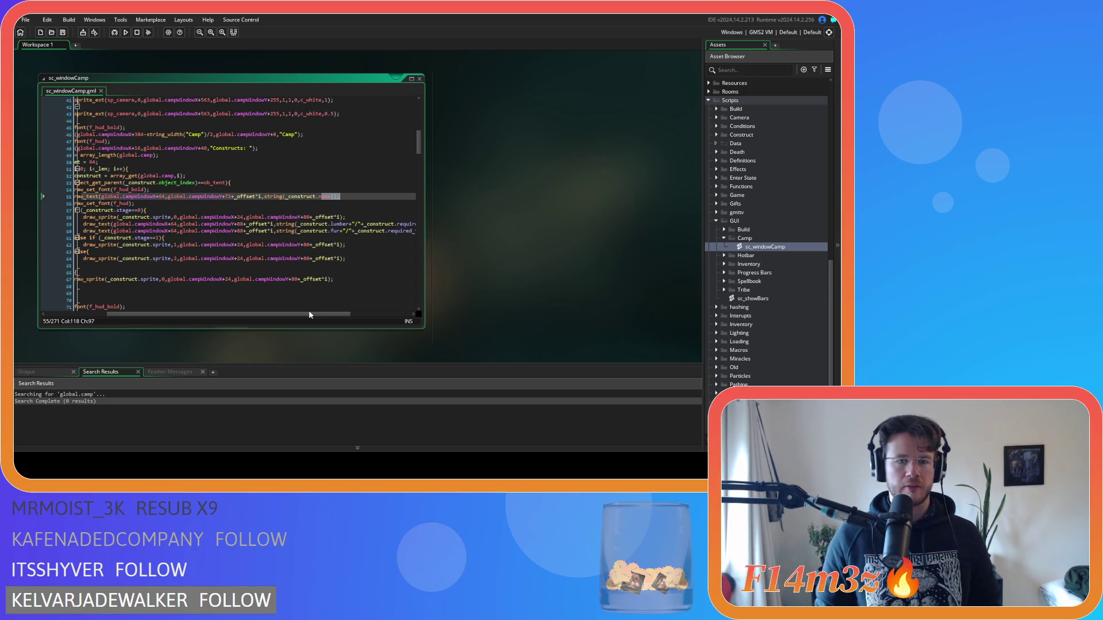
mouse_move(309, 314)
left_mouse_down()
mouse_move(327, 315)
mouse_move(275, 315)
left_mouse_up()
mouse_move(356, 231)
left_mouse_down()
mouse_move(148, 228)
mouse_move(178, 225)
left_mouse_up()
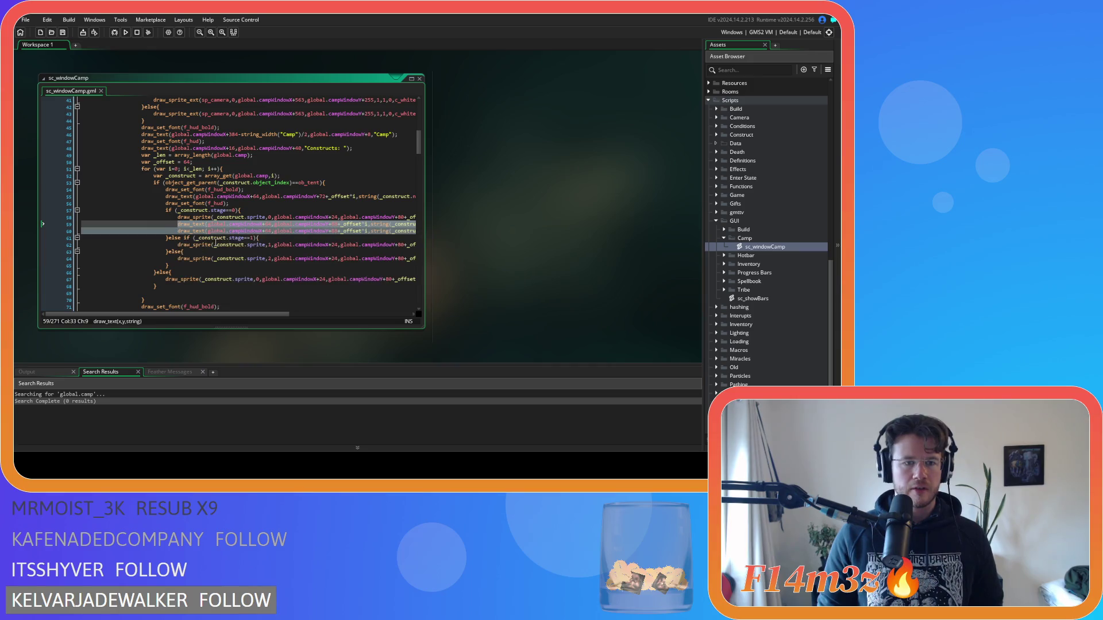
Paste the text lines into the stage 1 branch, then undo the paste.
left_click_drag(264, 315, 370, 316)
left_click(304, 246)
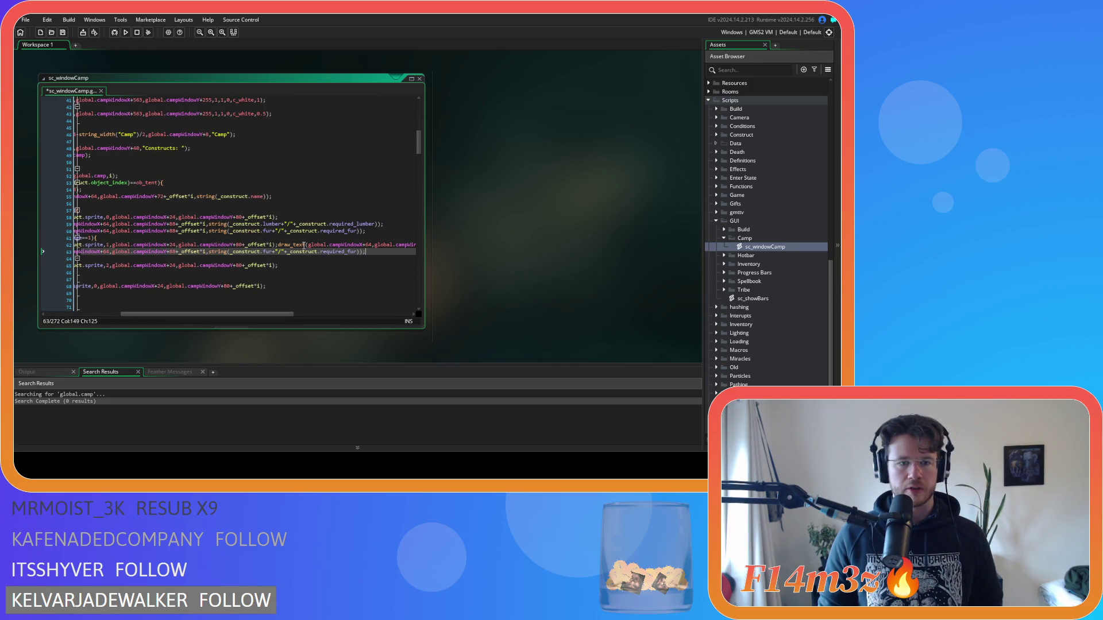
key("Return")
key("ctrl+v")
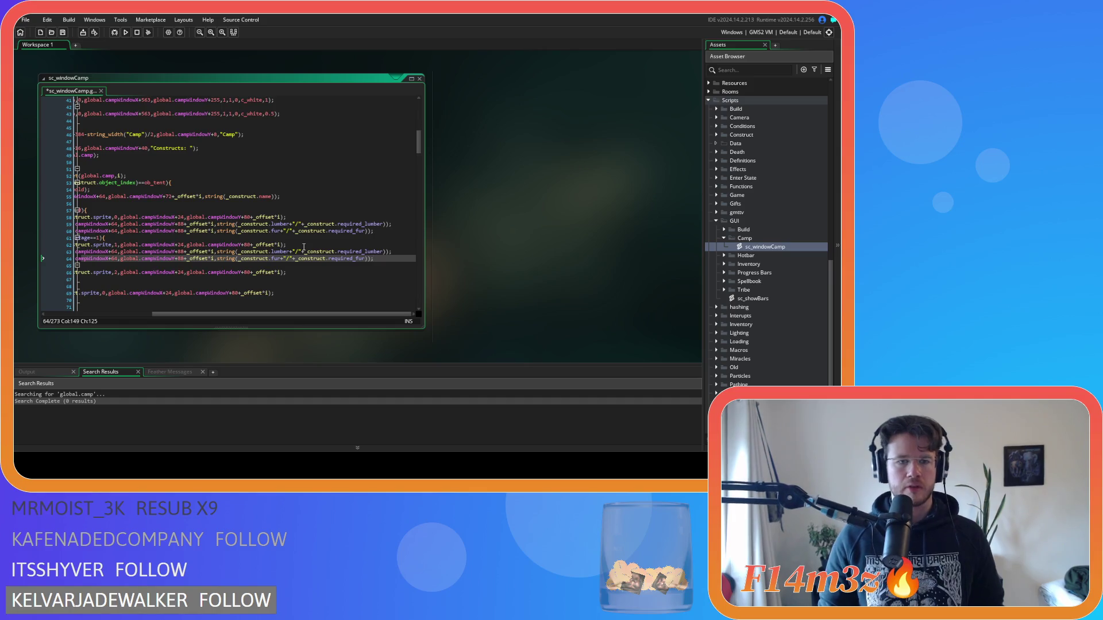
left_click_drag(272, 315, 241, 315)
left_click(344, 273)
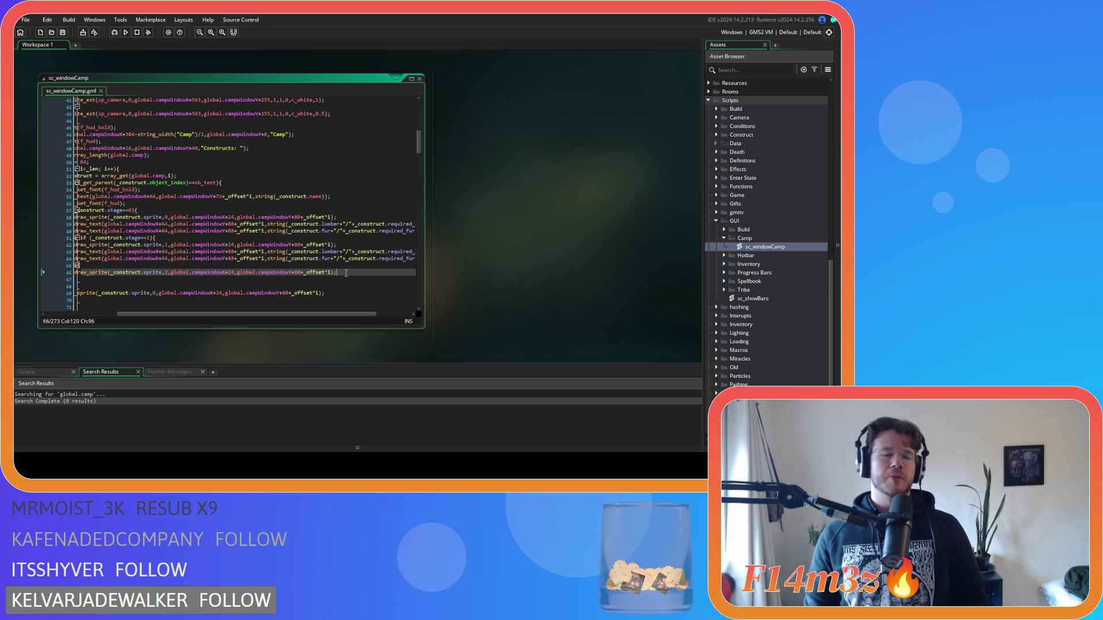
key("ctrl+z")
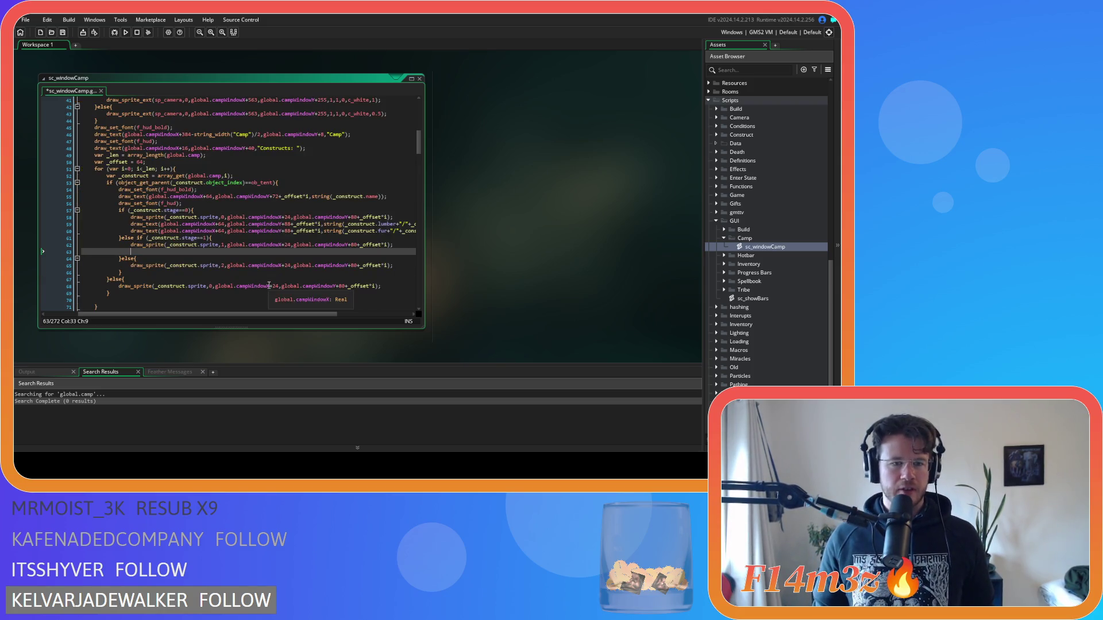
key("ctrl+z")
Change the fur line's vertical offset from 88 to 104 and save.
double_click(287, 231)
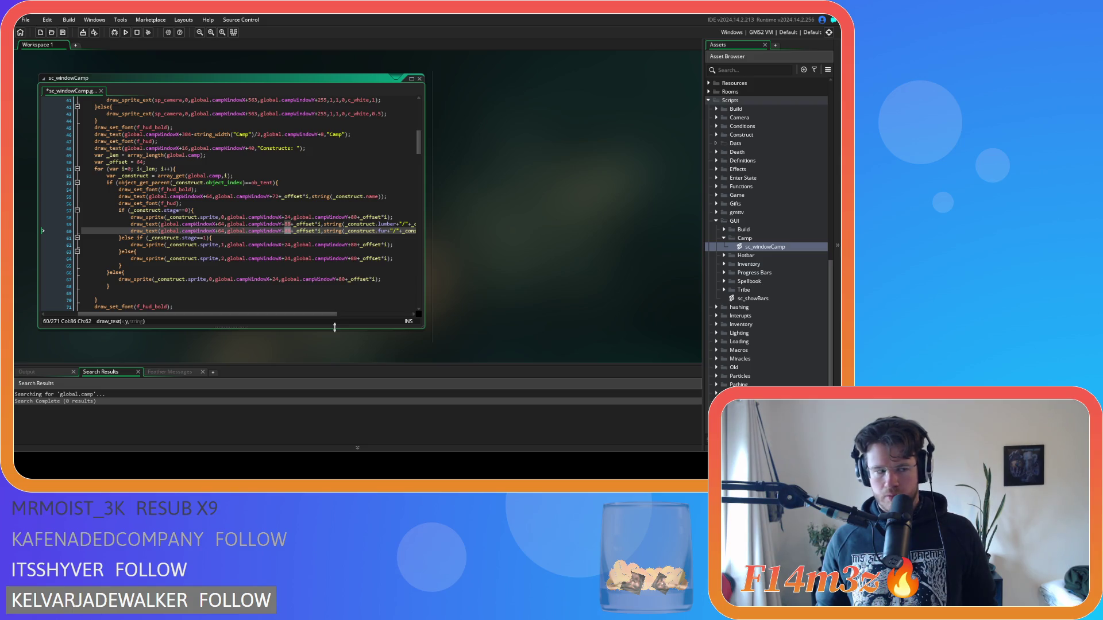
type("104")
key("ctrl+s")
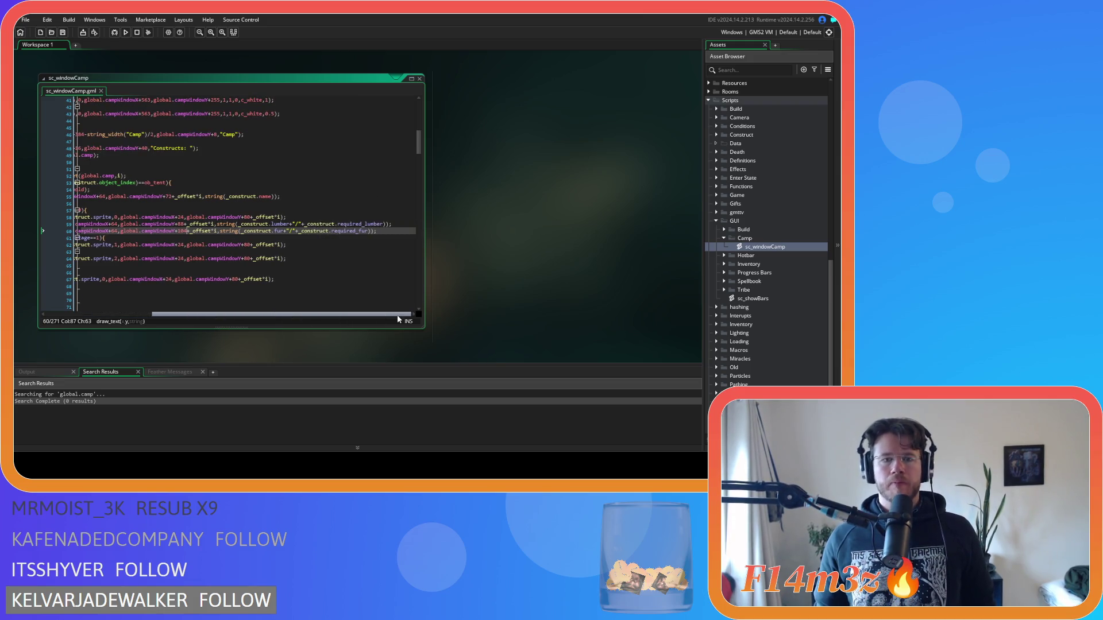
Copy the lumber and fur lines into the stage 1 branch after its sprite line.
left_click_drag(377, 231, 63, 217)
left_click(178, 224, "shift")
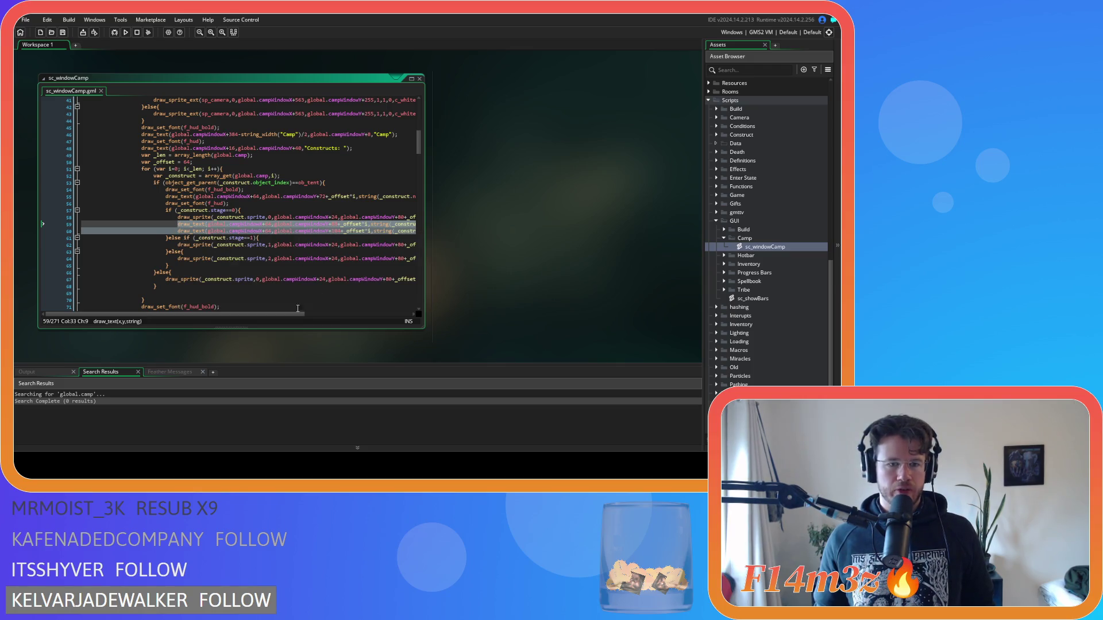
scroll(302, 305, "right", 3)
left_click(363, 245)
key("Return")
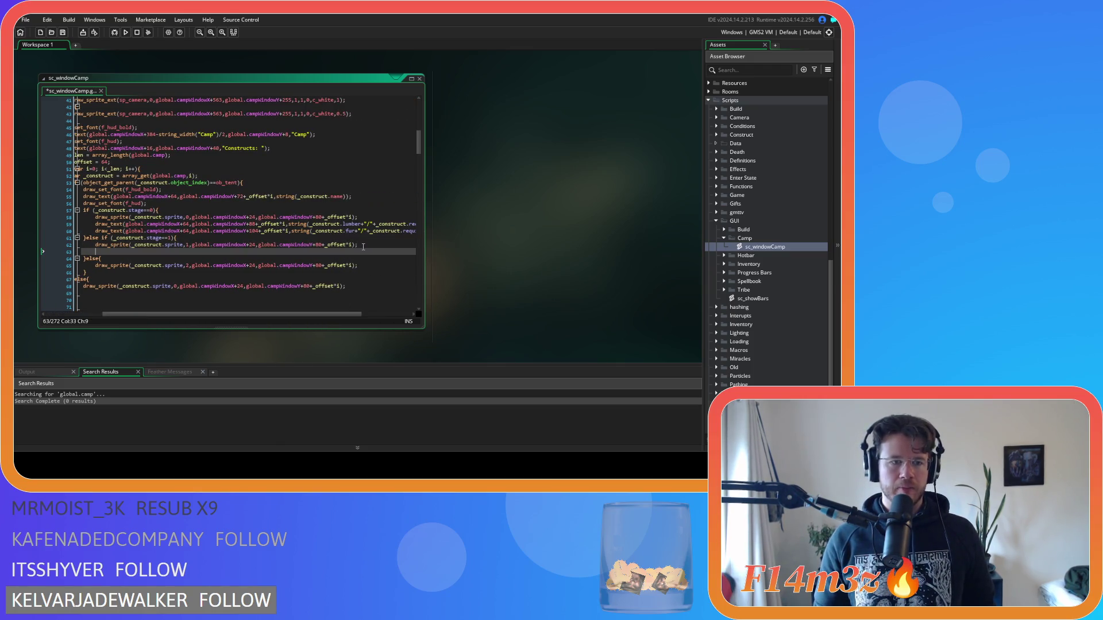
key("ctrl+v")
left_click(304, 272)
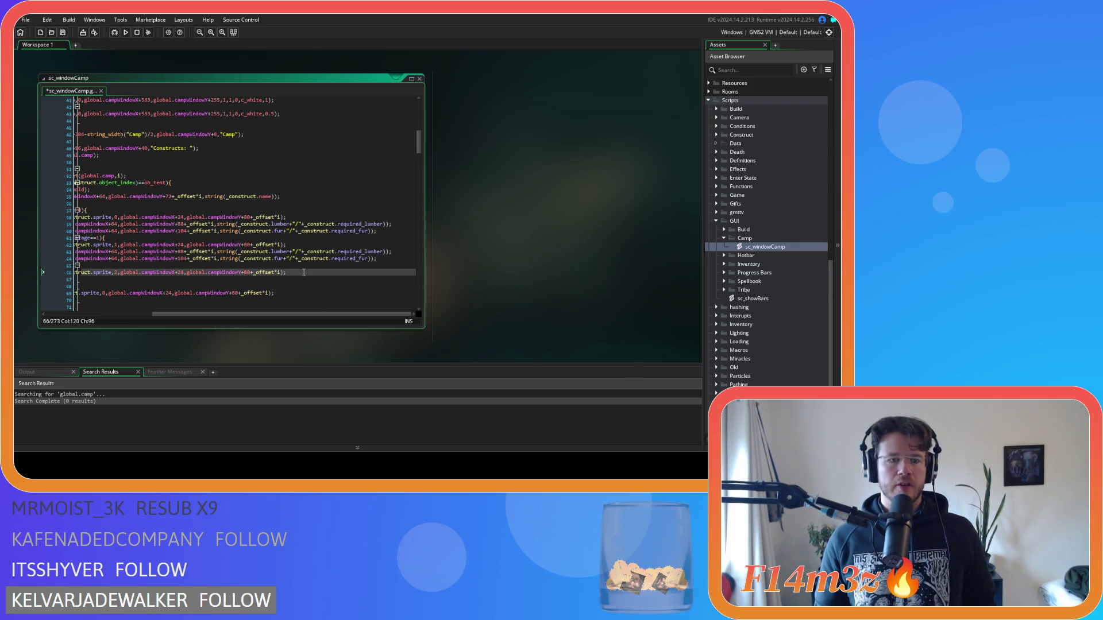
key("Return")
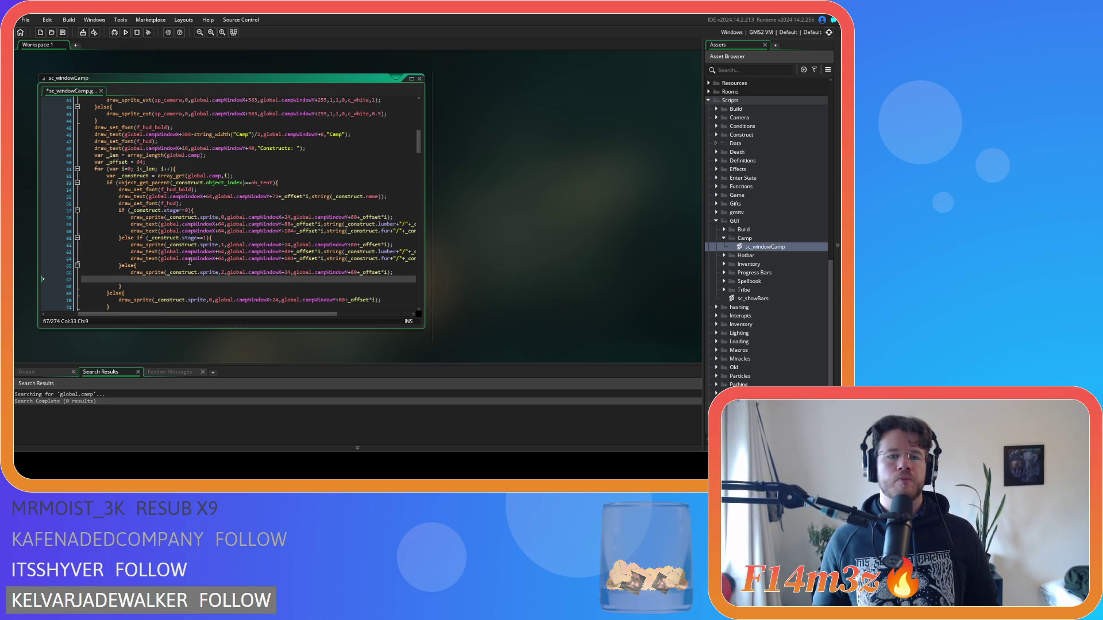
Copy the stage 1 lumber text line into the empty stage 2 line.
left_click_drag(171, 314, 279, 314)
mouse_move(398, 251)
left_mouse_down()
mouse_move(128, 252)
mouse_move(171, 252)
left_mouse_up()
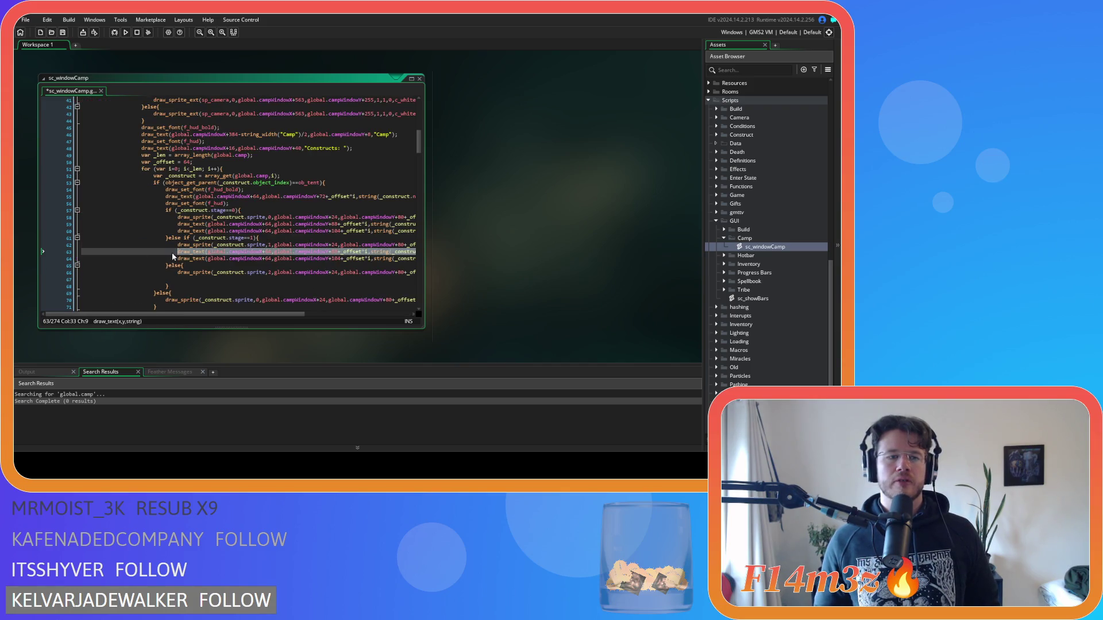
left_click(196, 280)
type("draw_text(global.campWindowX+64,global.campWindowY+88+_offset*i,string(_construct.lumber+\"/\"+_construct.required_lumber));")
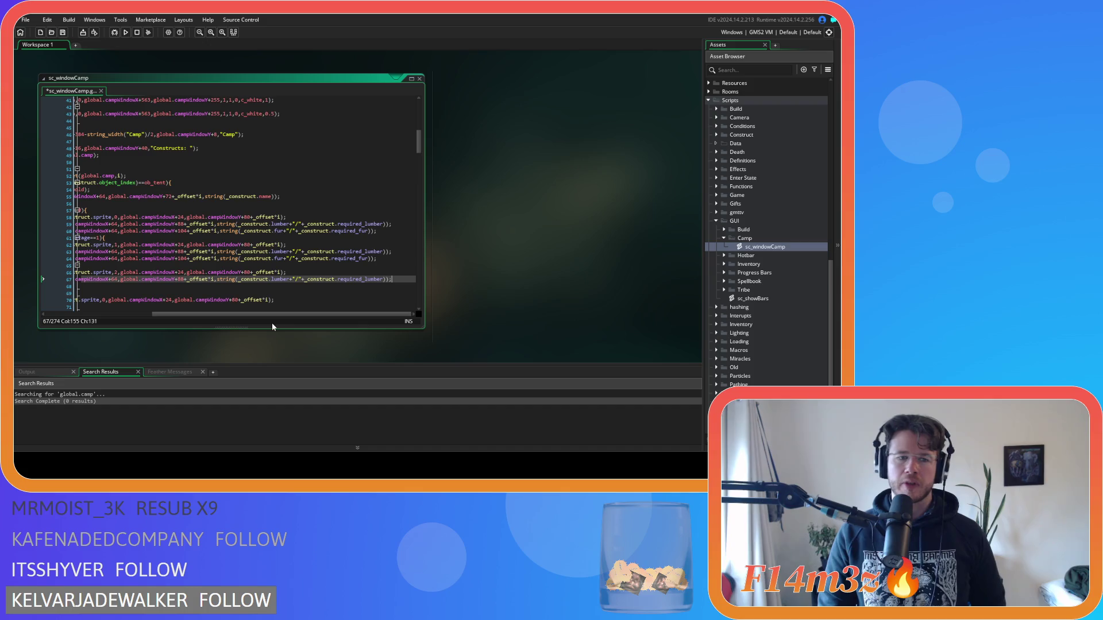
Replace lumber with ds_list_size(_construct.occupants) in the stage 2 text line.
mouse_move(277, 314)
left_mouse_down()
mouse_move(258, 315)
mouse_move(277, 315)
left_mouse_up()
double_click(288, 280)
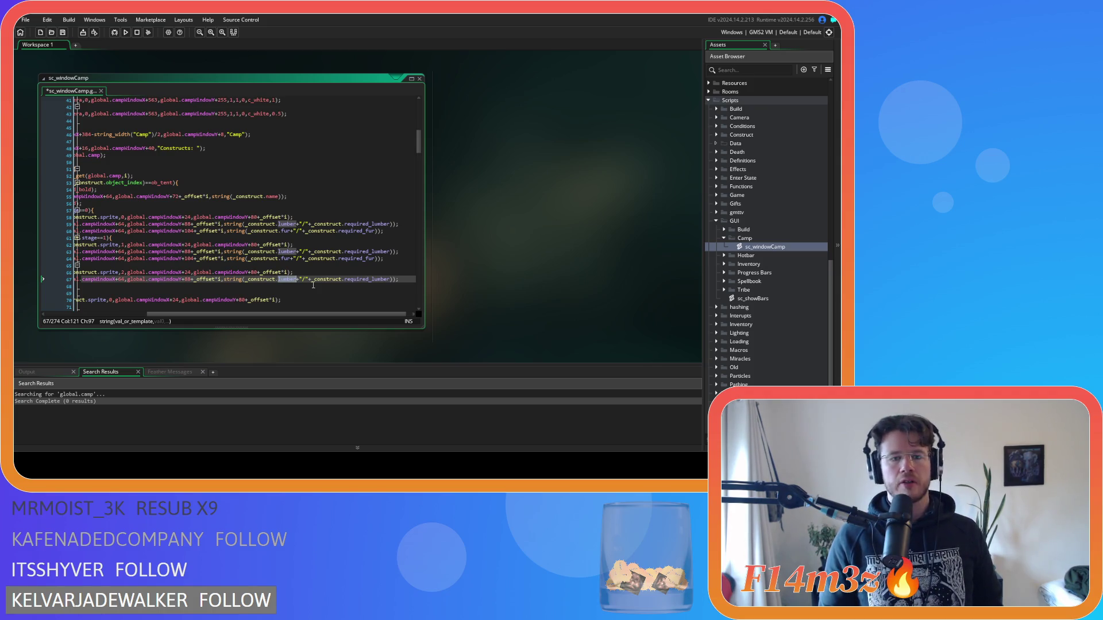
type("occupants")
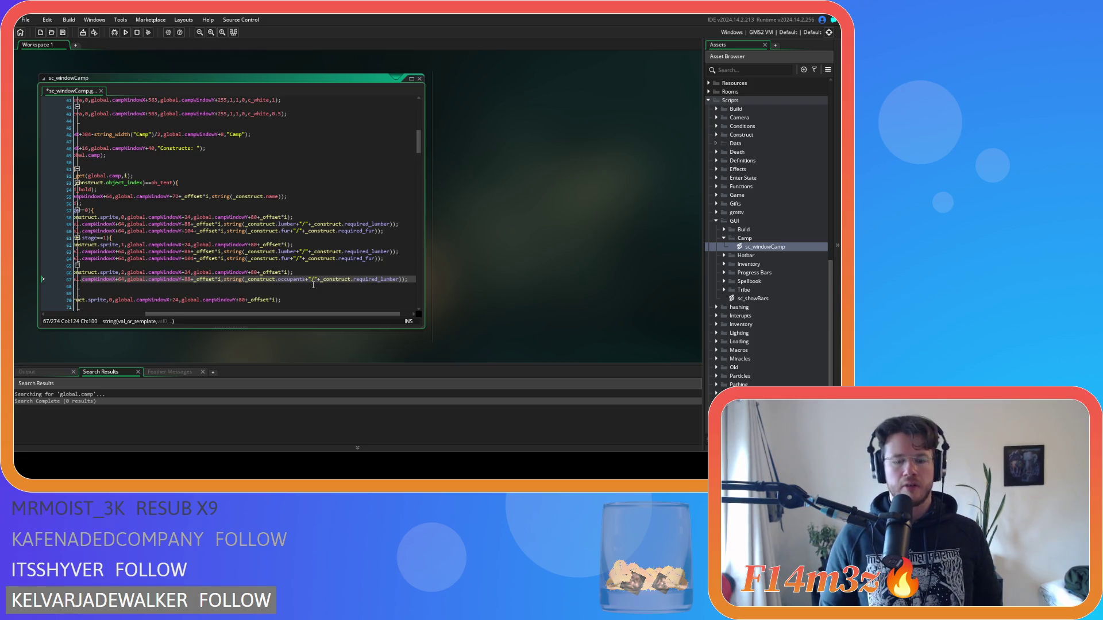
type(")")
key("Left")
key("Left")
key("Left")
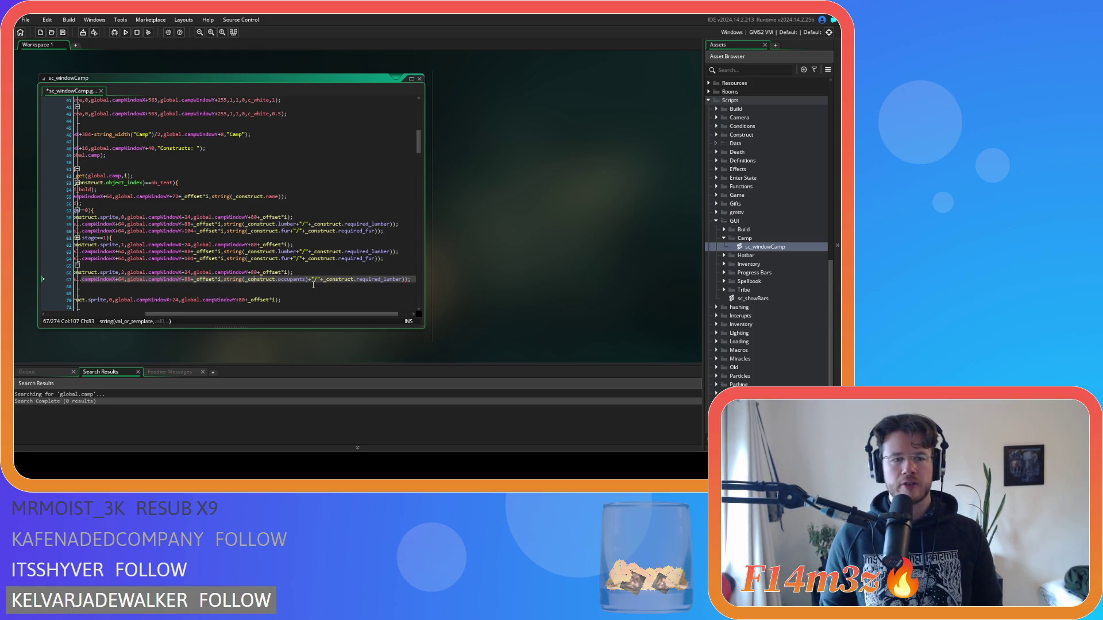
type("ds_lis")
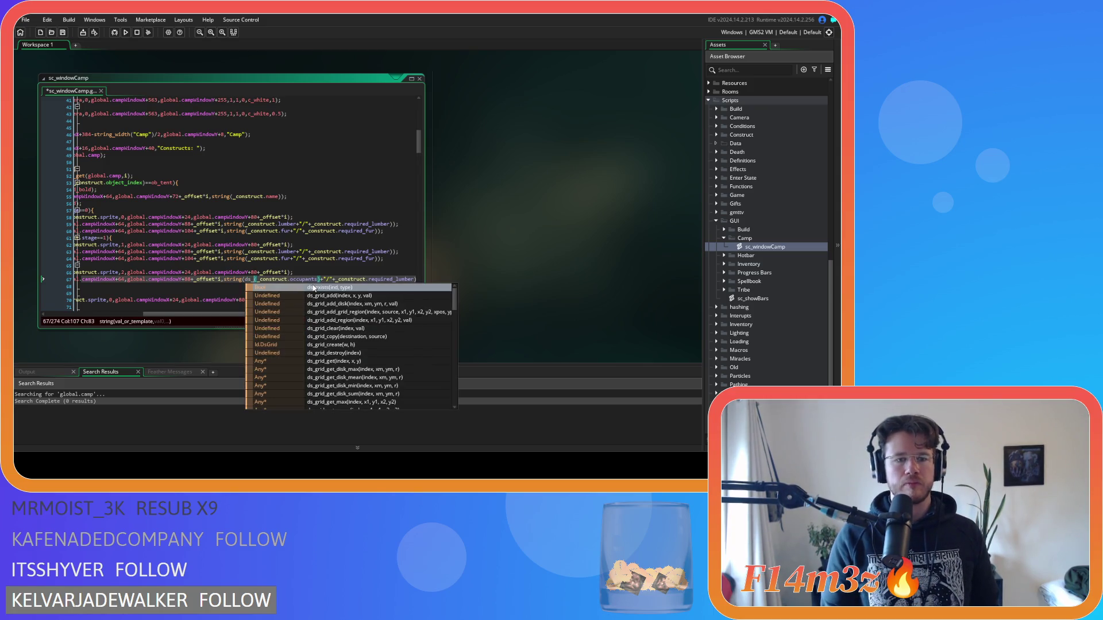
type("t_s")
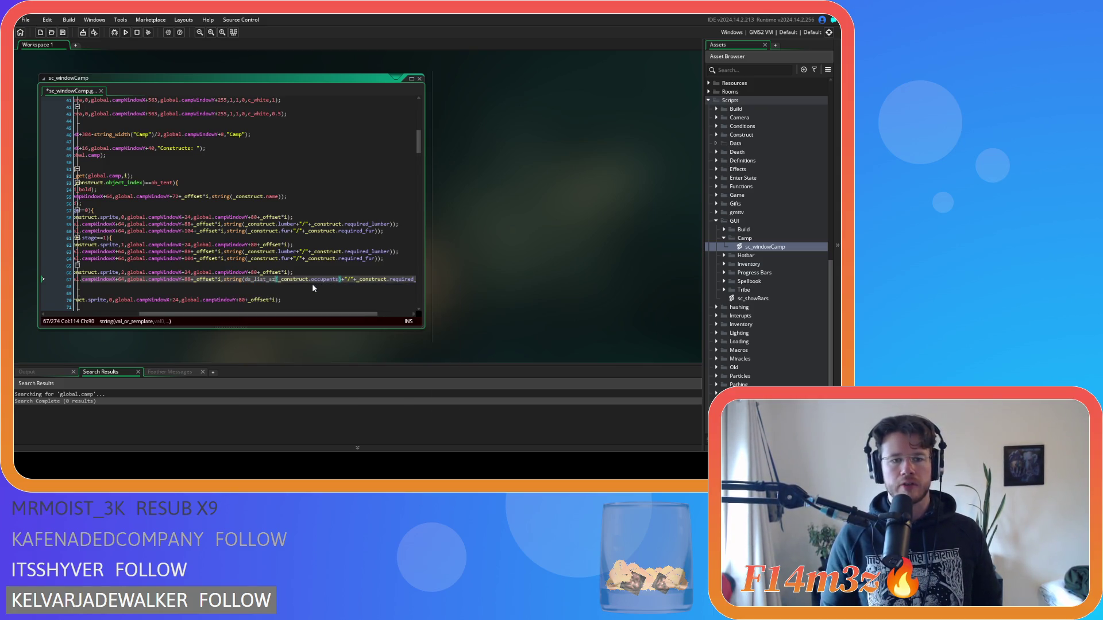
type("i")
key("Return")
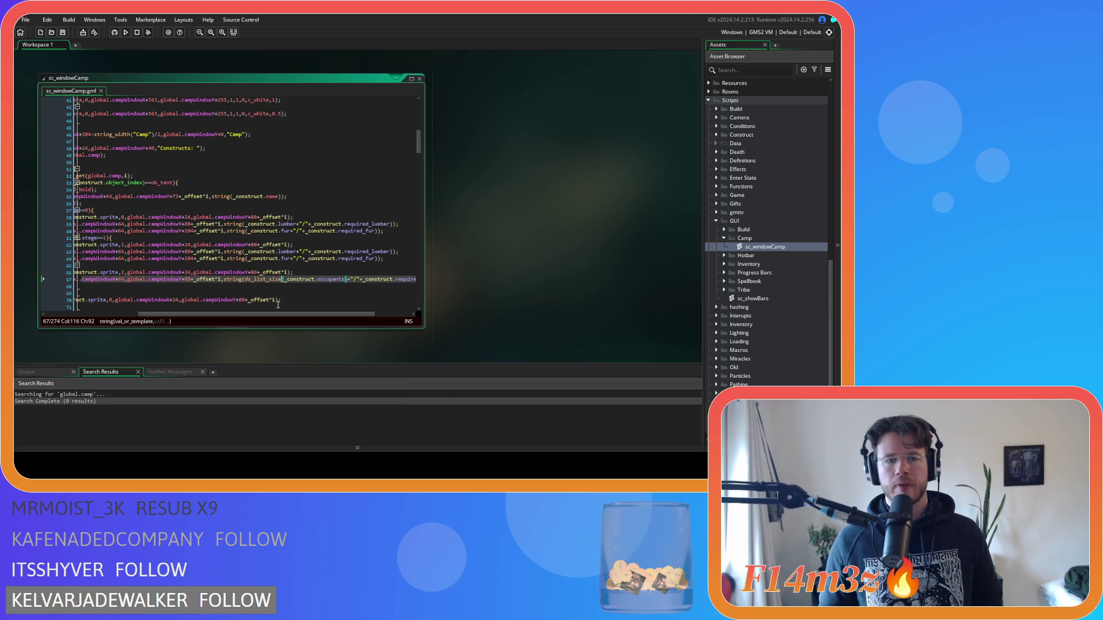
Change required_lumber to capacity on line 67 and save the script.
left_click(282, 315)
left_click_drag(282, 315, 399, 317)
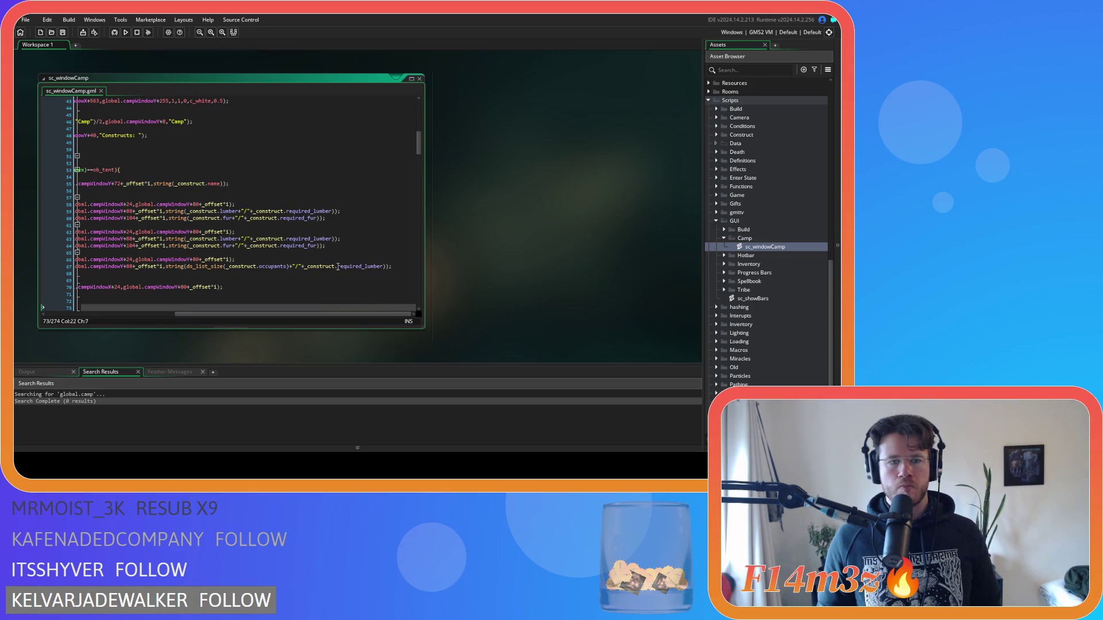
double_click(356, 266)
type("capacity")
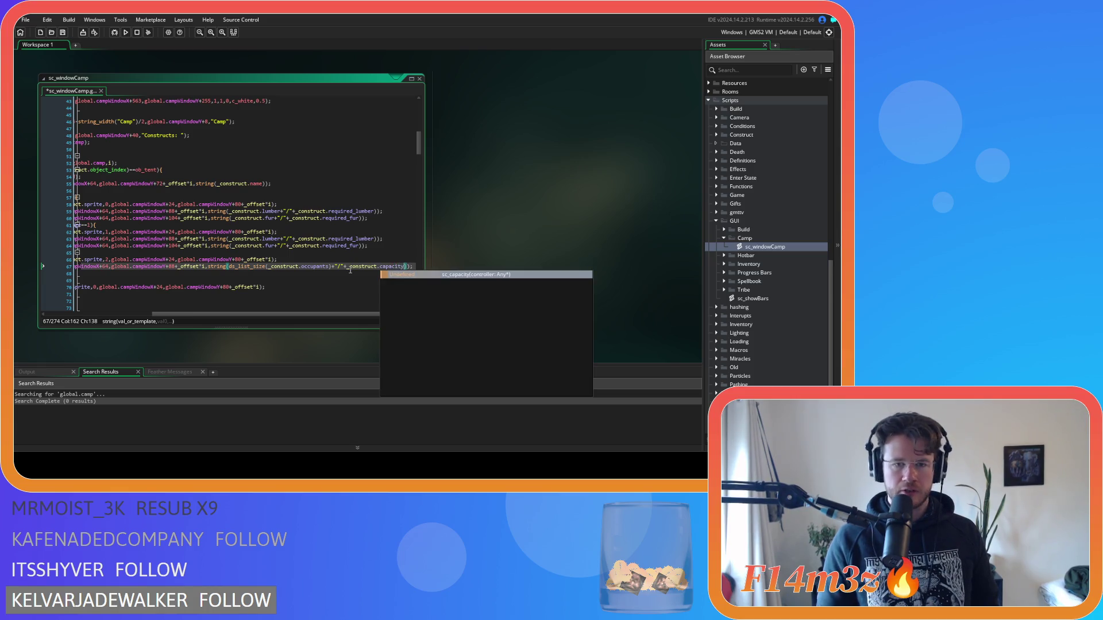
key("ctrl+s")
left_click(358, 267)
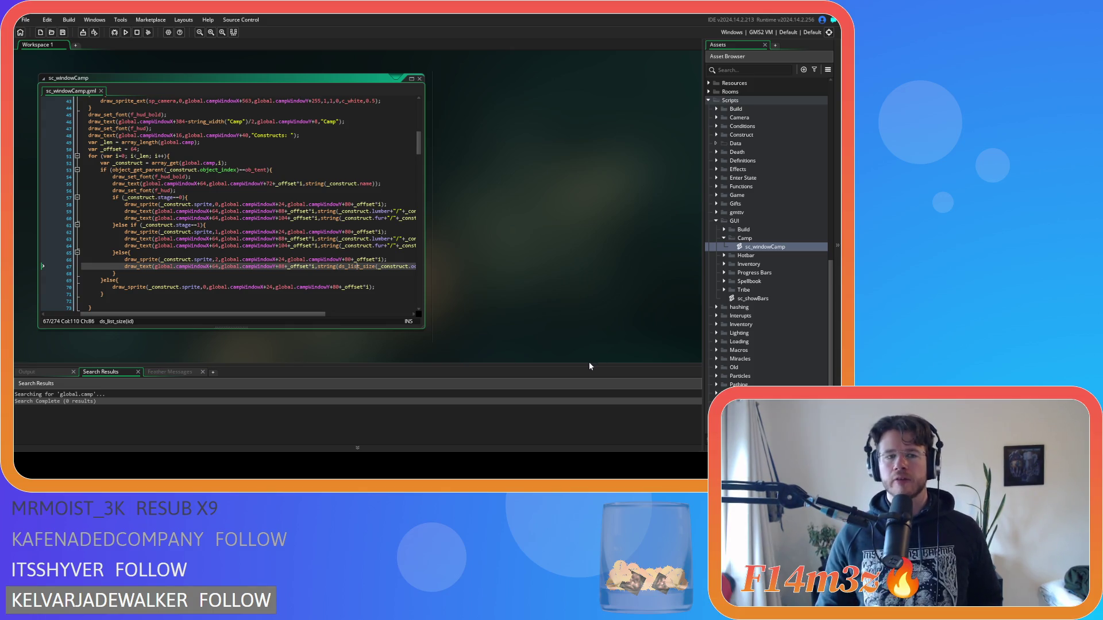
Expand Sprites > Constructs in the Asset Browser and open sp_obolisk in the Sprite editor.
scroll(717, 337, "down", 3)
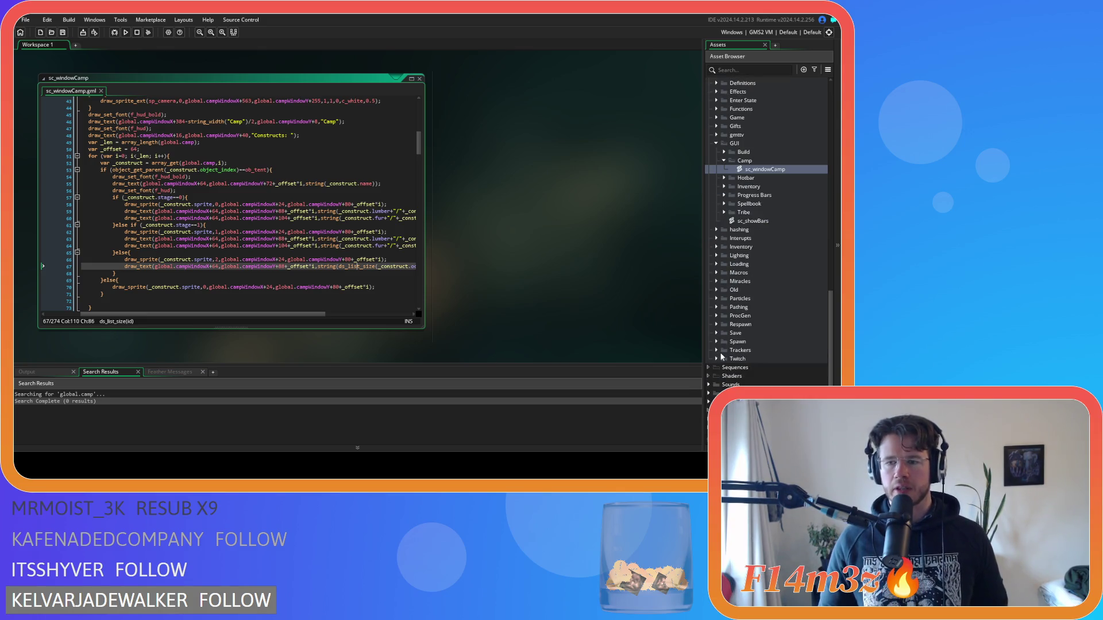
left_click(709, 392)
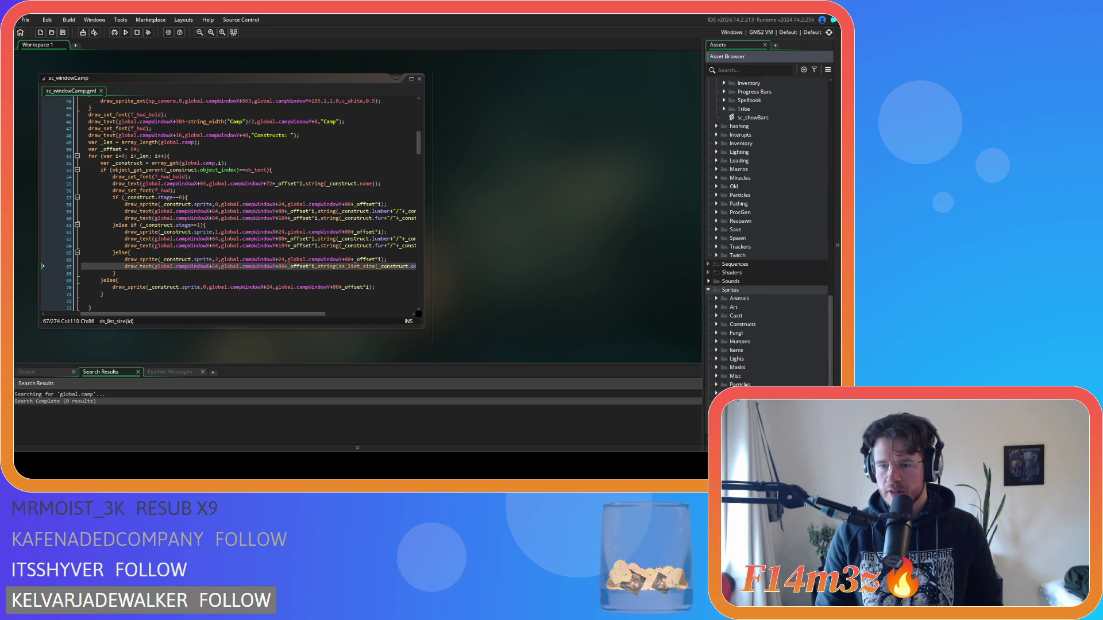
scroll(717, 289, "down", 5)
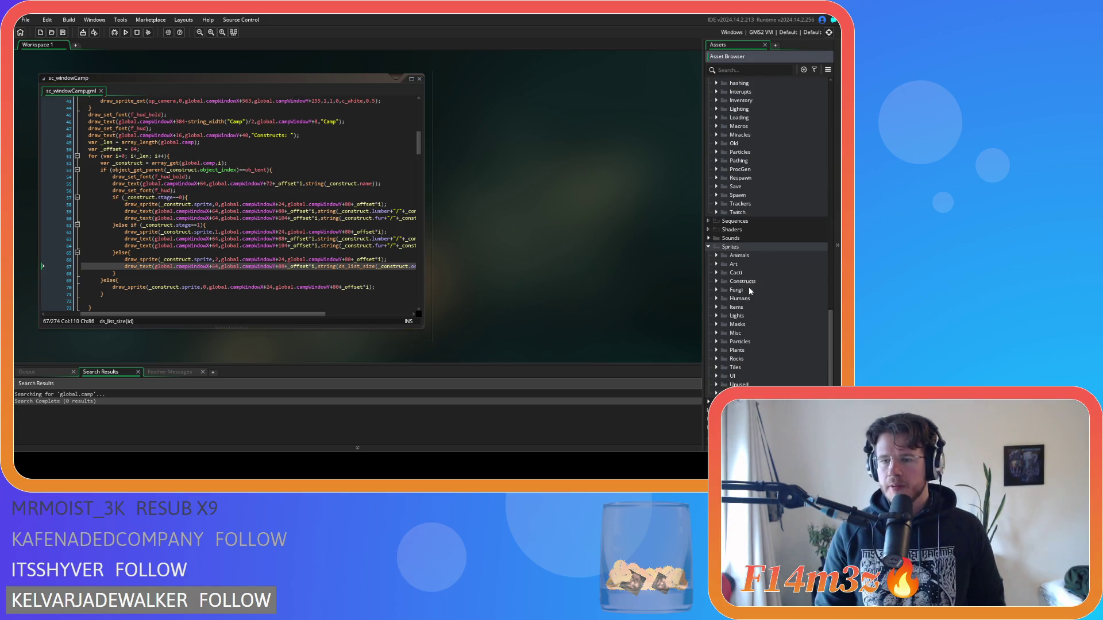
left_click(716, 281)
scroll(718, 294, "down", 7)
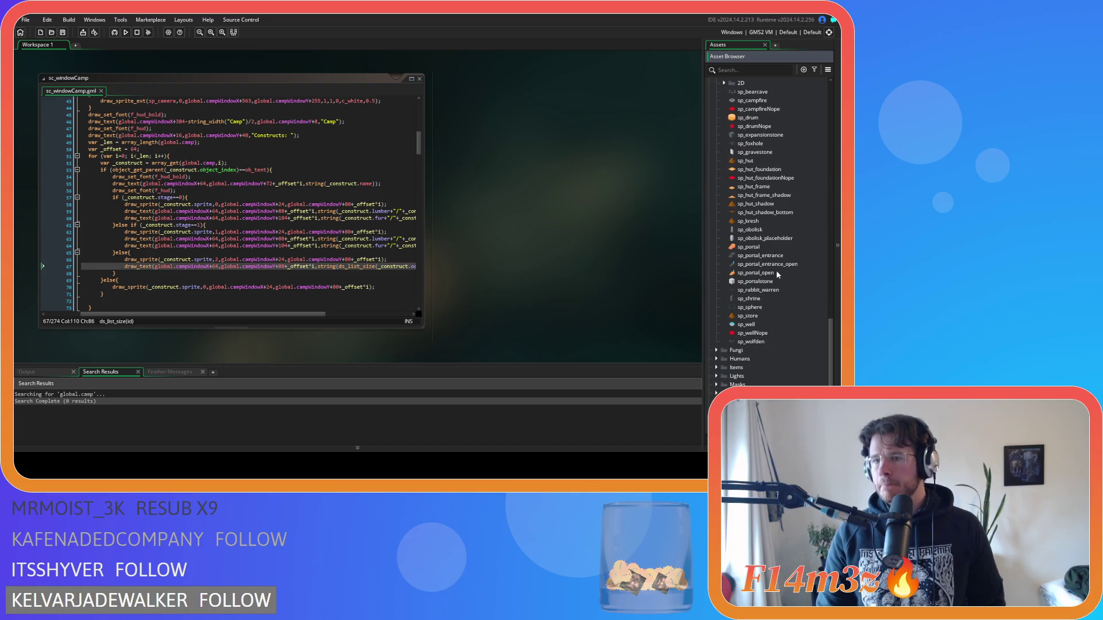
double_click(784, 230)
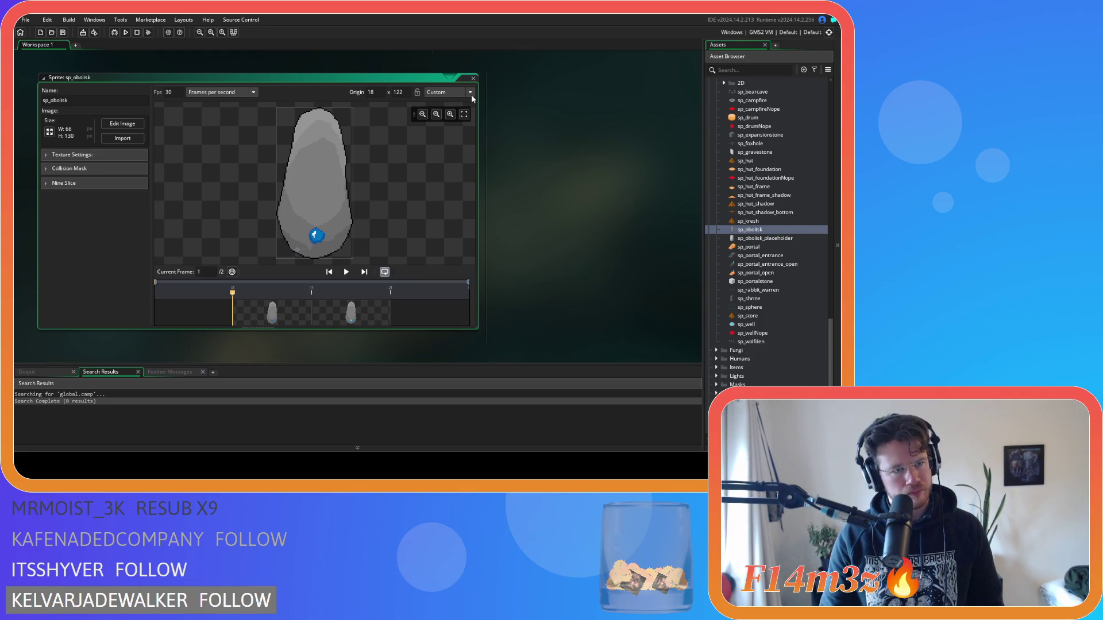
Close the sp_obolisk sprite window and duplicate sp_obolisk with Ctrl+D.
left_click(450, 76)
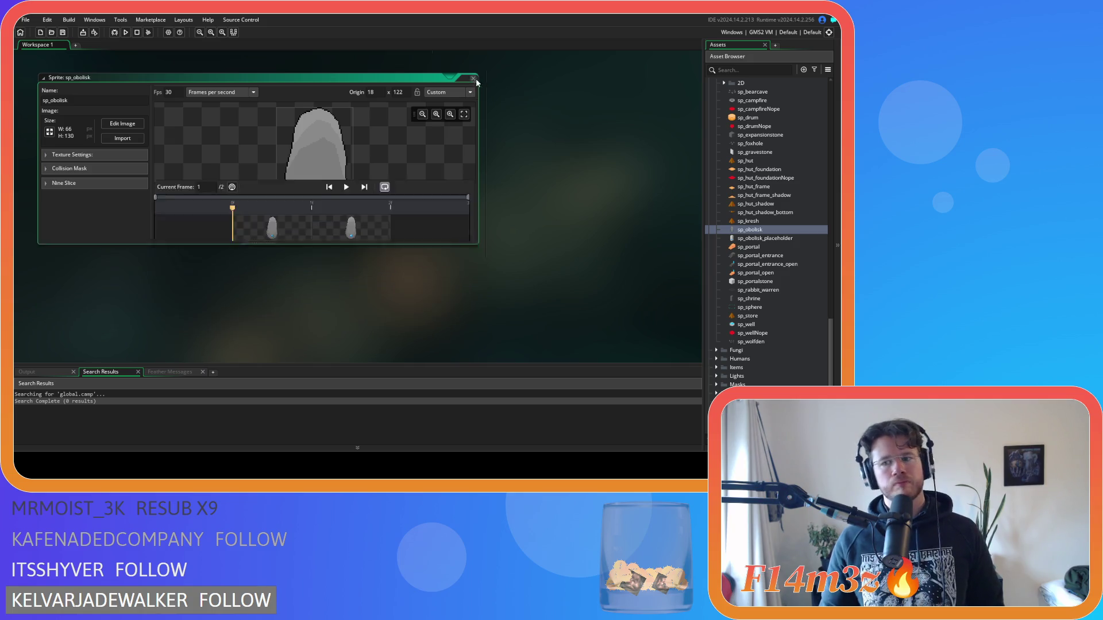
left_click(758, 230)
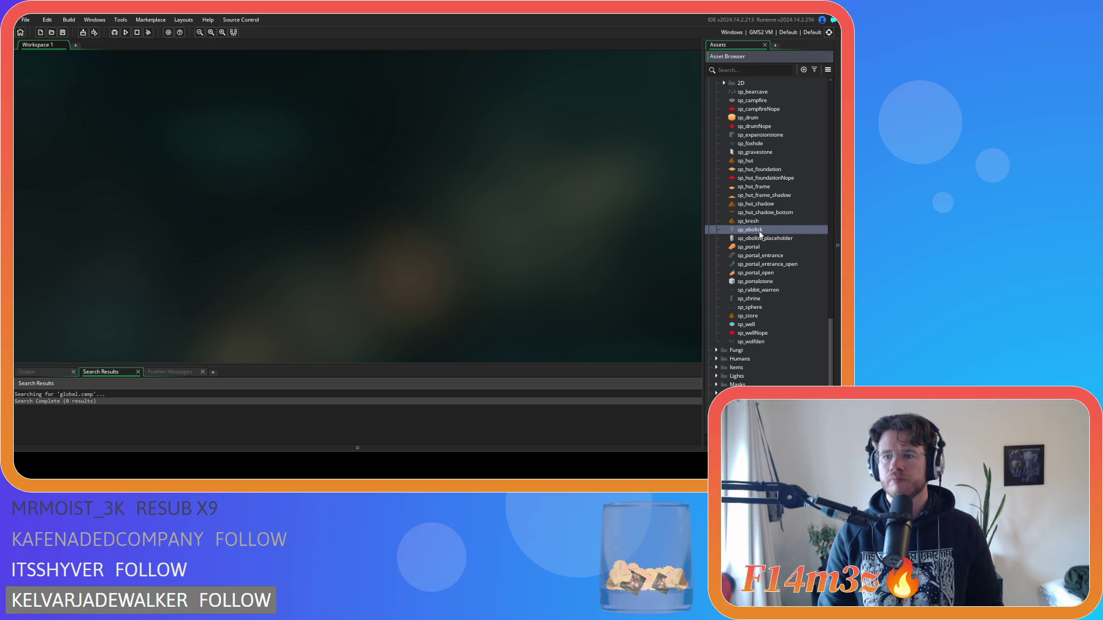
key("ctrl+d")
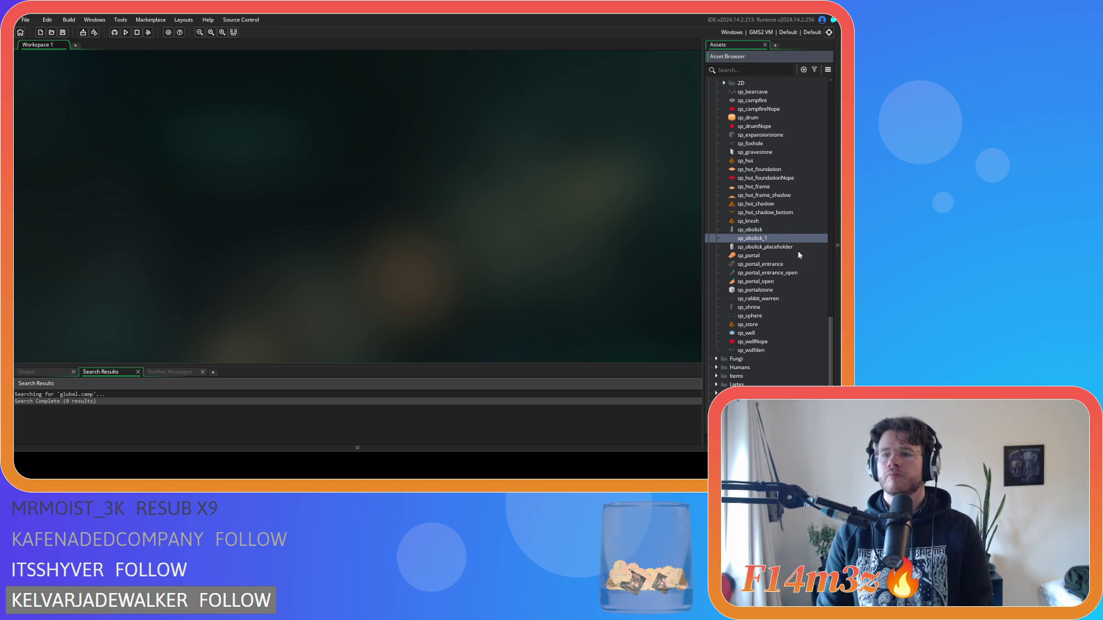
Name the copy sp_obolisk_icon and scale it to 16×32 pixels.
type("icon")
double_click(764, 238)
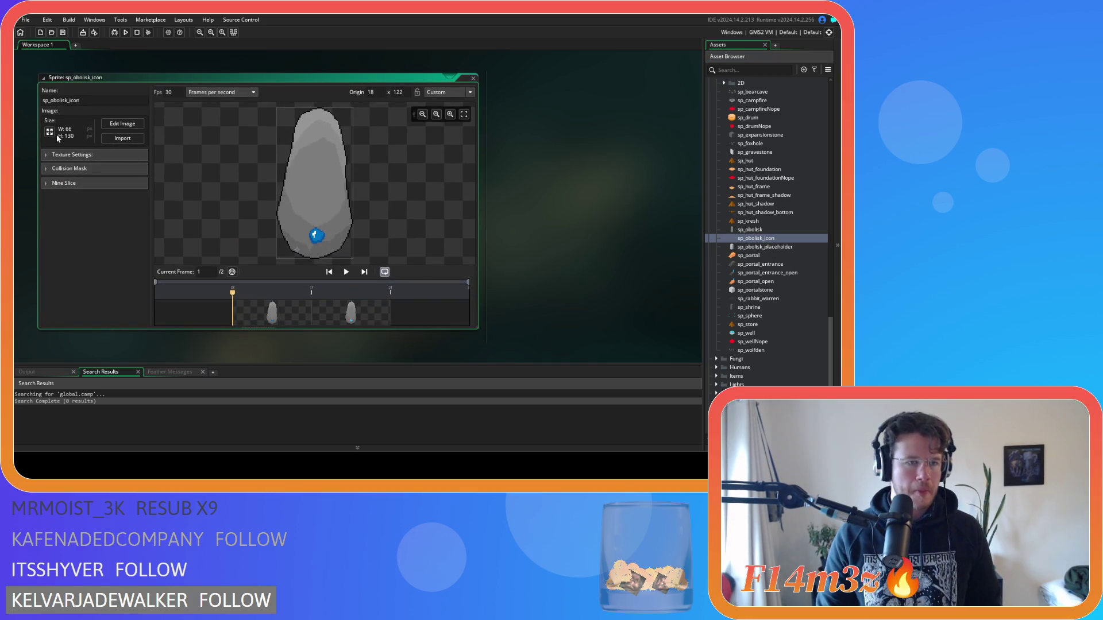
left_click(50, 131)
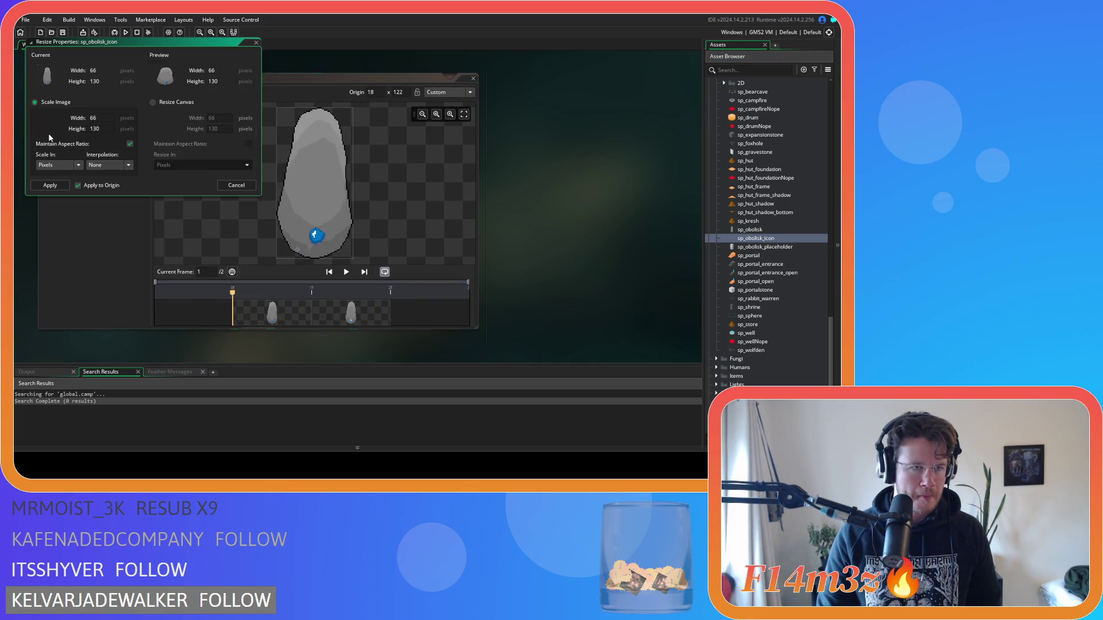
left_click(113, 128)
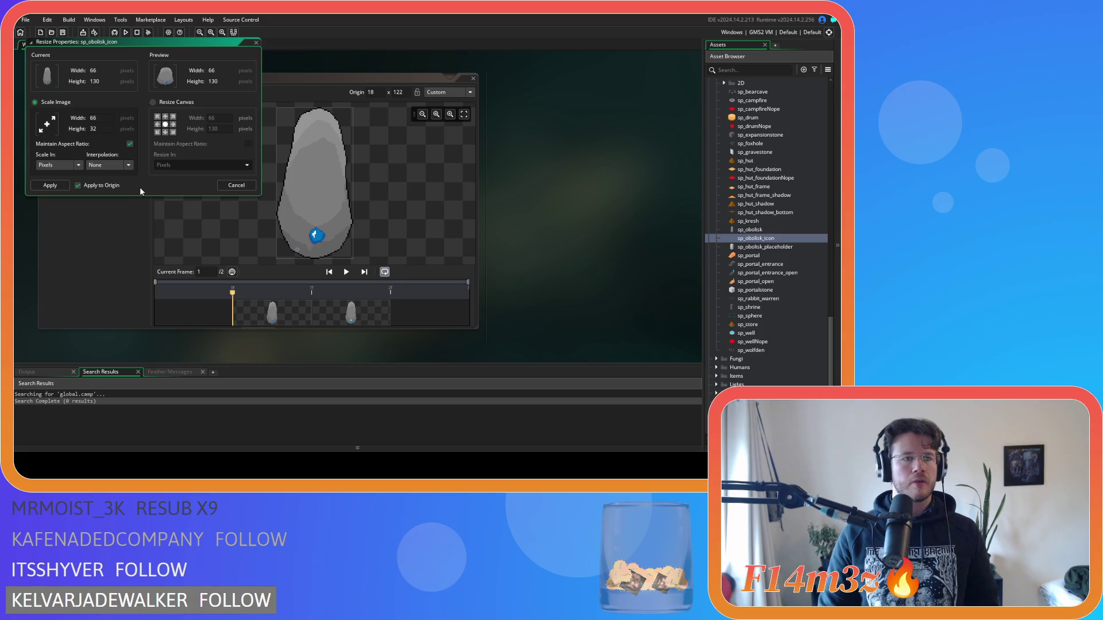
left_click(50, 184)
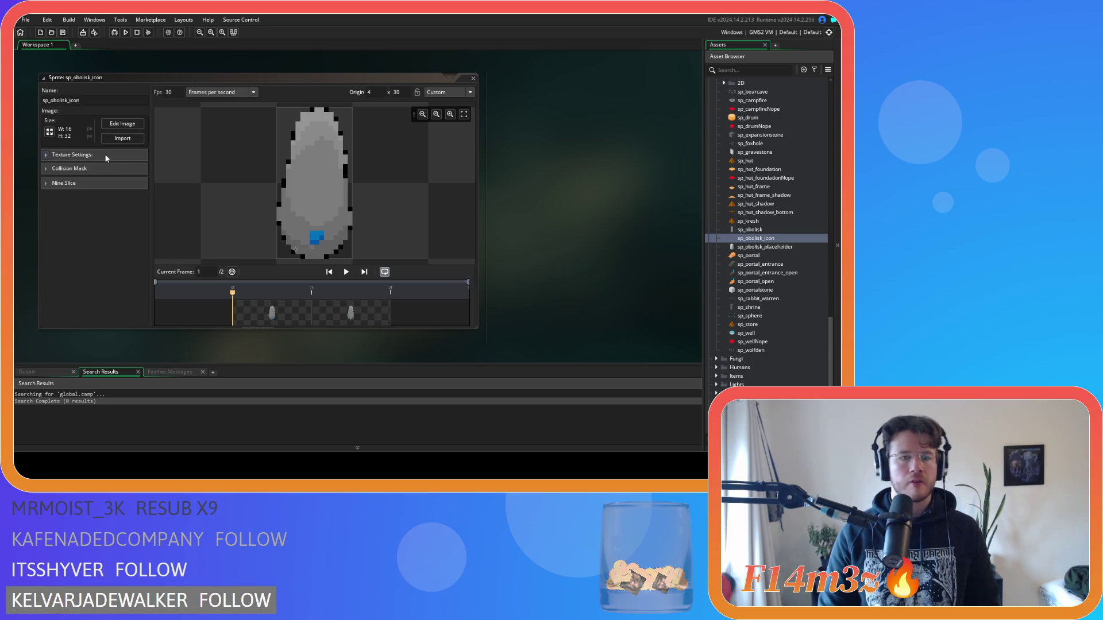
Open sp_obolisk_icon's image editor, step through its frames, and pick the grey body colour.
left_click(123, 123)
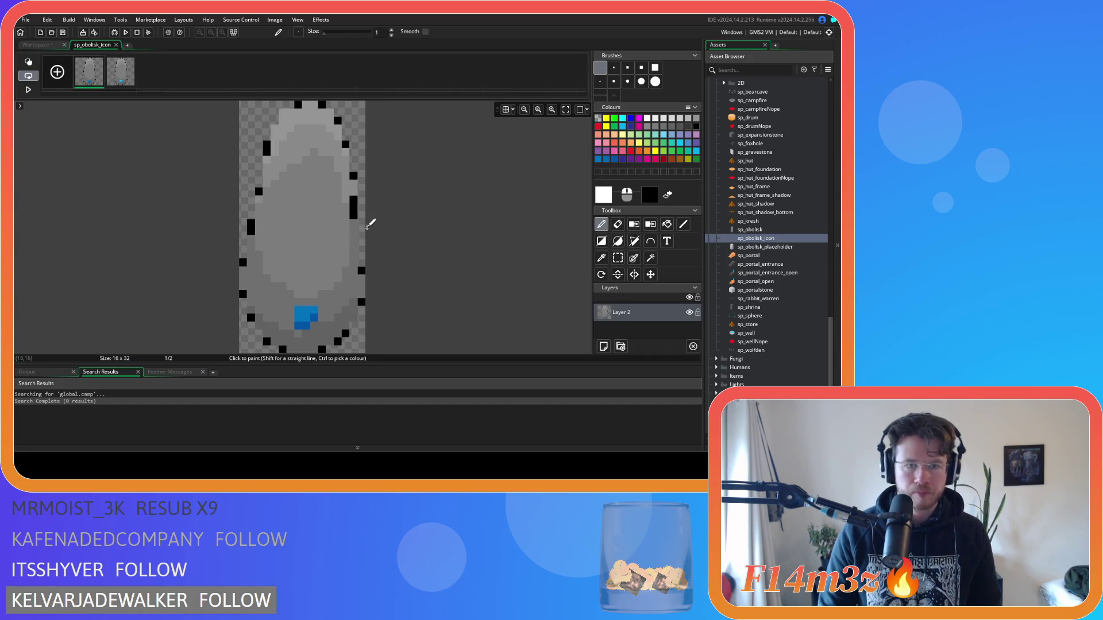
key("Right")
key("Left")
key("Right")
left_click(99, 60)
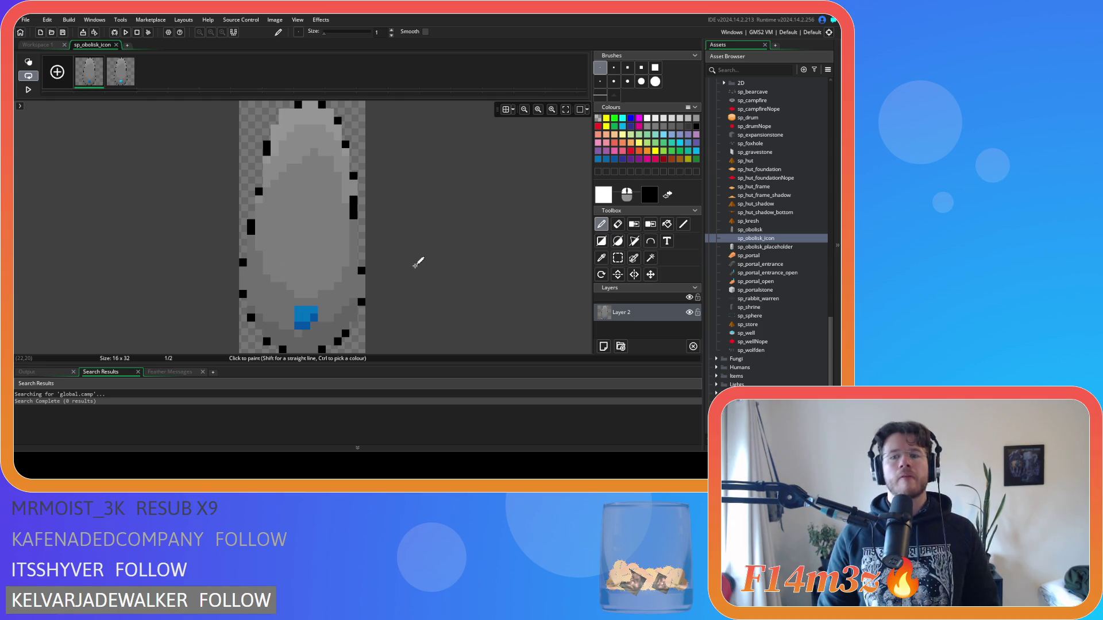
left_click(601, 259)
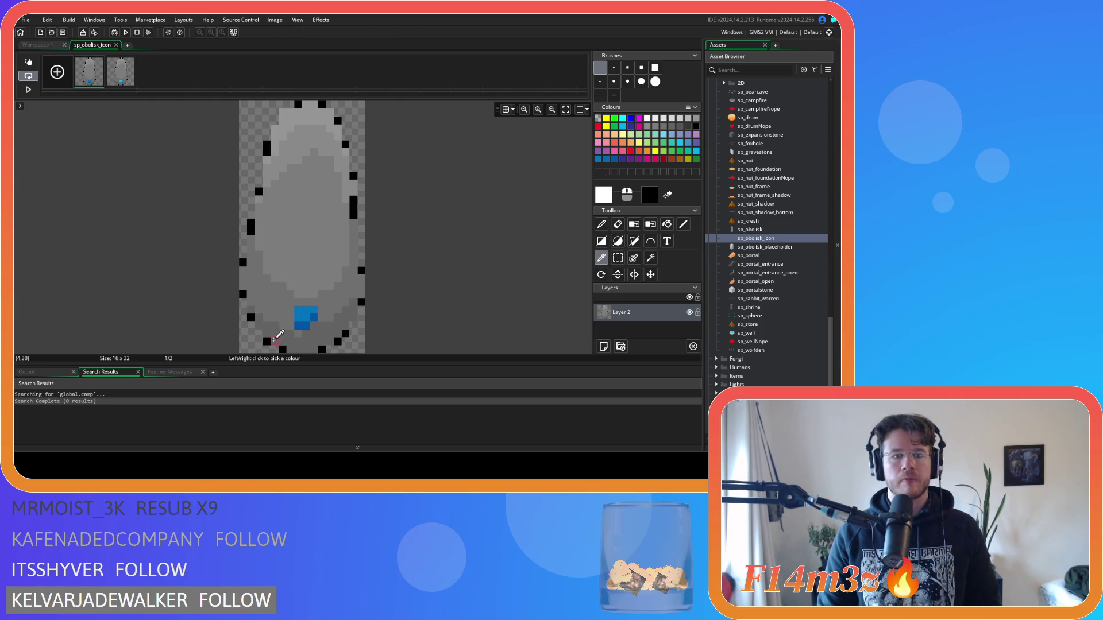
left_click(280, 333)
left_click(601, 225)
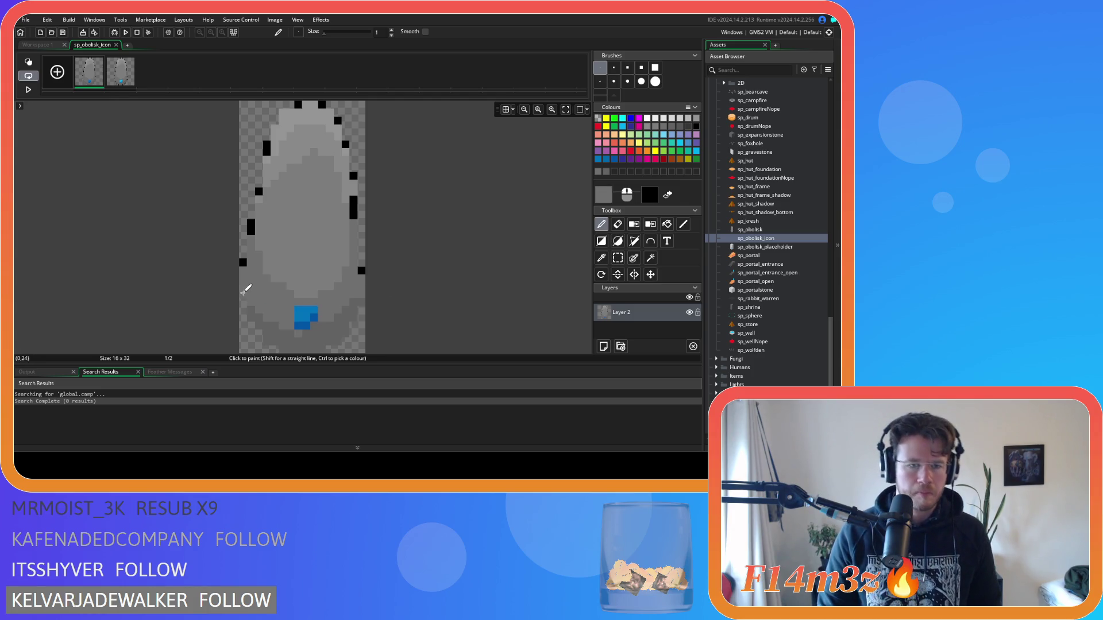
Repaint the black left, right and top outline pixels of frame 1 in grey.
left_click(243, 261)
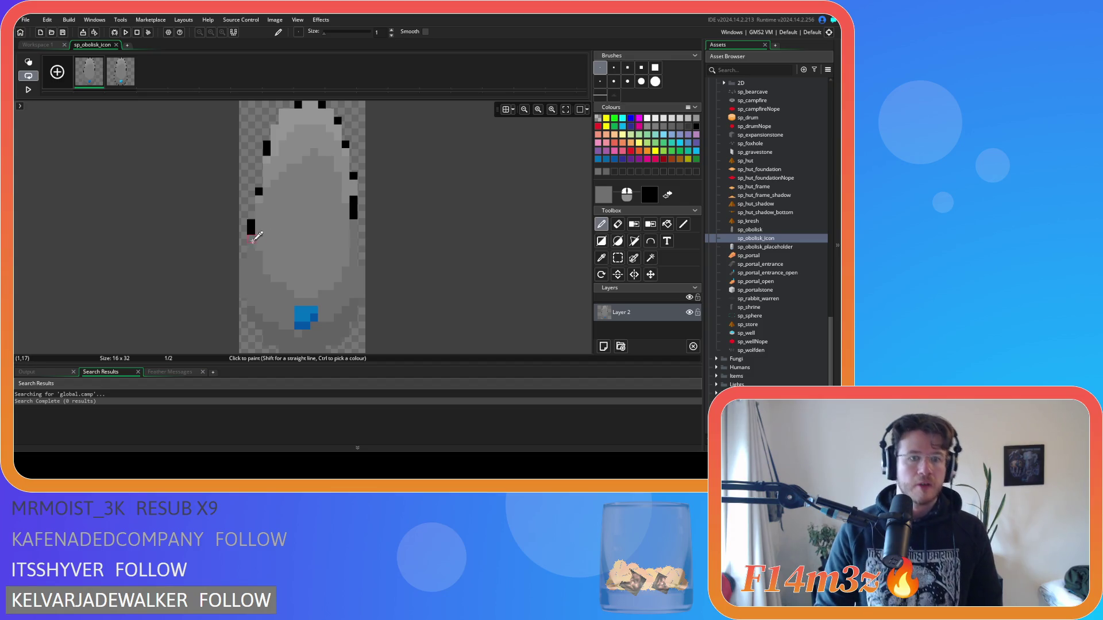
left_click(251, 231)
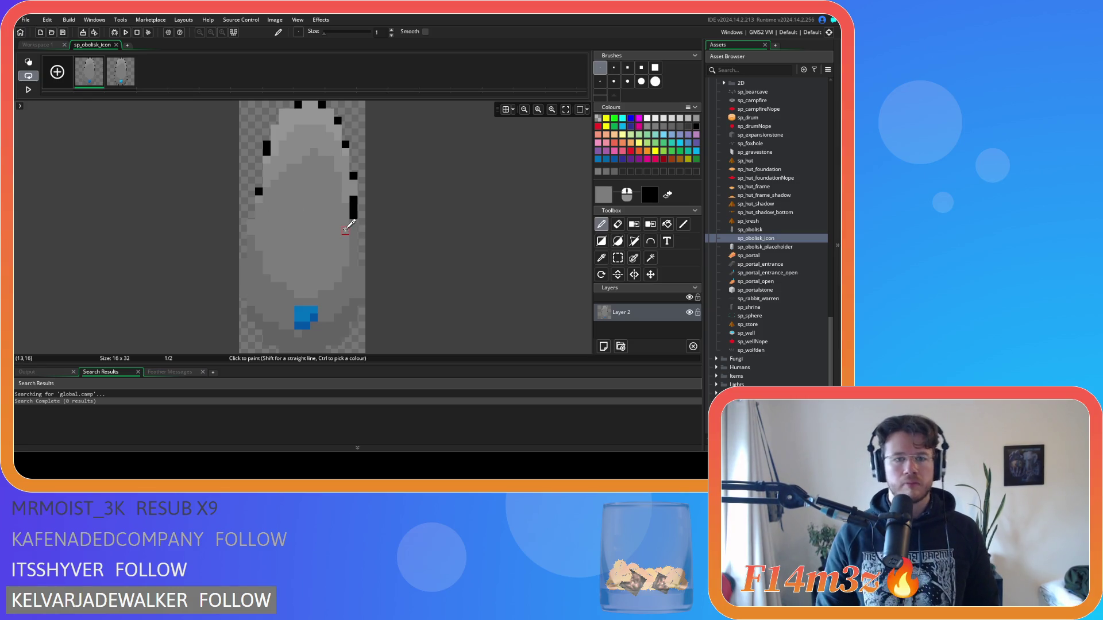
left_click(353, 215)
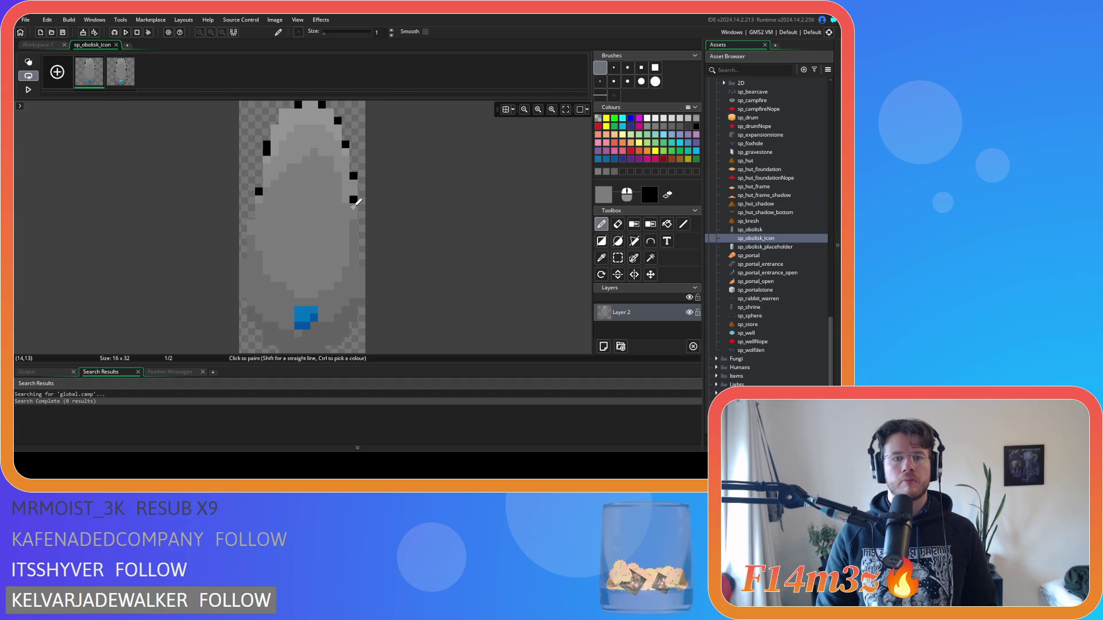
left_click_drag(353, 208, 354, 198)
left_click(353, 176)
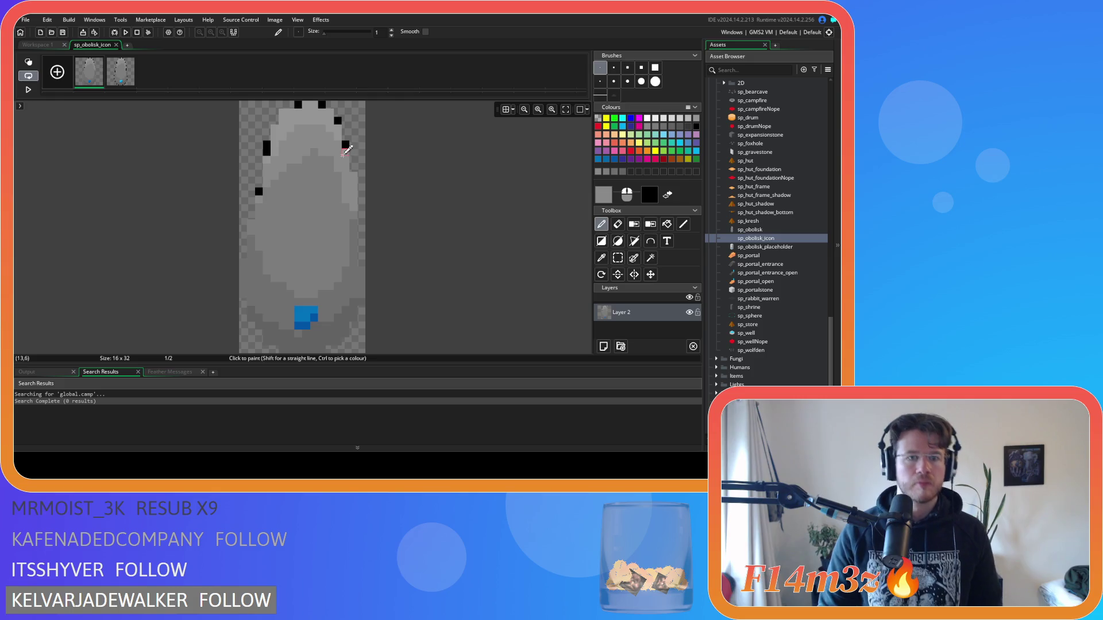
left_click(259, 191)
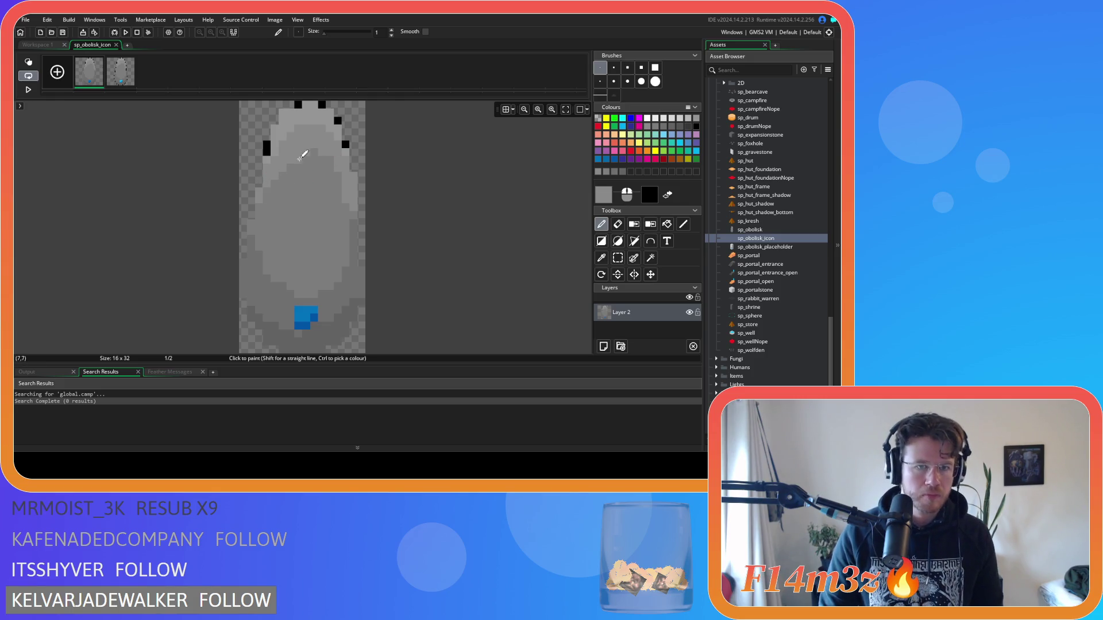
left_click(266, 148)
left_click(297, 105)
left_click(322, 104)
left_click(338, 120)
left_click(345, 144)
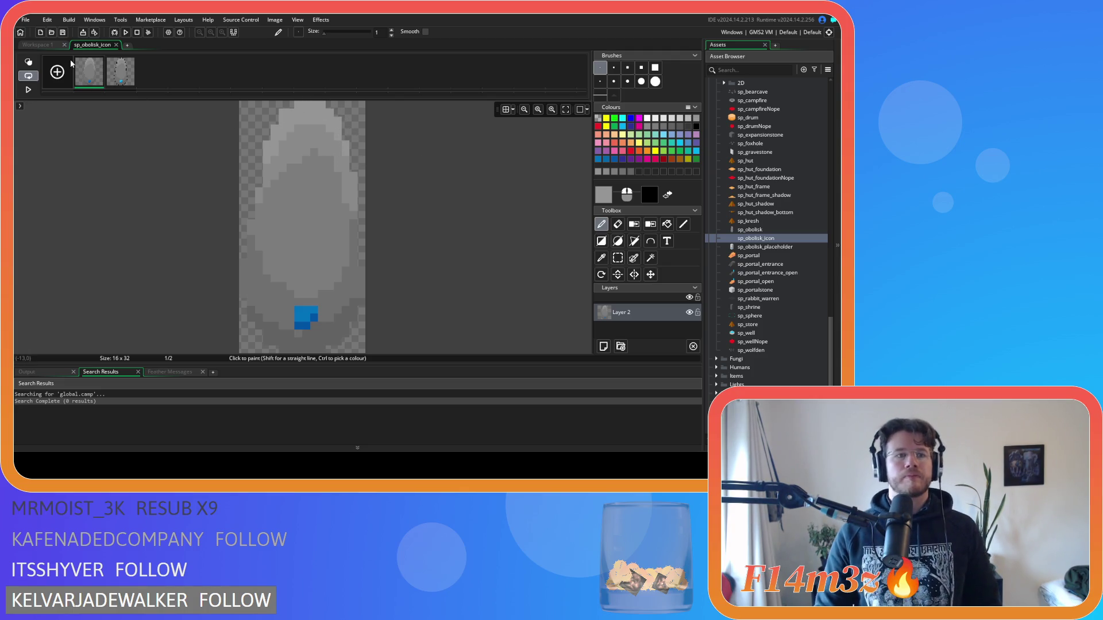
Reopen the image editor, undo an outline on frame 2, and close the editor.
left_click(49, 43)
left_click(130, 125)
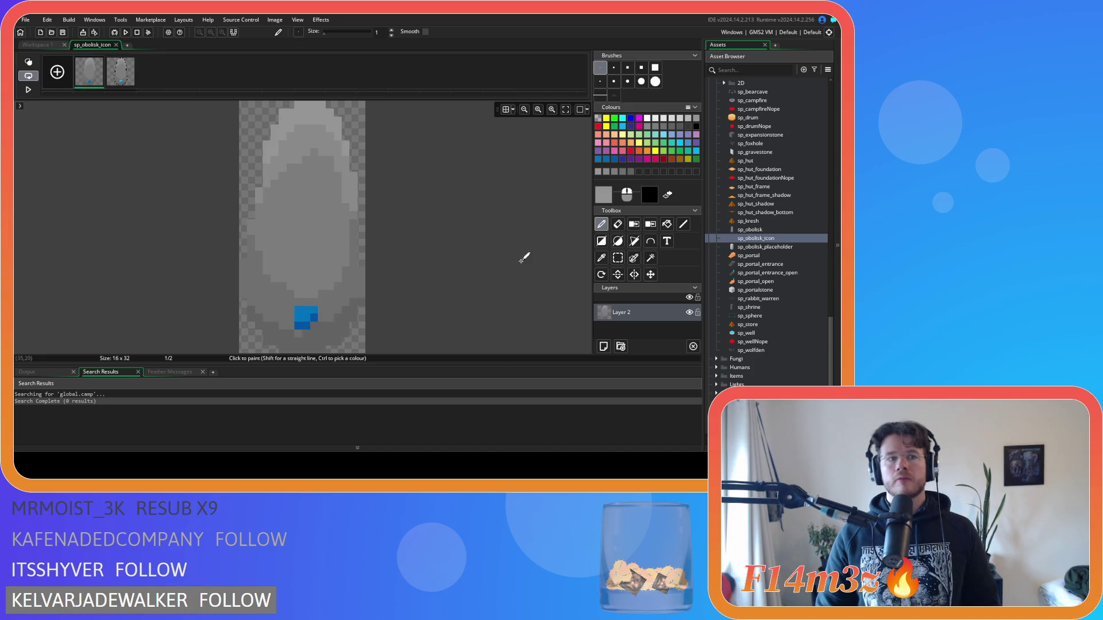
left_click(618, 258)
left_click_drag(240, 102, 364, 350)
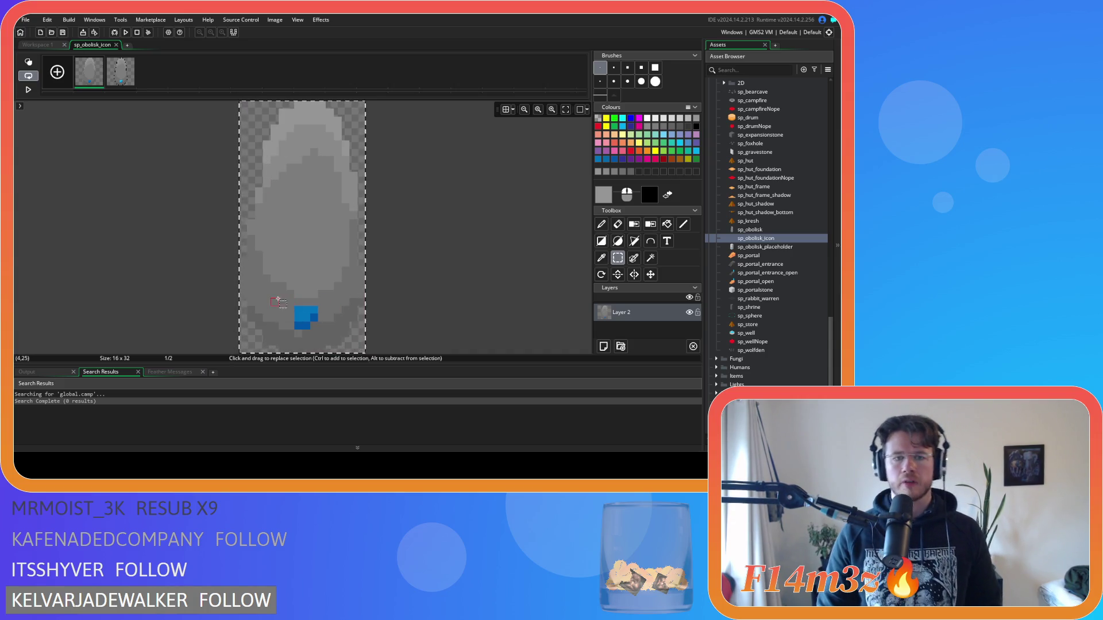
left_click_drag(302, 306, 318, 338)
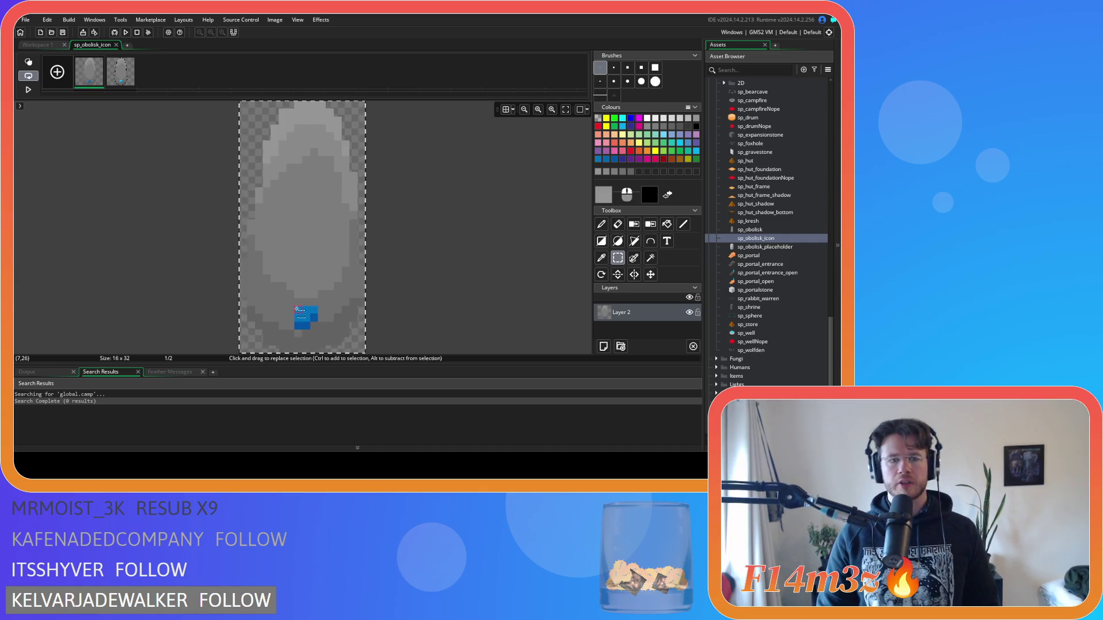
key("p")
left_click(121, 72)
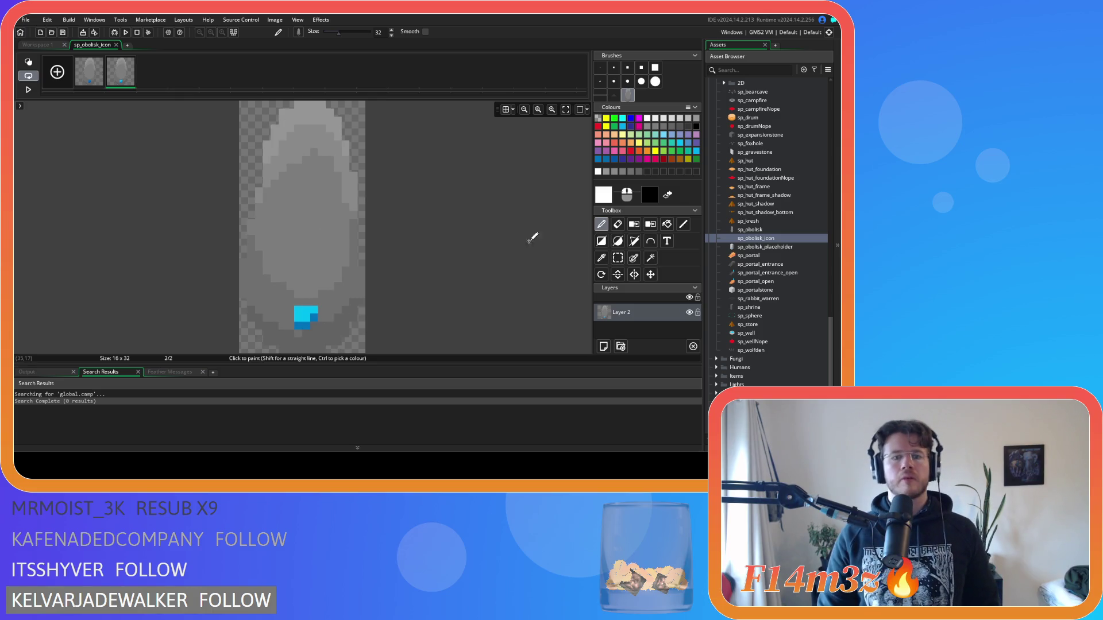
key("ctrl+z")
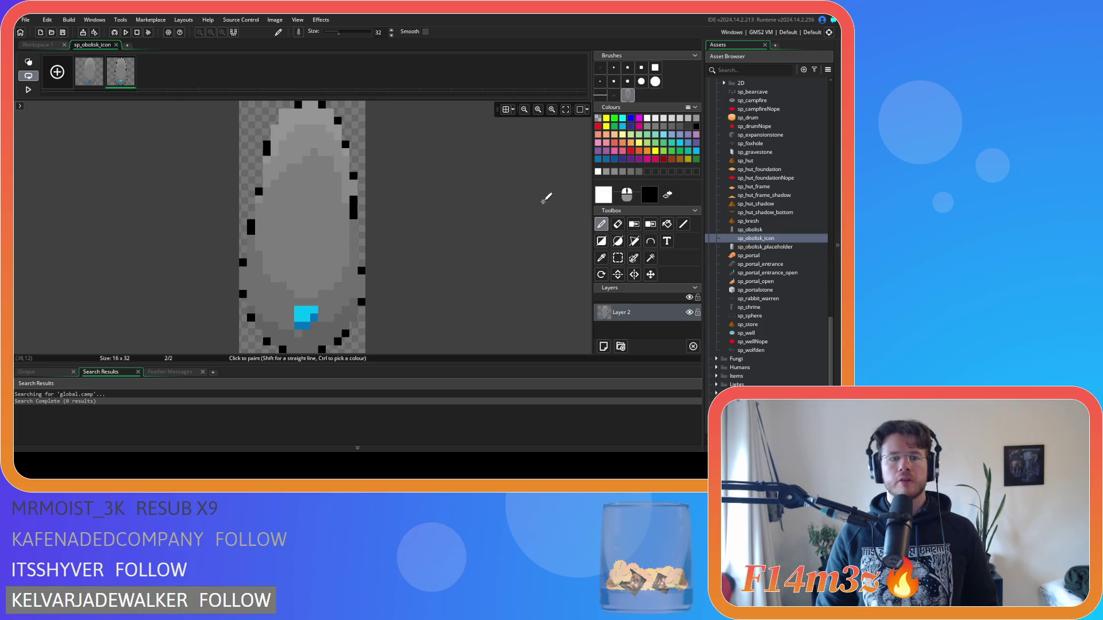
key("ctrl+z")
left_click(116, 45)
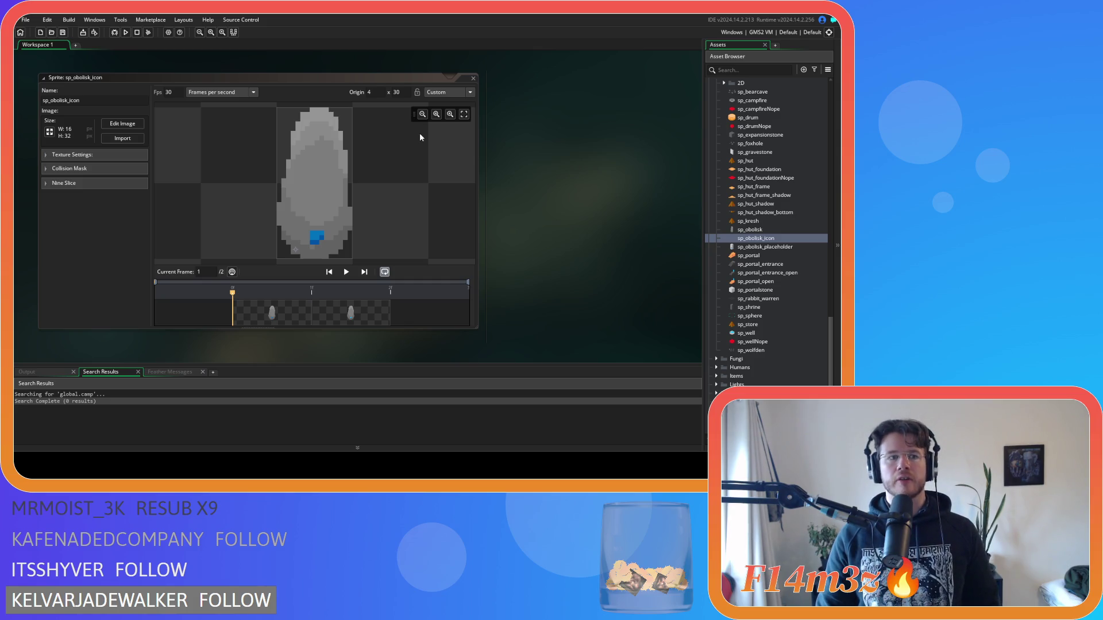
Scale the sprite to 32×32 without keeping proportions, then undo the stretch.
left_click(50, 131)
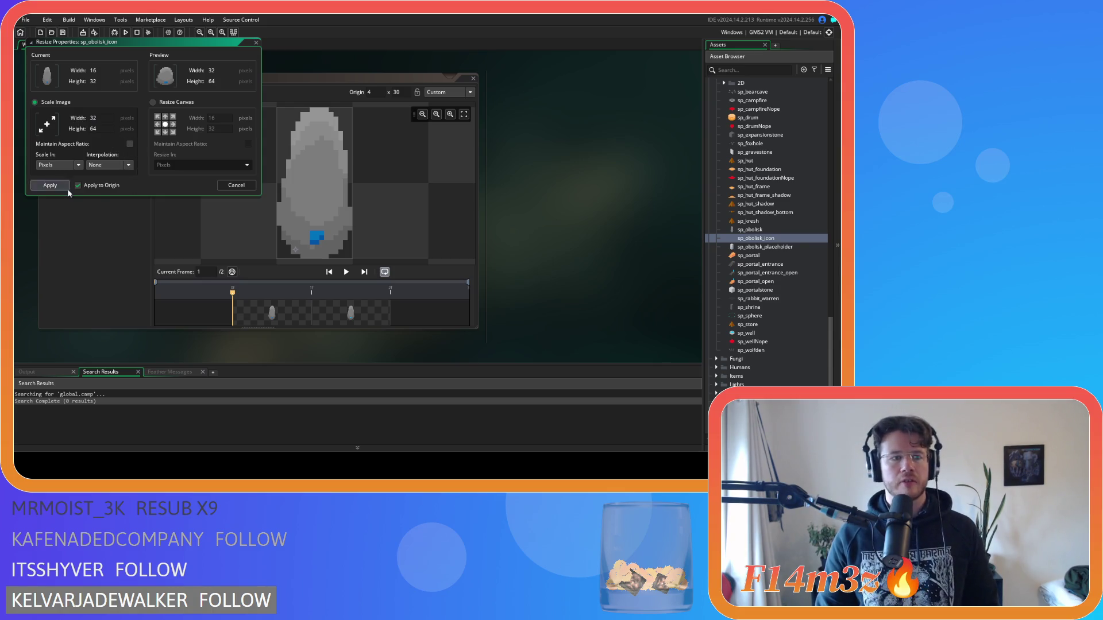
left_click(236, 185)
left_click(49, 132)
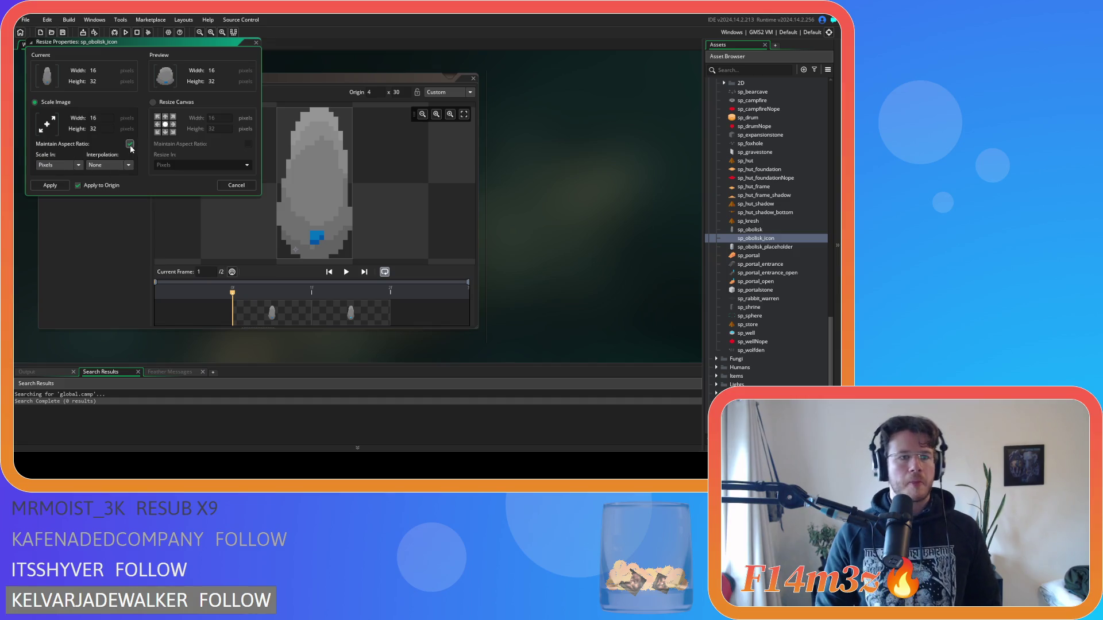
double_click(113, 120)
type("32")
key("Tab")
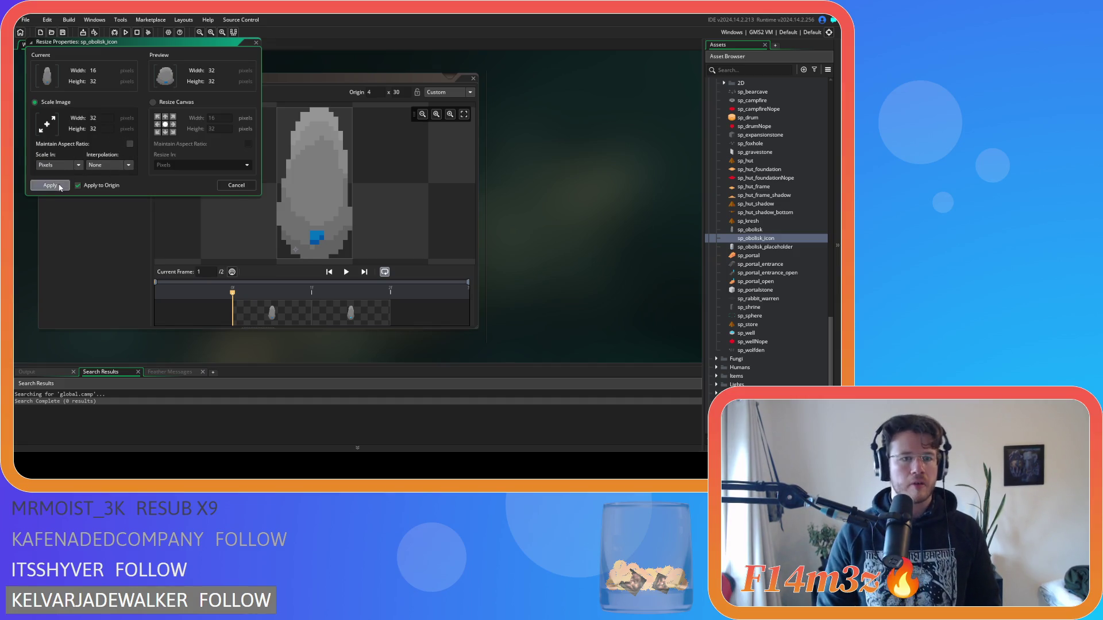
left_click(51, 185)
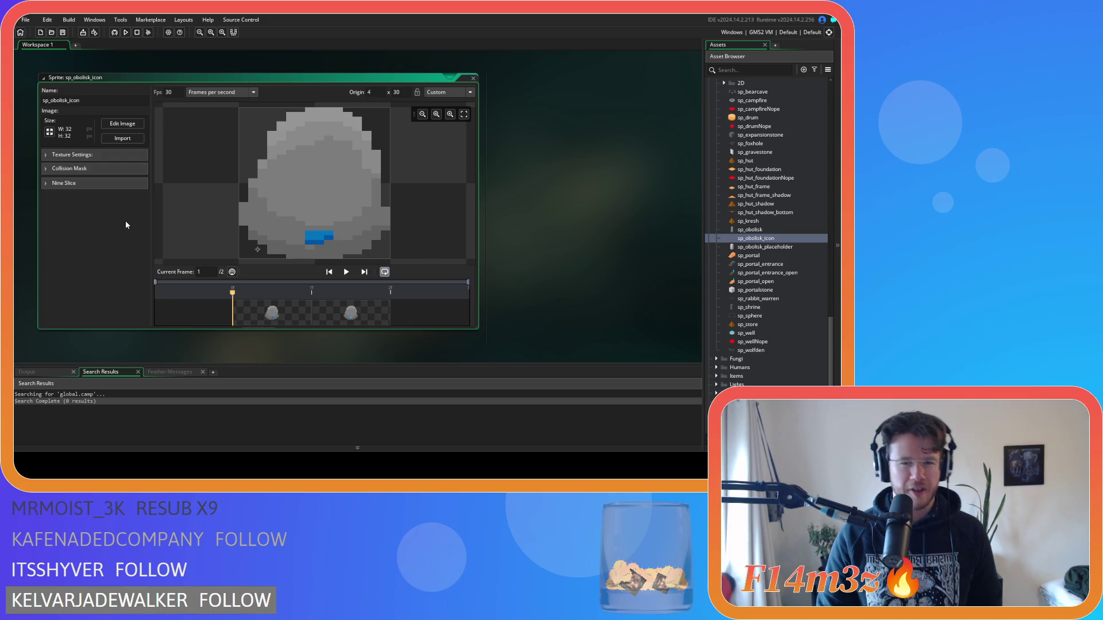
key("ctrl+z")
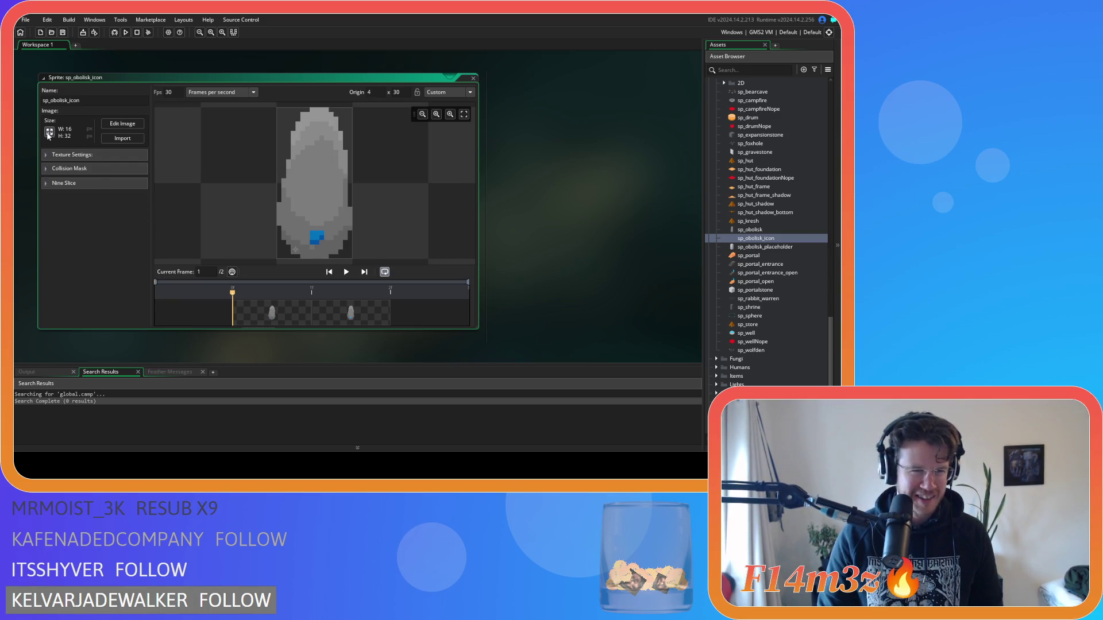
Resize the canvas to width 32 with a right-middle anchor and apply.
left_click(49, 133)
left_click(173, 104)
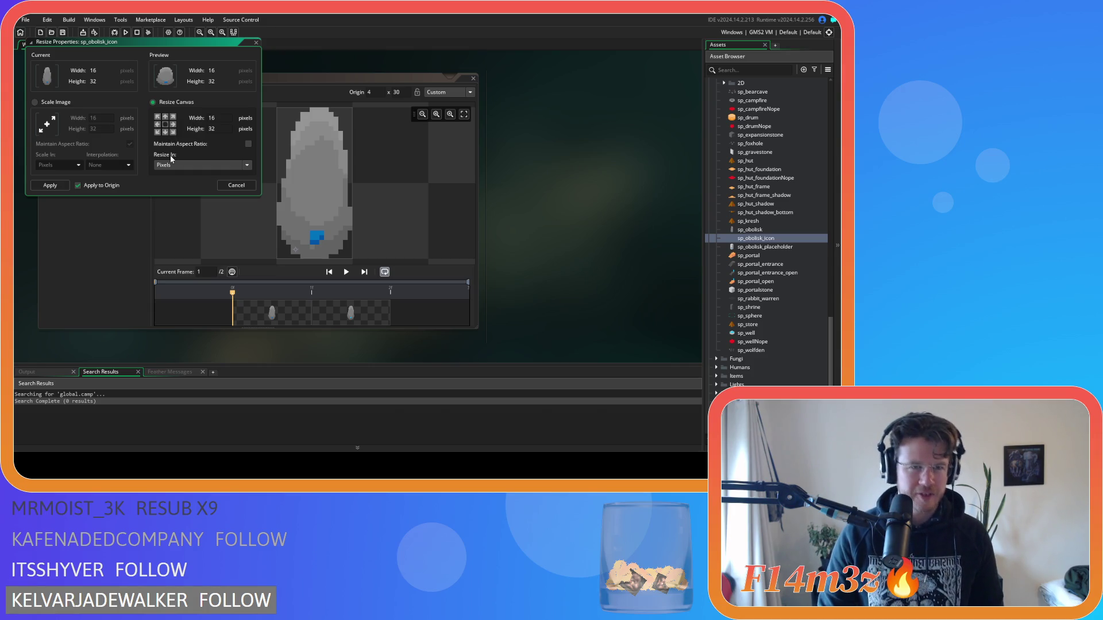
left_click(256, 43)
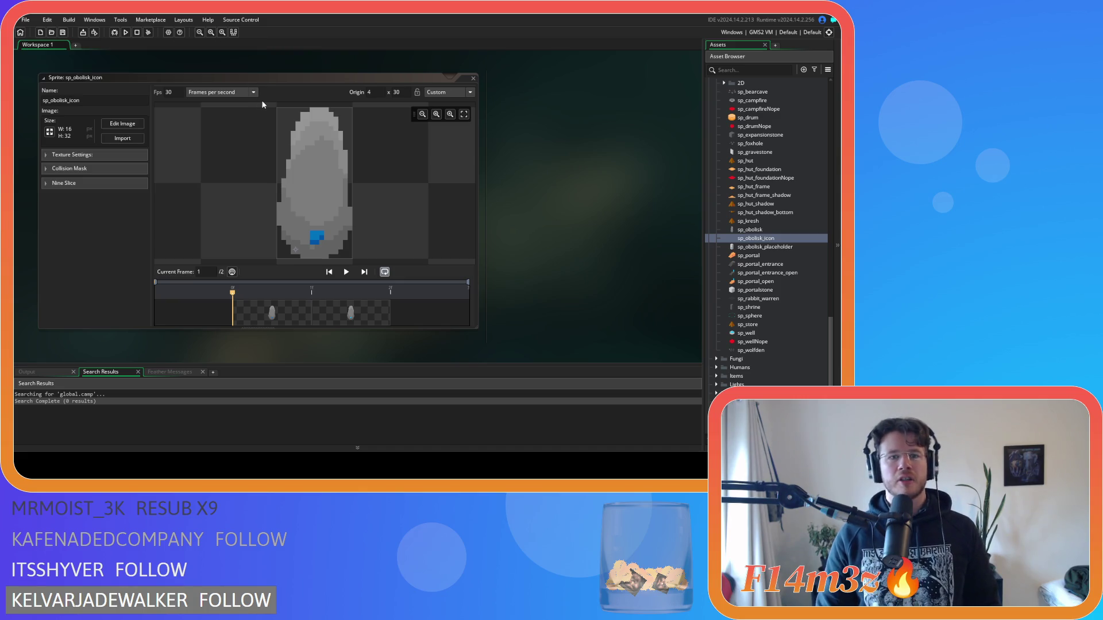
left_click(49, 131)
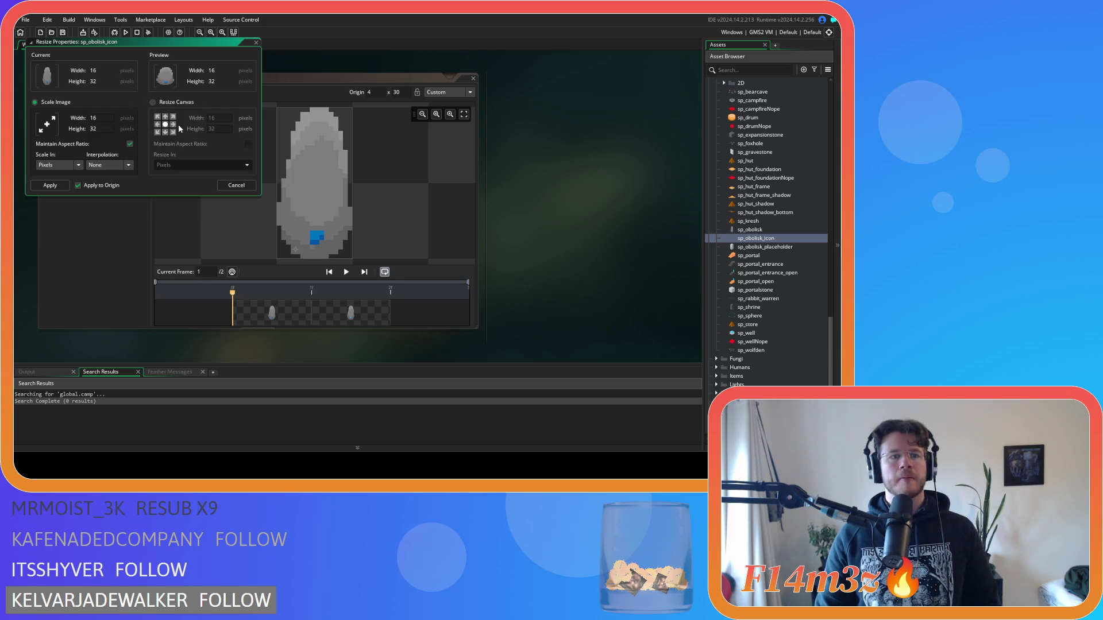
left_click(176, 127)
left_click(173, 124)
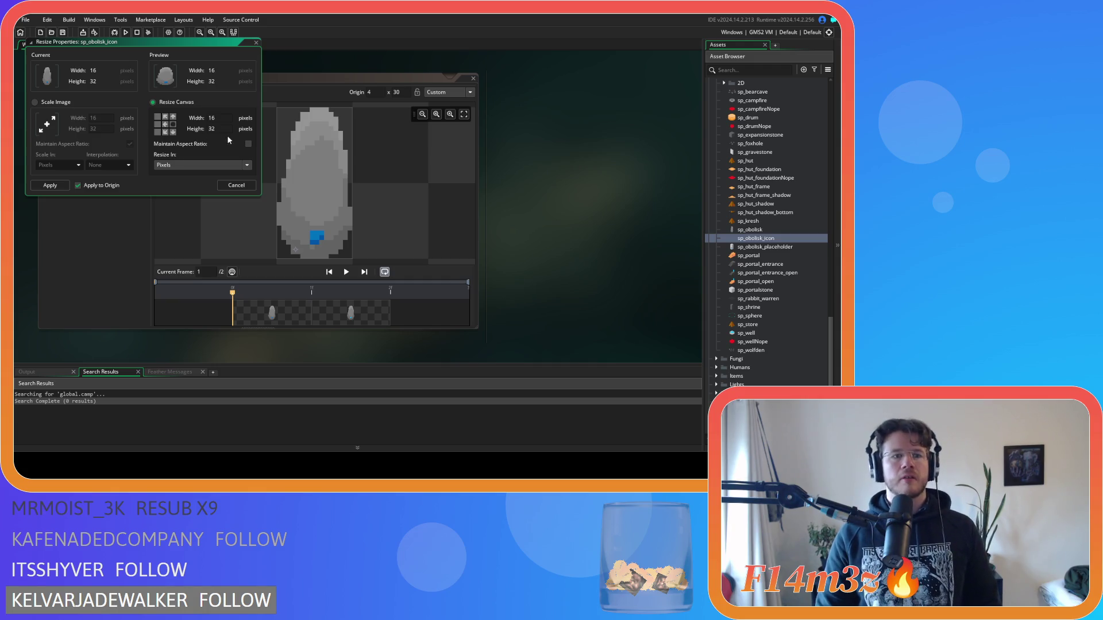
left_click(224, 119)
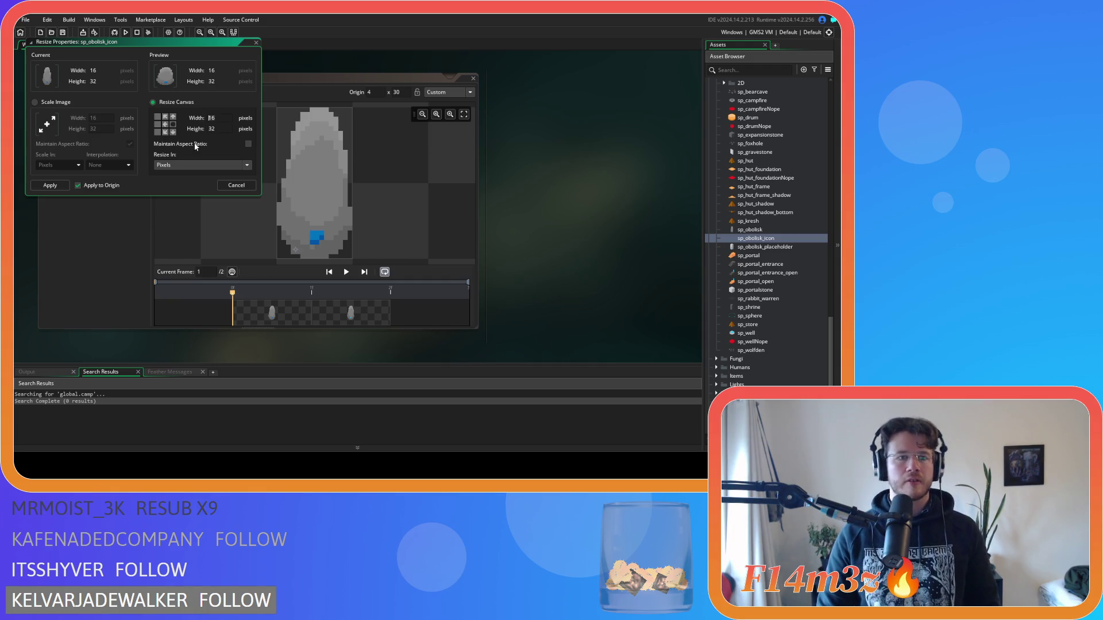
type("32")
left_click(49, 185)
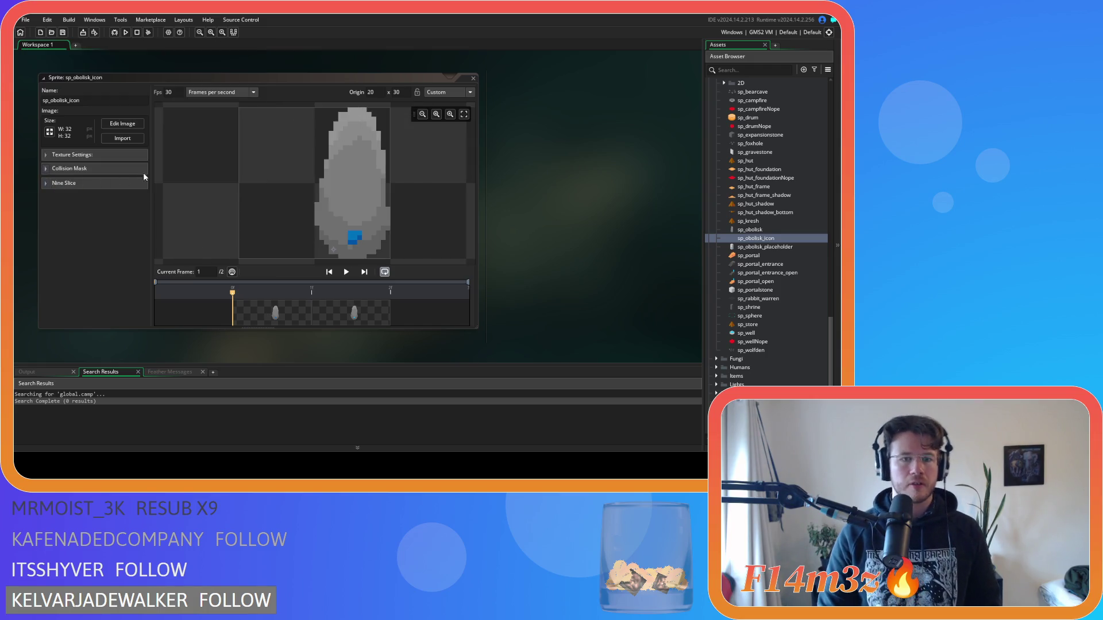
Show the grid, adjust its X spacing, and shift the obelisk artwork to the canvas centre.
left_click(122, 124)
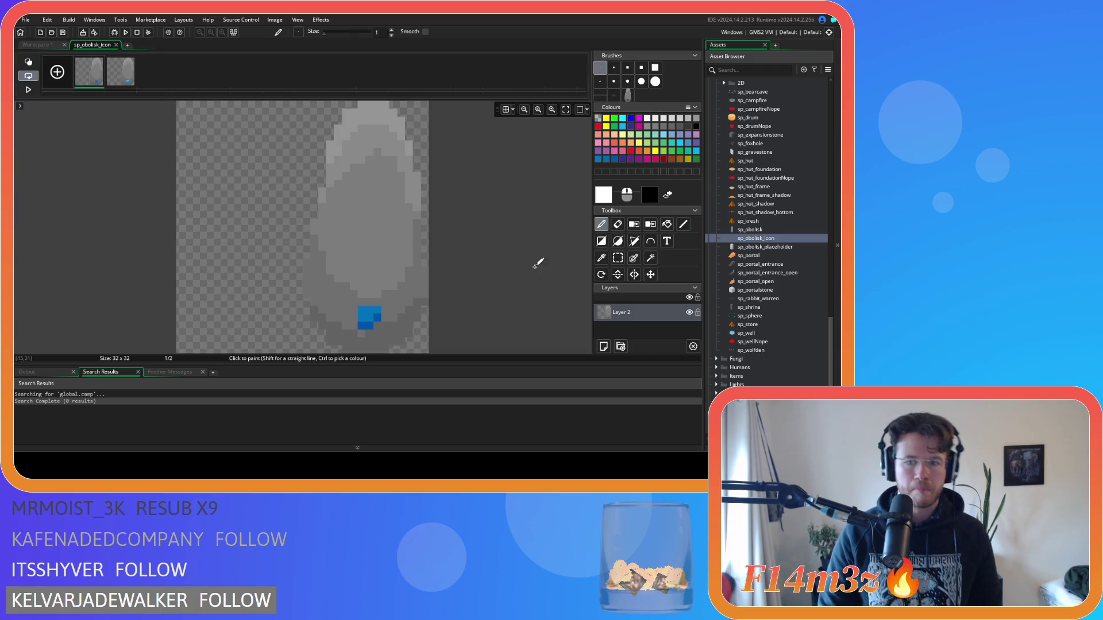
left_click(650, 275)
left_click(505, 110)
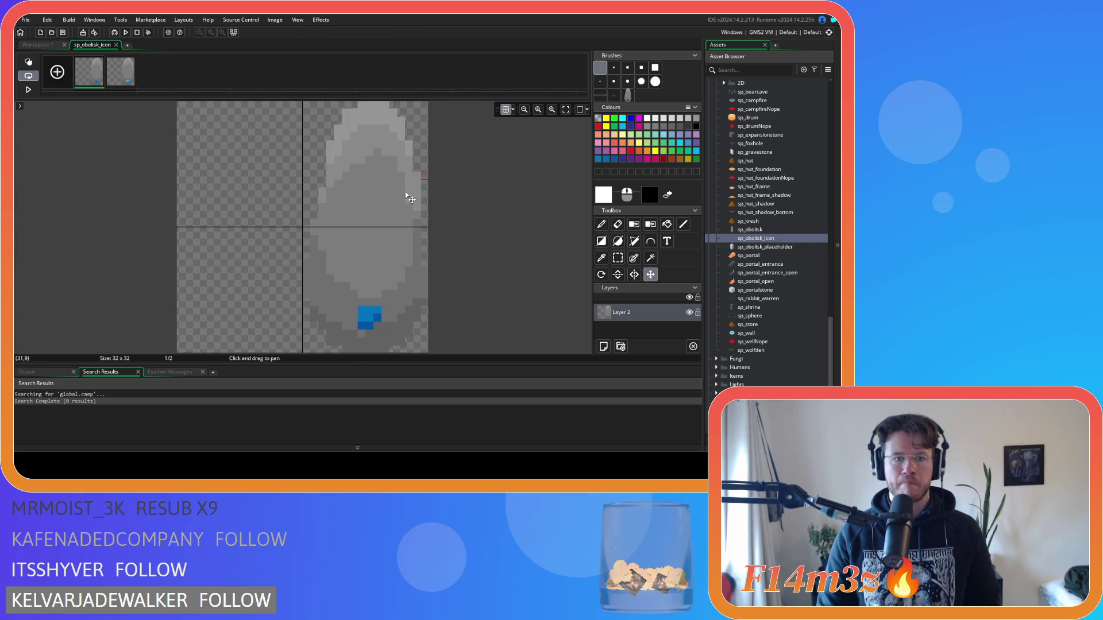
left_click(513, 109)
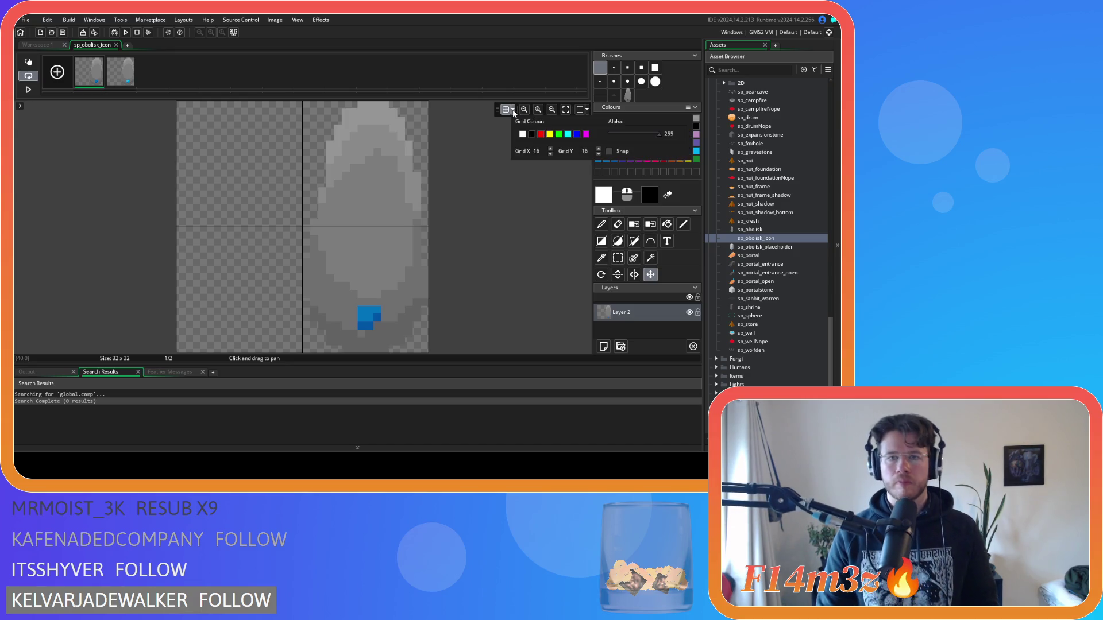
double_click(539, 151)
type("8")
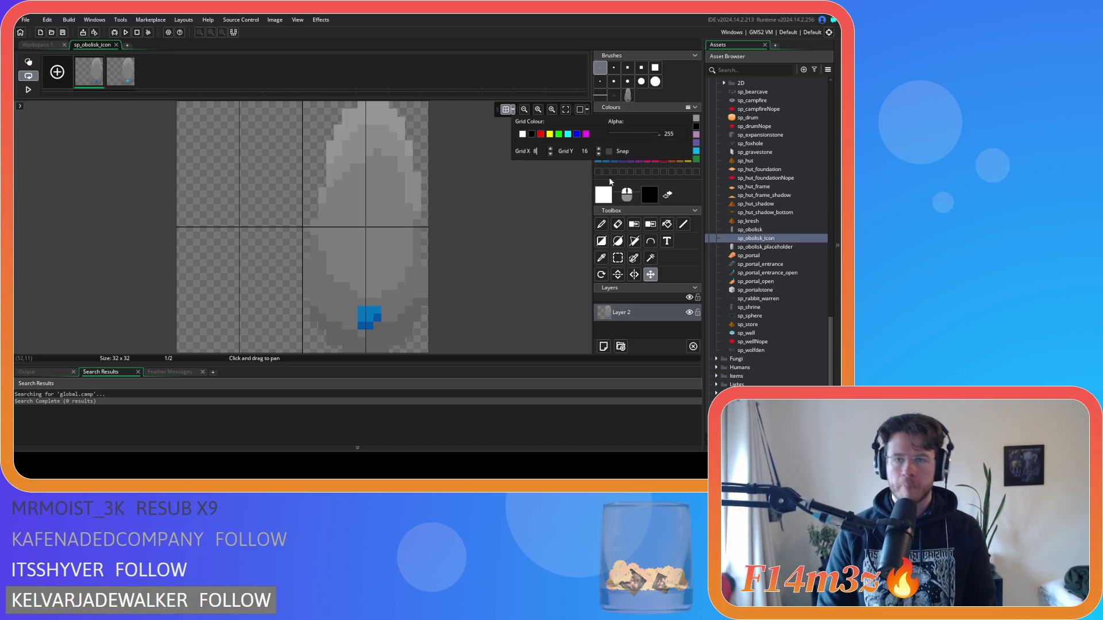
type("8")
key("Right")
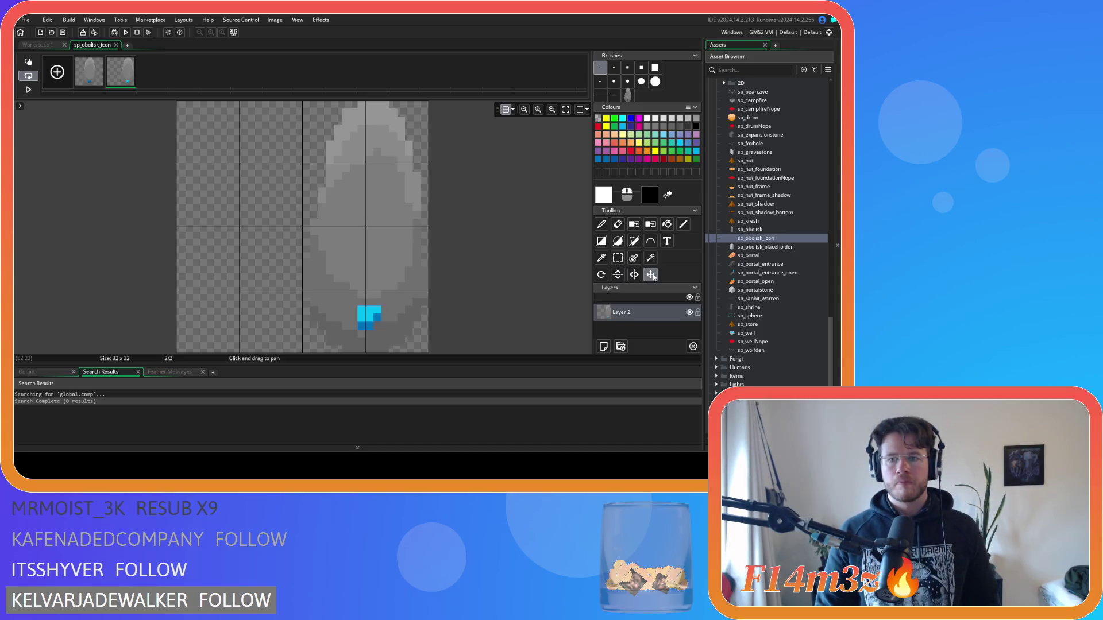
left_click_drag(342, 238, 308, 239)
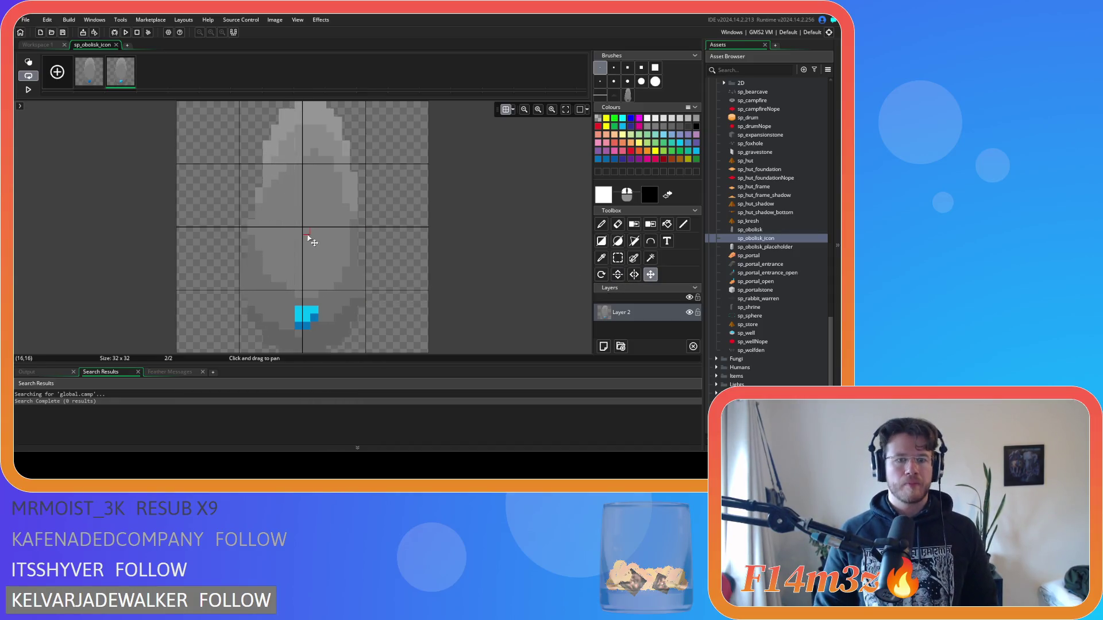
Close the image editor and the sp_obolisk_icon sprite window.
left_click(117, 44)
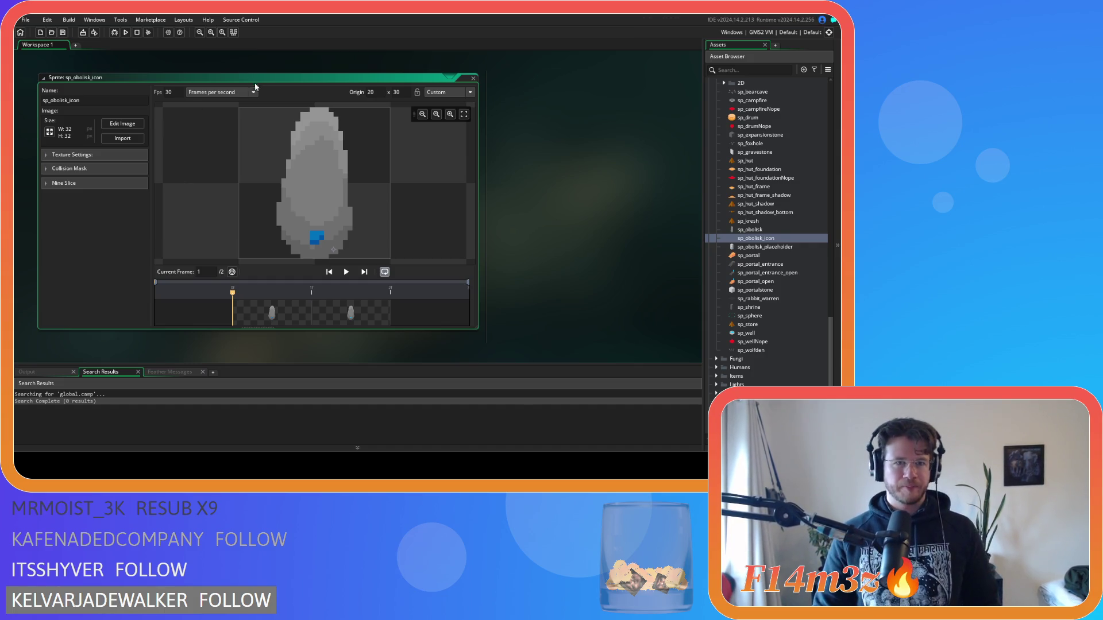
left_click(473, 80)
scroll(718, 202, "up", 5)
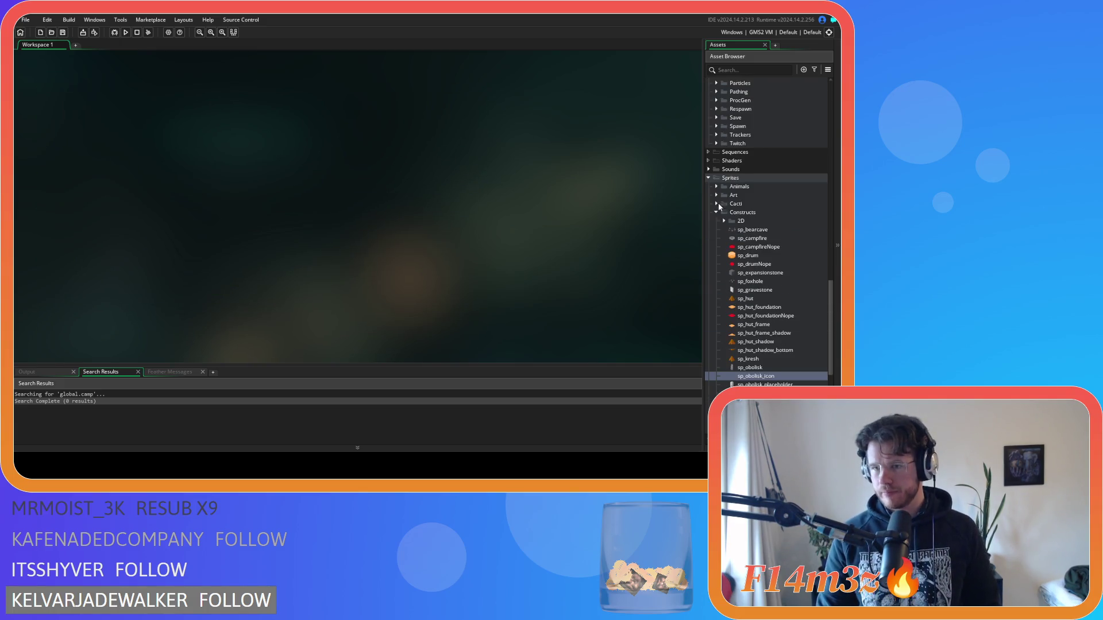
Browse the UI sprite folders and open the Icons > Constructs folder.
scroll(747, 293, "down", 8)
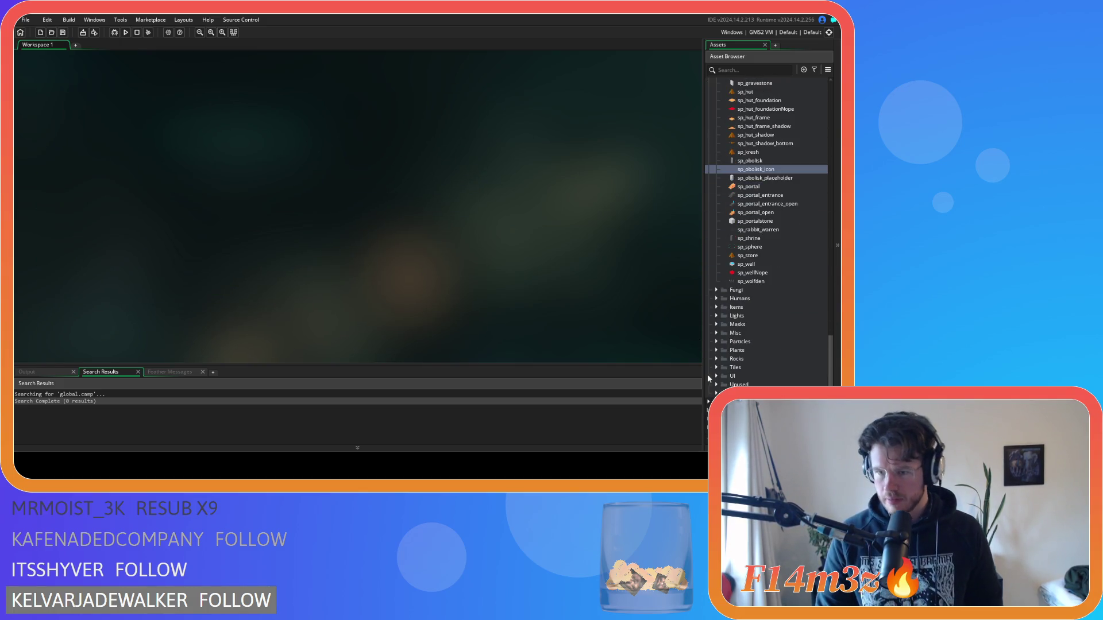
left_click(715, 376)
scroll(718, 345, "down", 4)
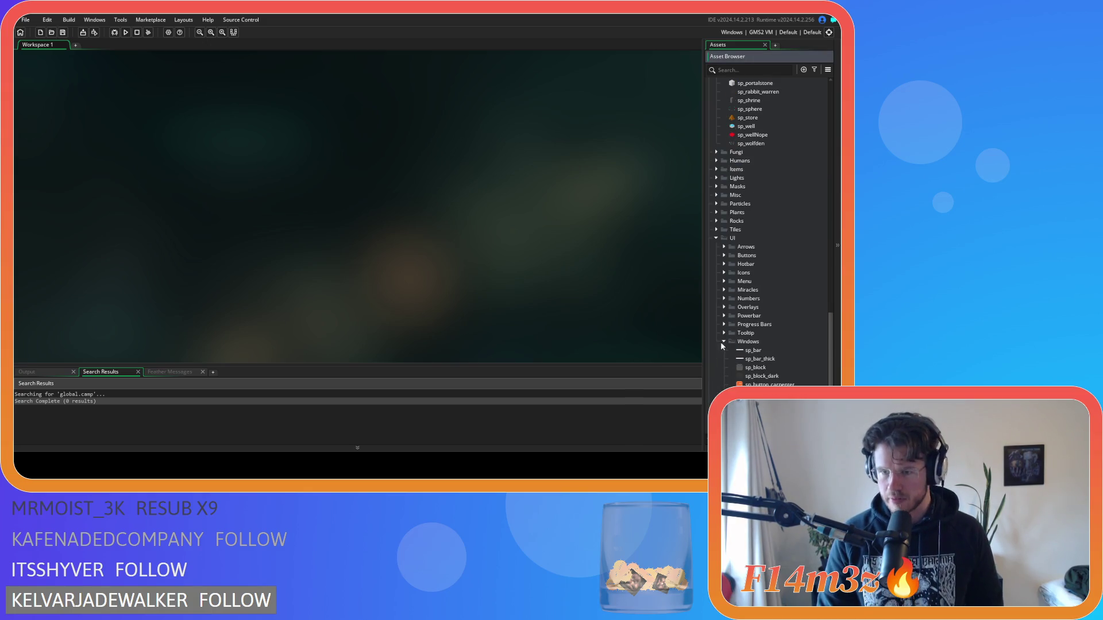
left_click(723, 343)
left_click(724, 308)
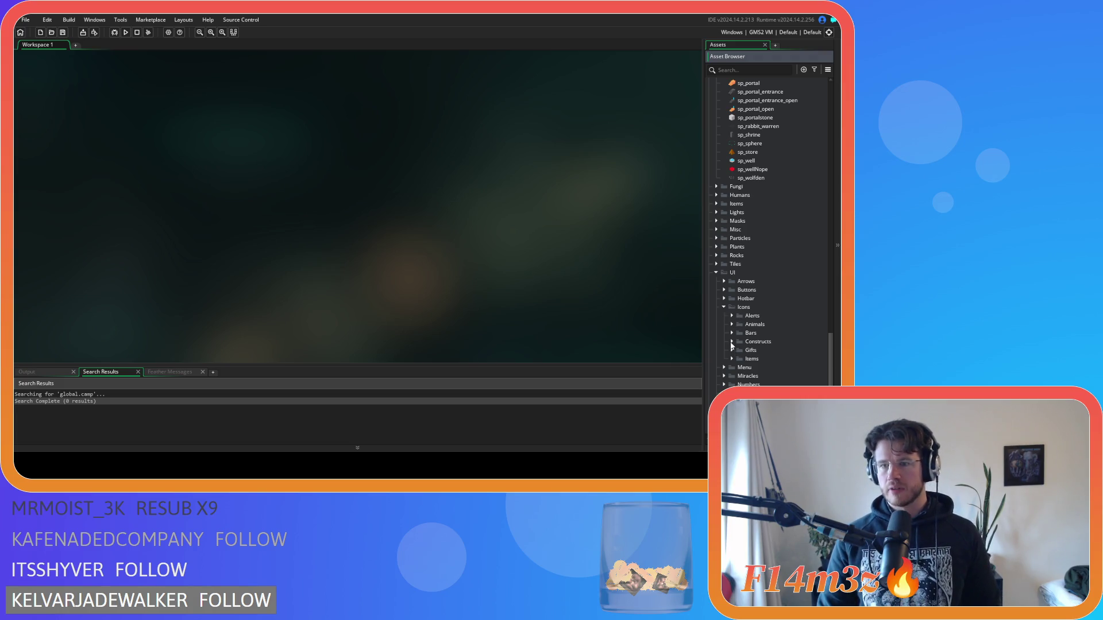
left_click(724, 308)
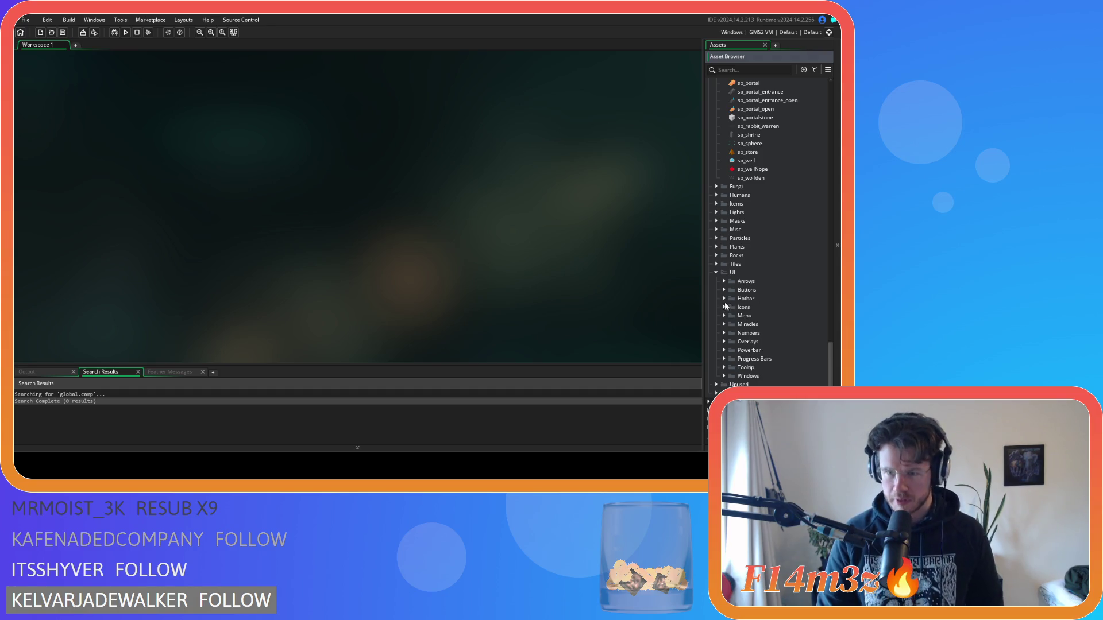
left_click(727, 359)
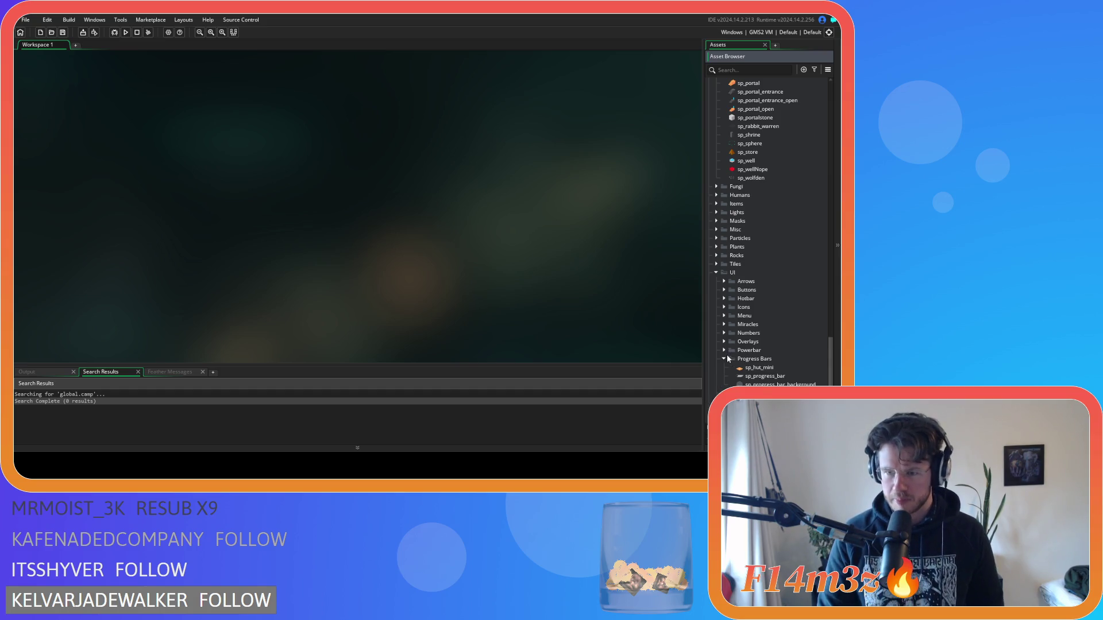
left_click(725, 307)
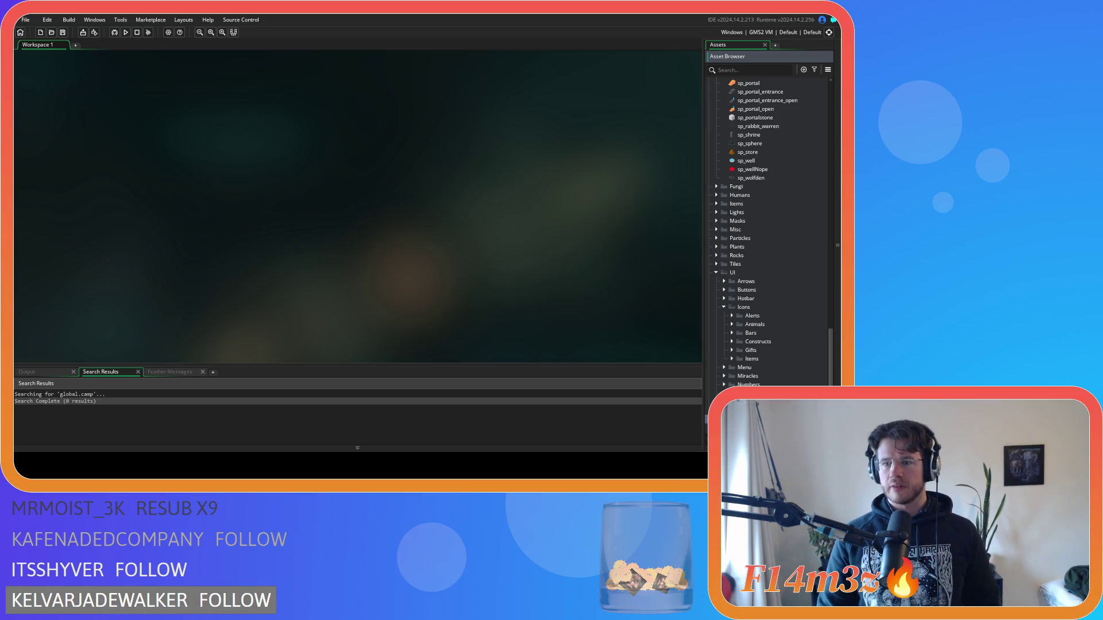
double_click(747, 343)
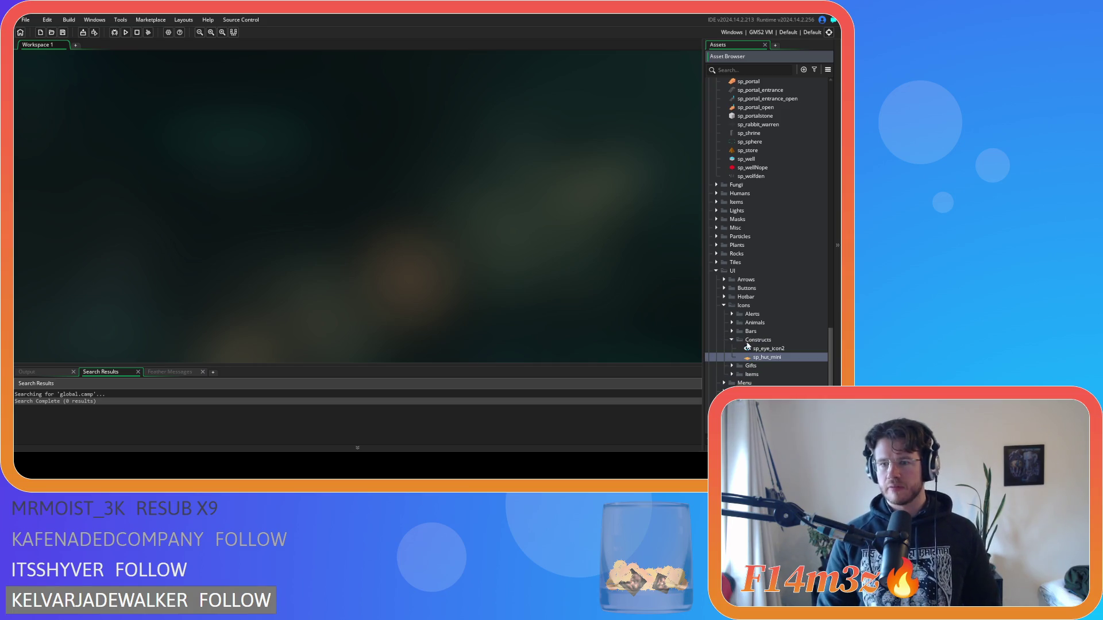
Delete the sp_obolisk_icon sprite from the asset tree.
scroll(758, 230, "up", 2)
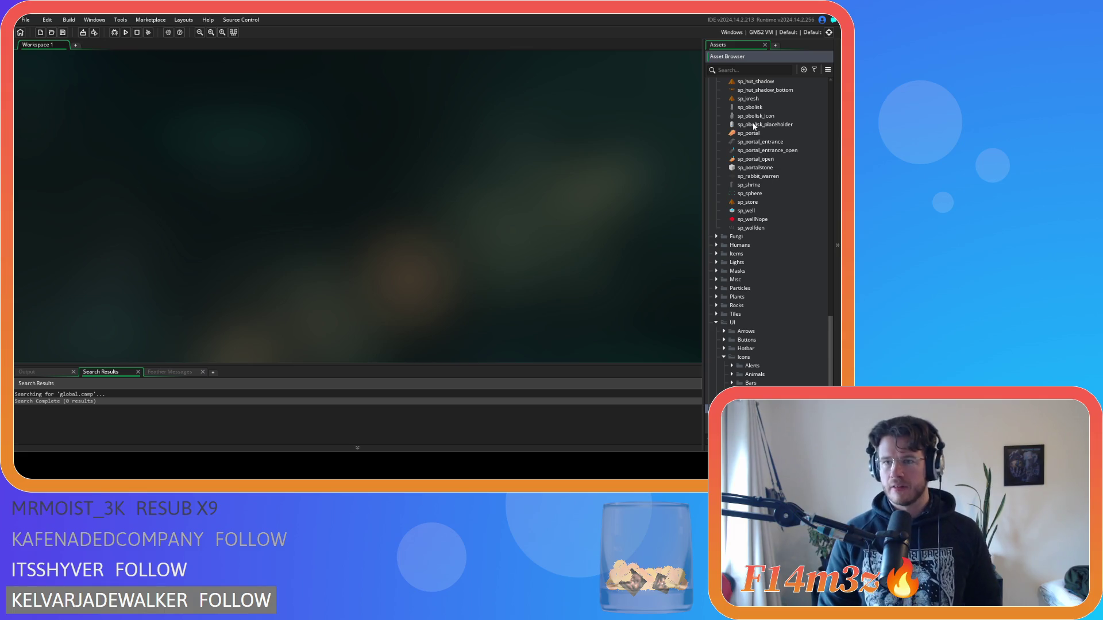
left_click(772, 117)
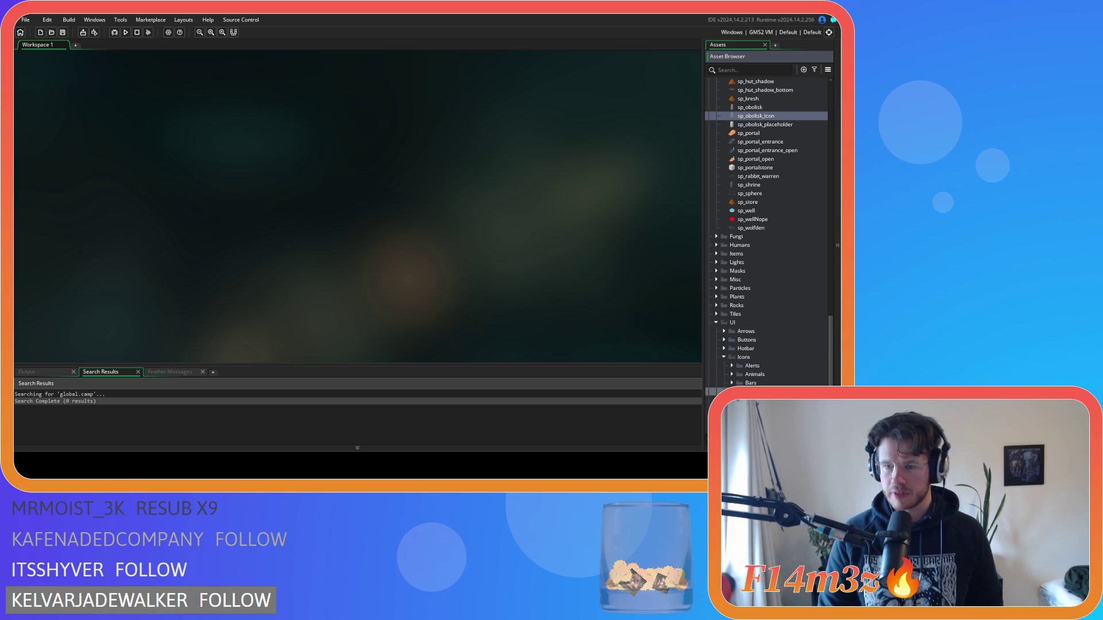
key("Delete")
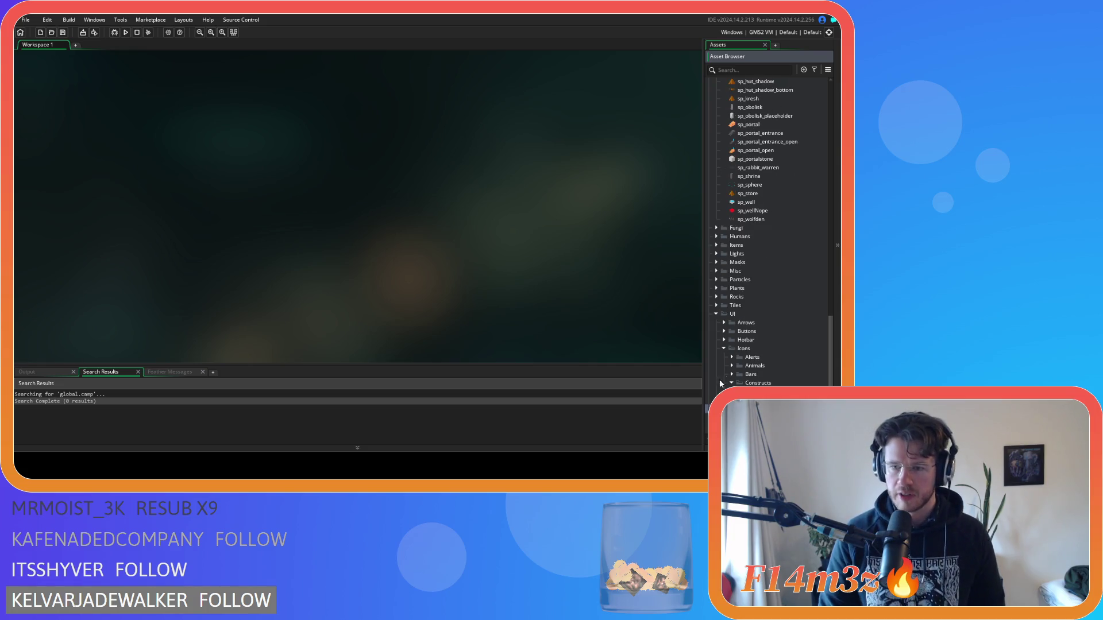
scroll(729, 290, "up", 6)
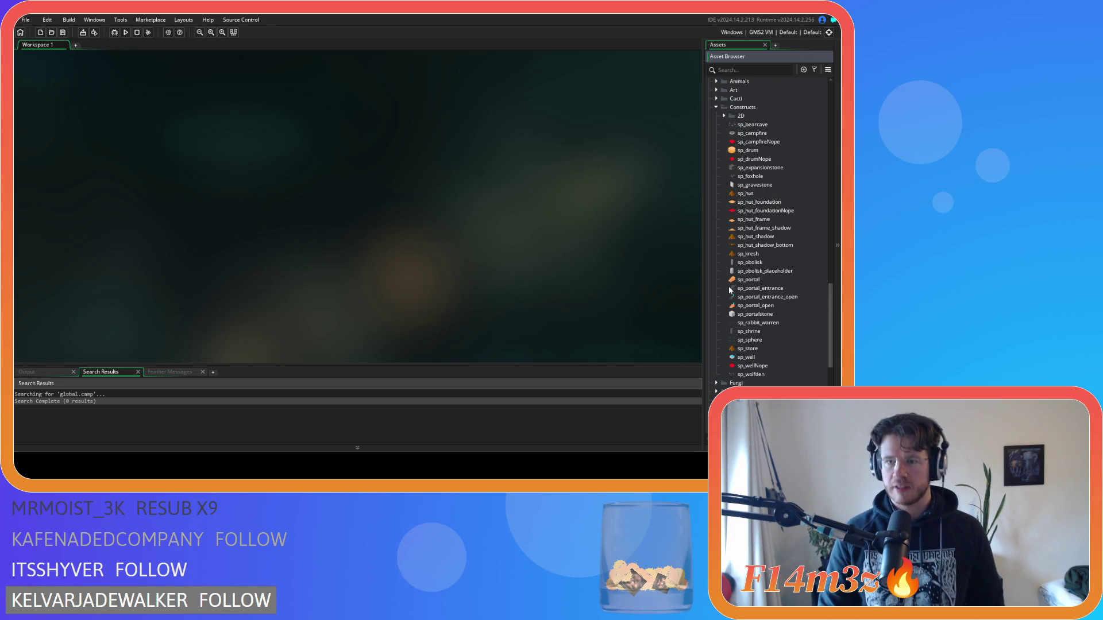
Inspect the sp_campfire and sp_drum sprites, closing each sprite window afterwards.
double_click(750, 133)
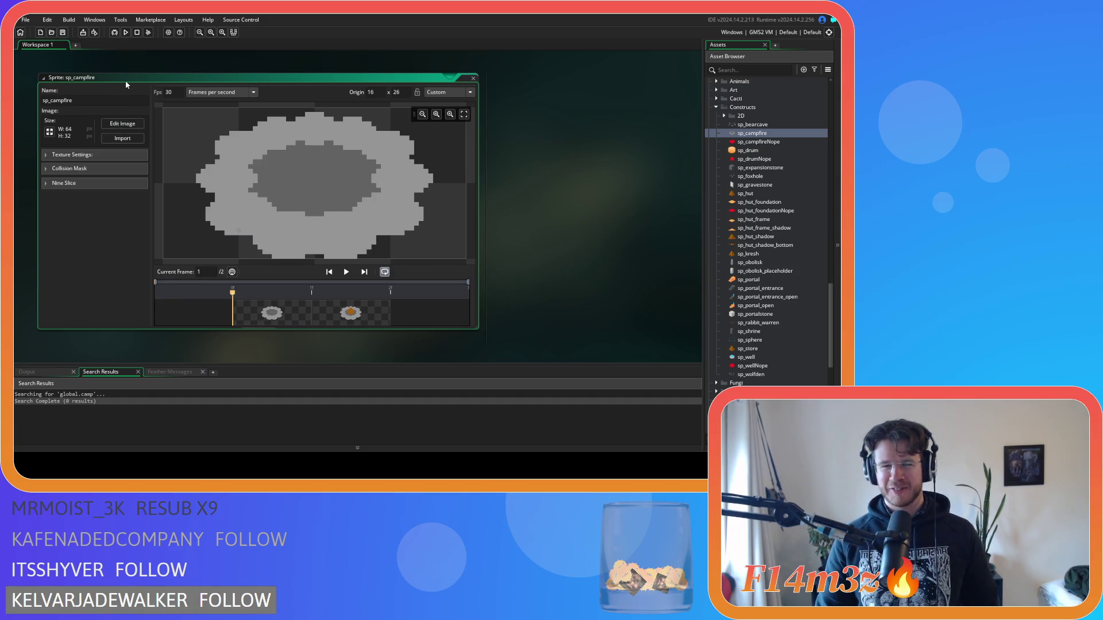
left_click(473, 81)
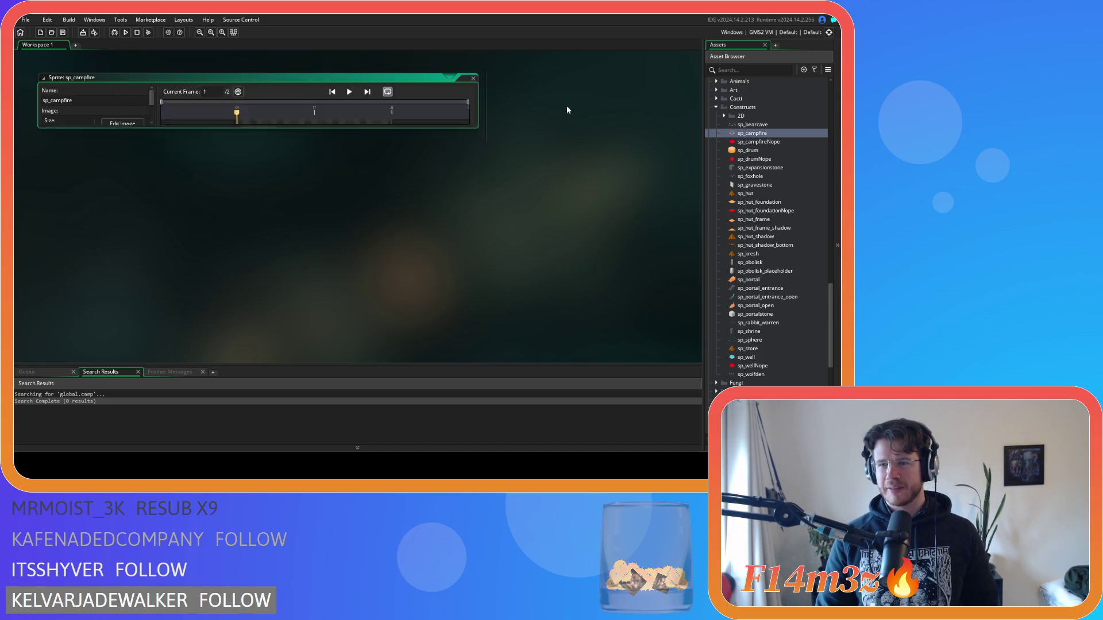
left_click(763, 139)
left_click(763, 134)
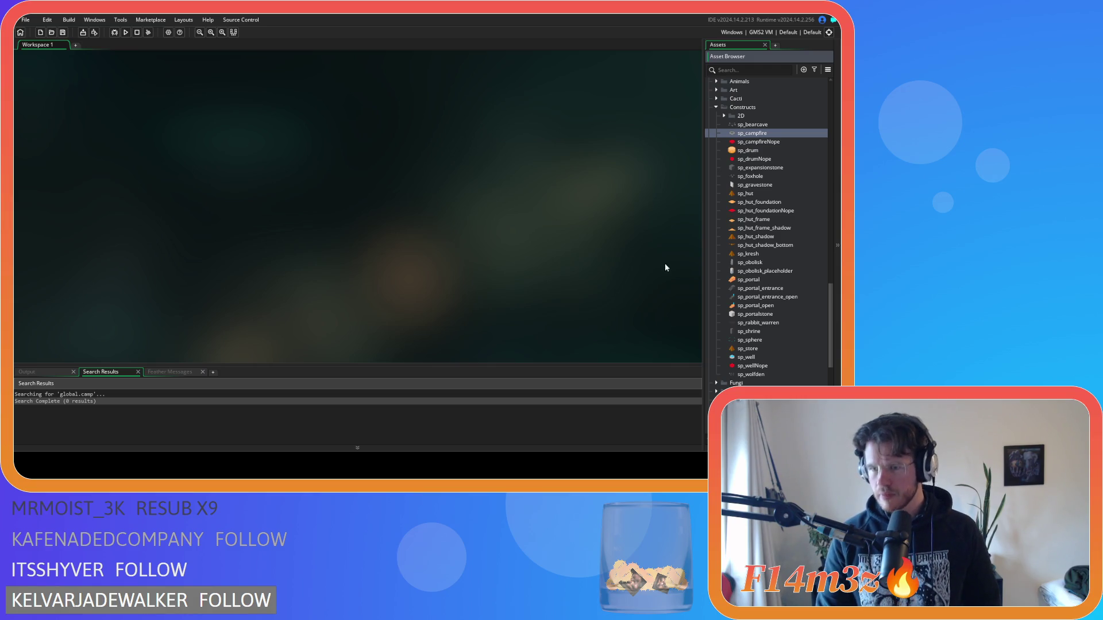
double_click(748, 150)
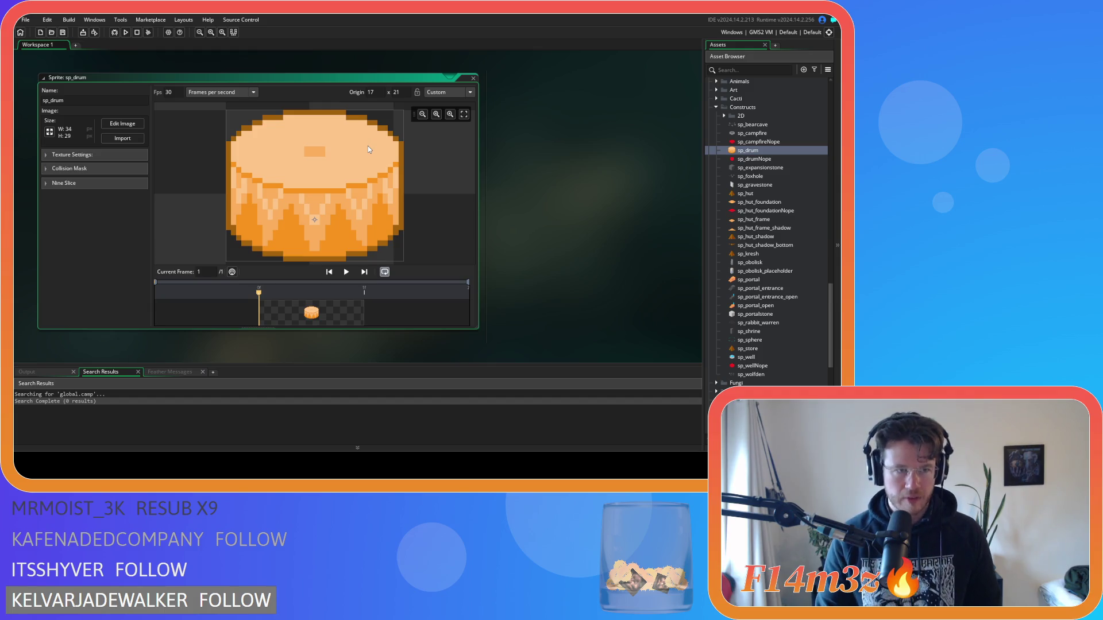
left_click(473, 78)
Reopen sp_campfire, edit its image and turn on the grid.
double_click(752, 133)
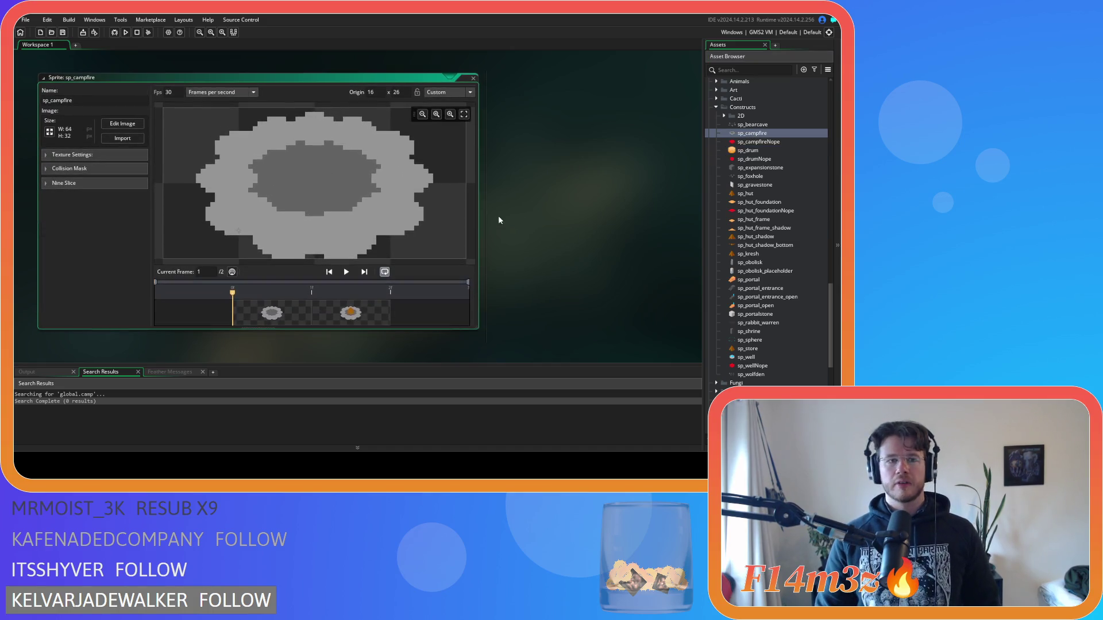
left_click(123, 124)
left_click(509, 111)
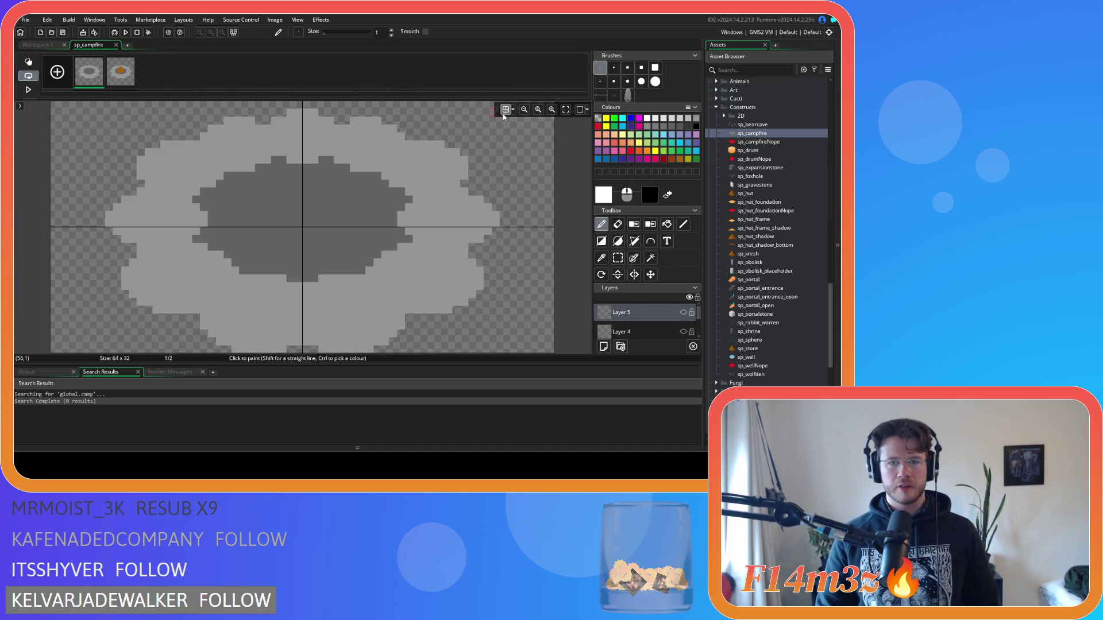
Set Grid X to 16 and Grid Y to 8, then close the sp_campfire image editor.
left_click(512, 110)
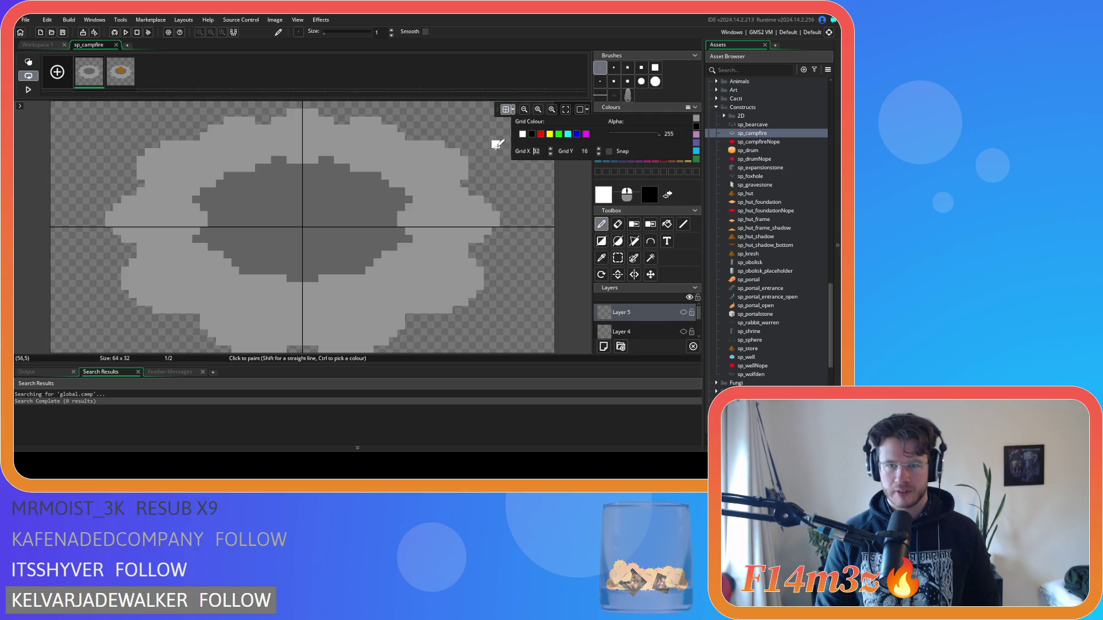
double_click(534, 151)
type("16")
key("Tab")
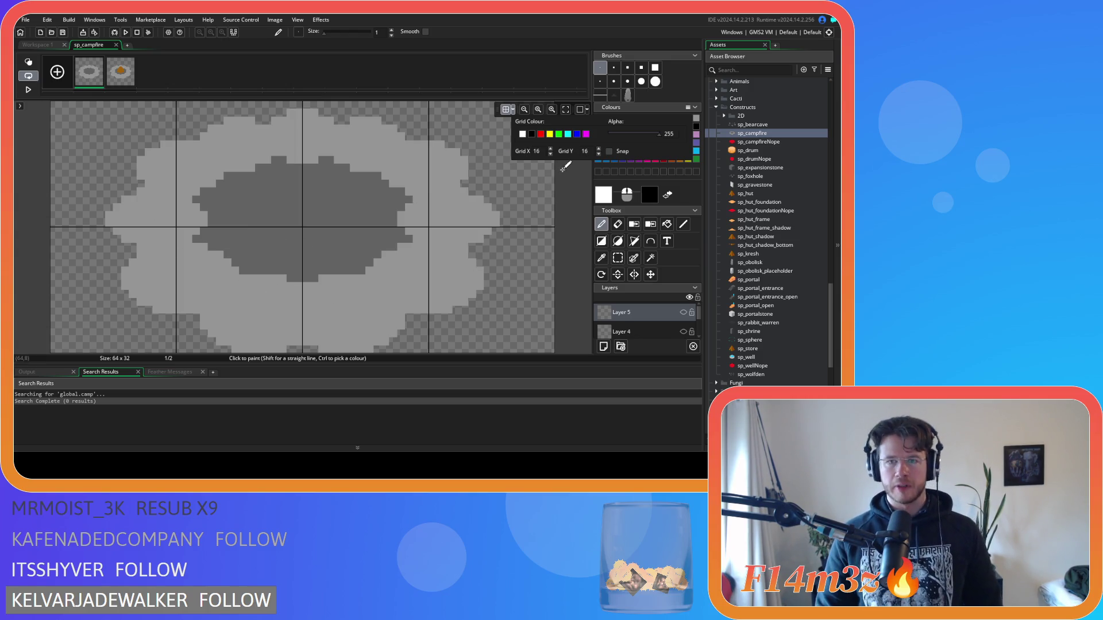
type("8")
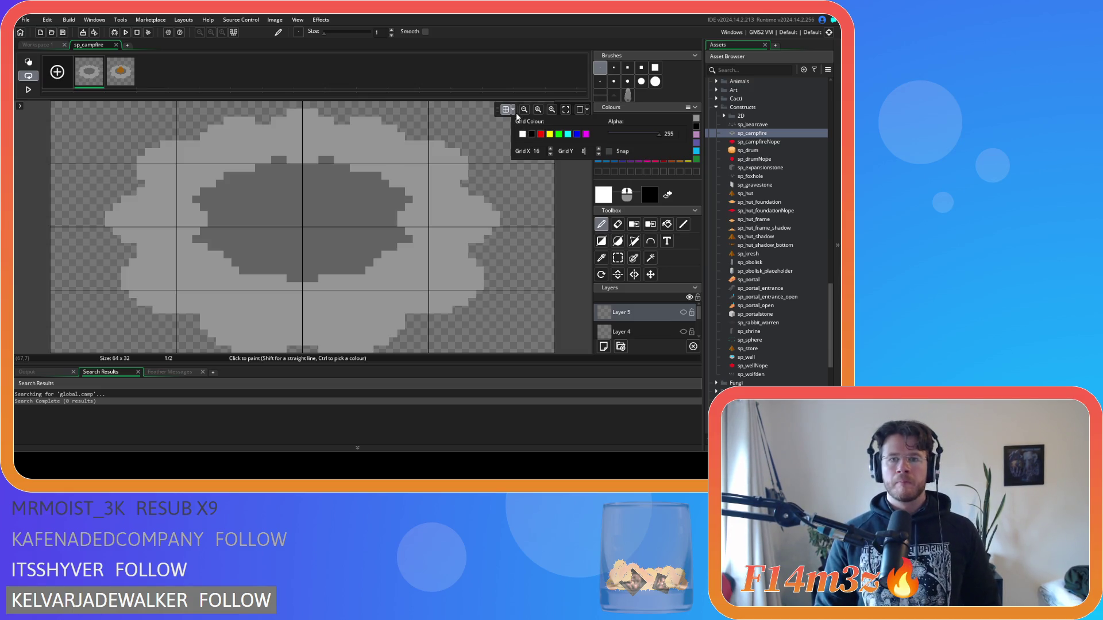
left_click(116, 45)
scroll(721, 188, "down", 2)
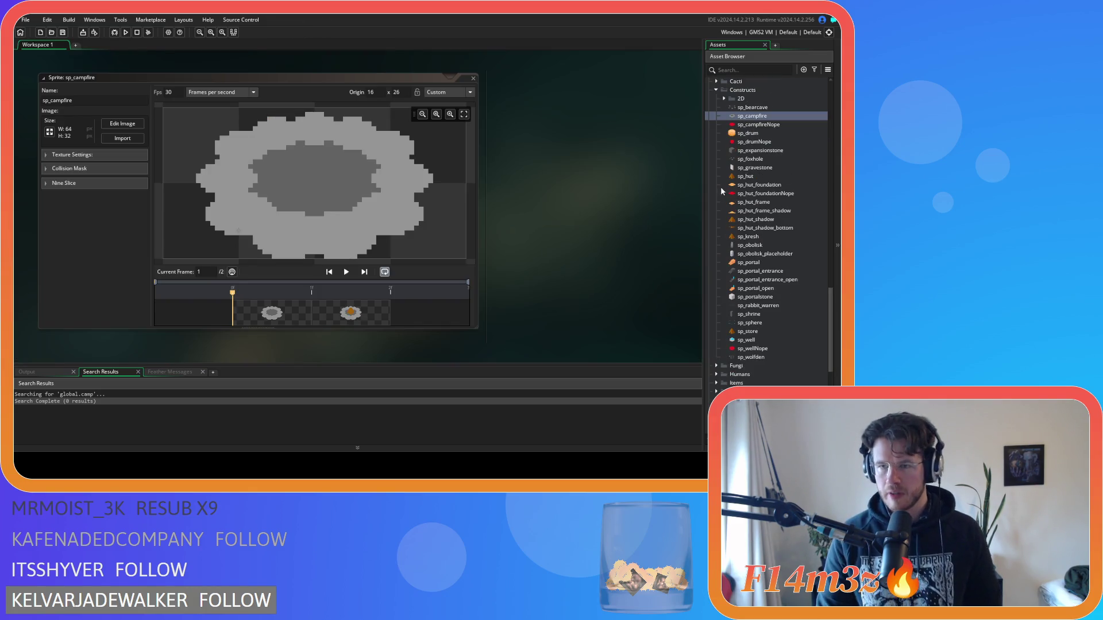
Browse UI > Icons > Items and preview the sp_firewood_icon sprite.
left_click(717, 90)
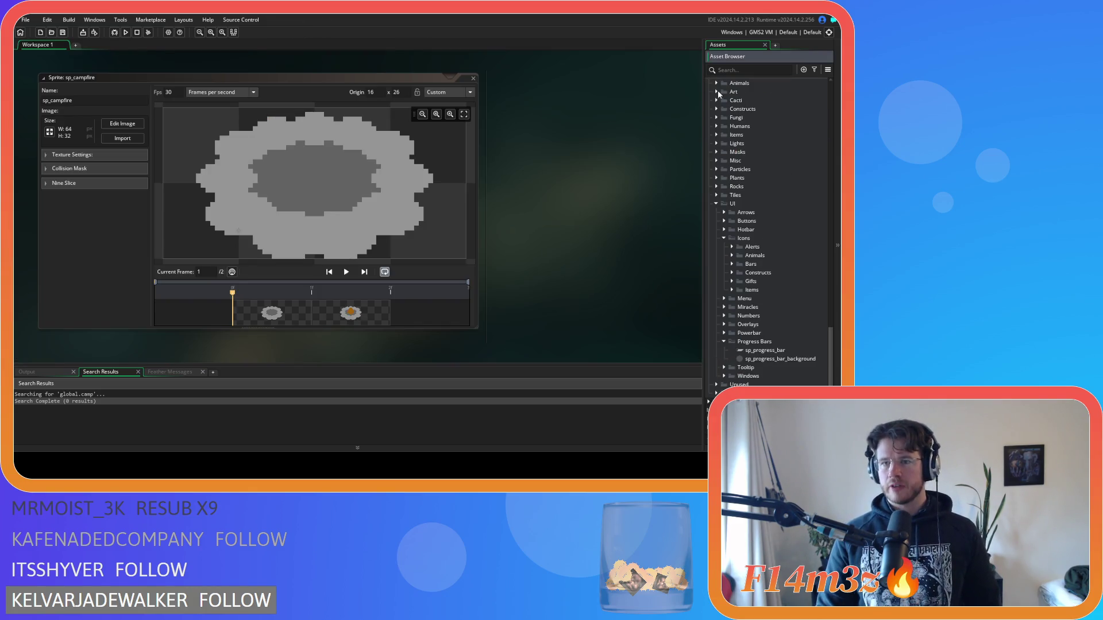
left_click(723, 239)
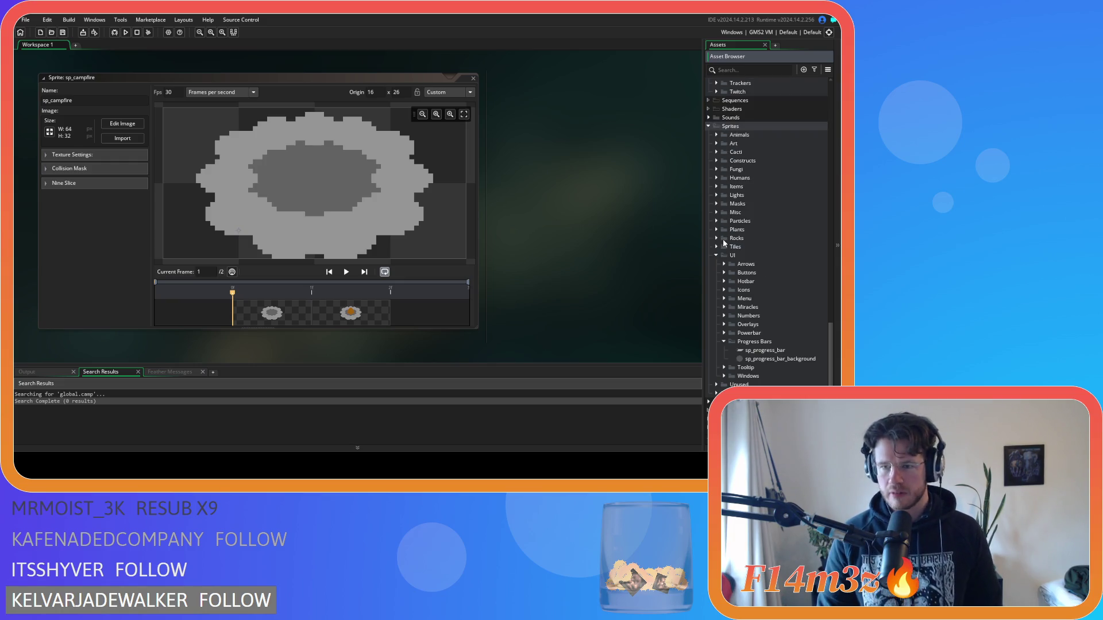
left_click(724, 290)
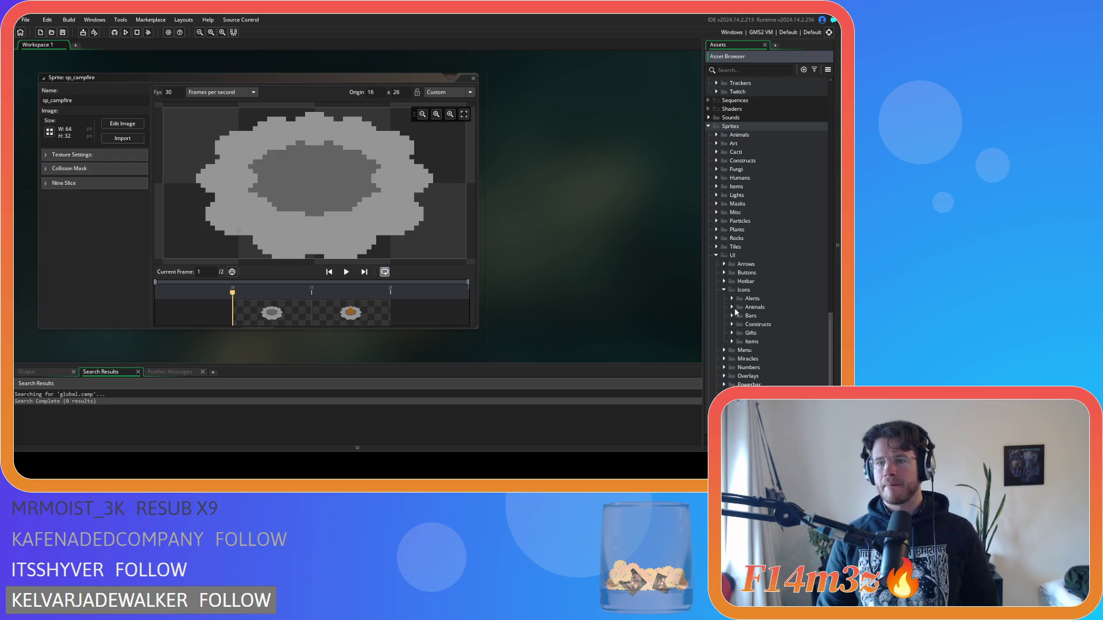
left_click(731, 324)
left_click(731, 324)
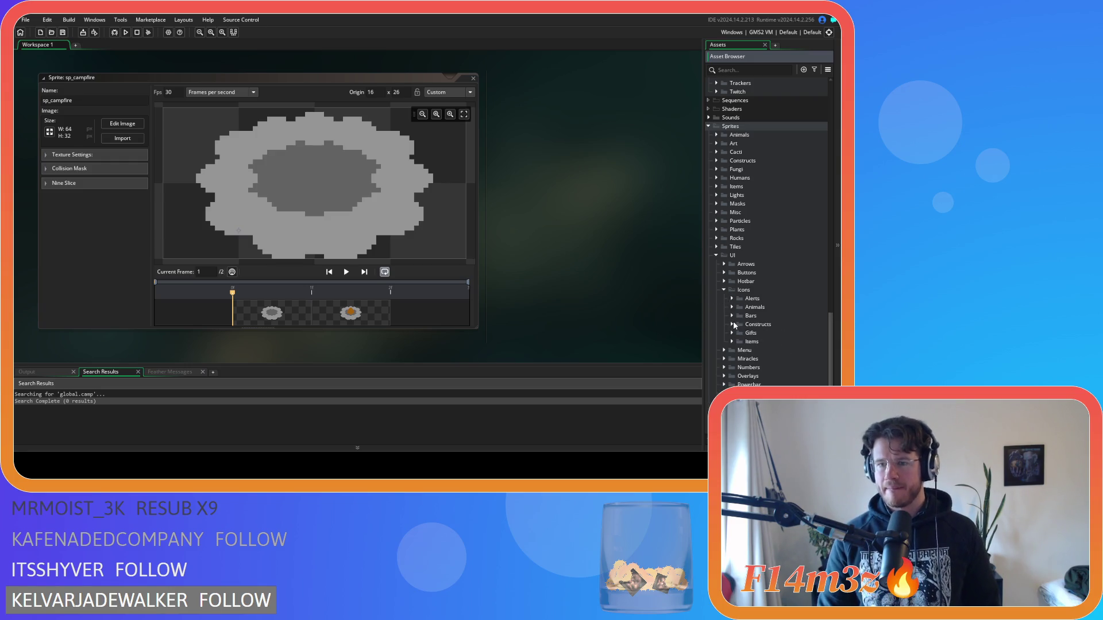
left_click(731, 341)
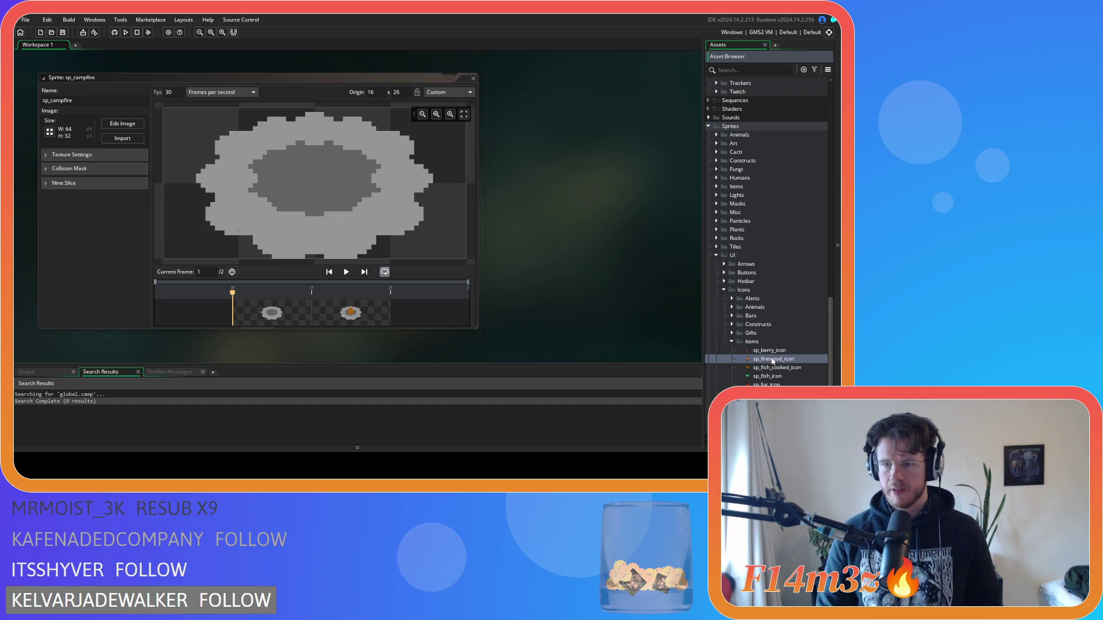
double_click(773, 359)
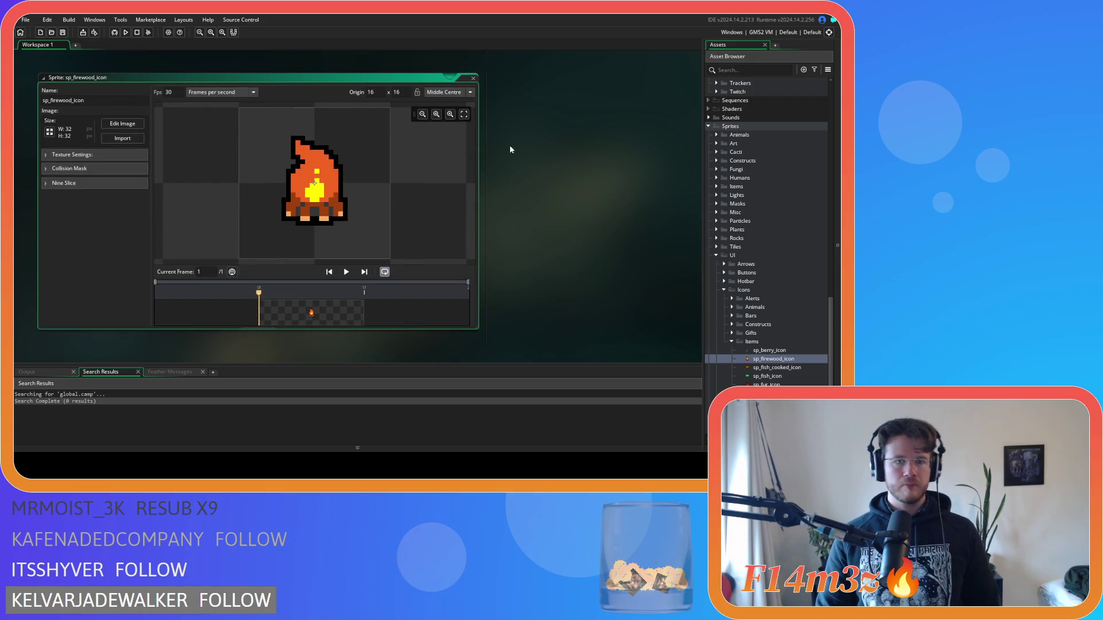
left_click(473, 78)
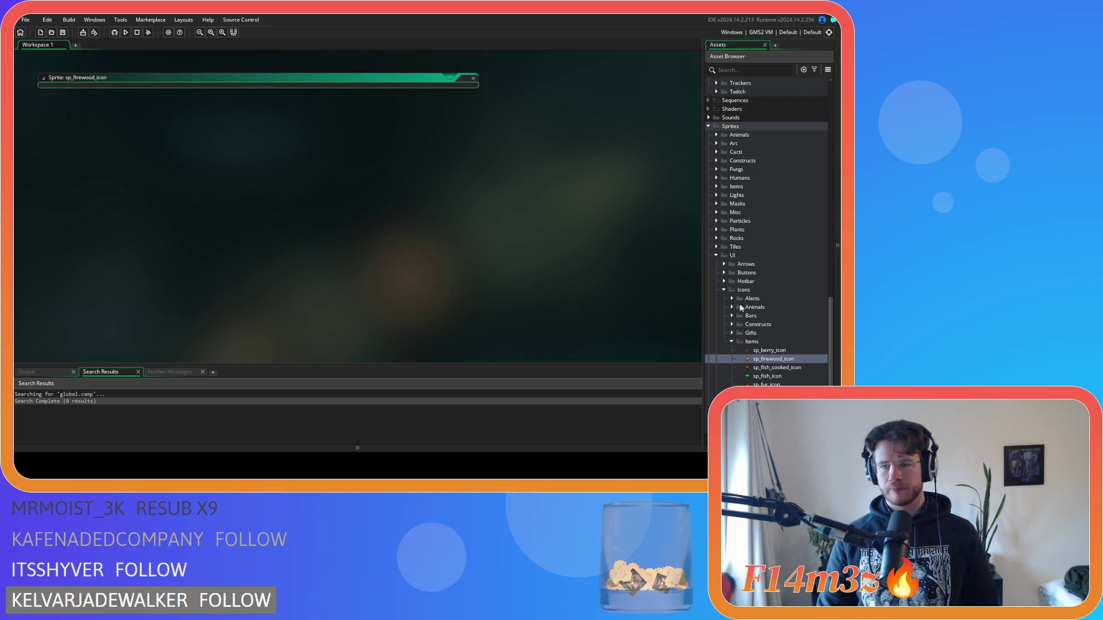
Collapse the icon folders, expand UI > Buttons and open sp_campfireButton.
scroll(775, 330, "up", 1)
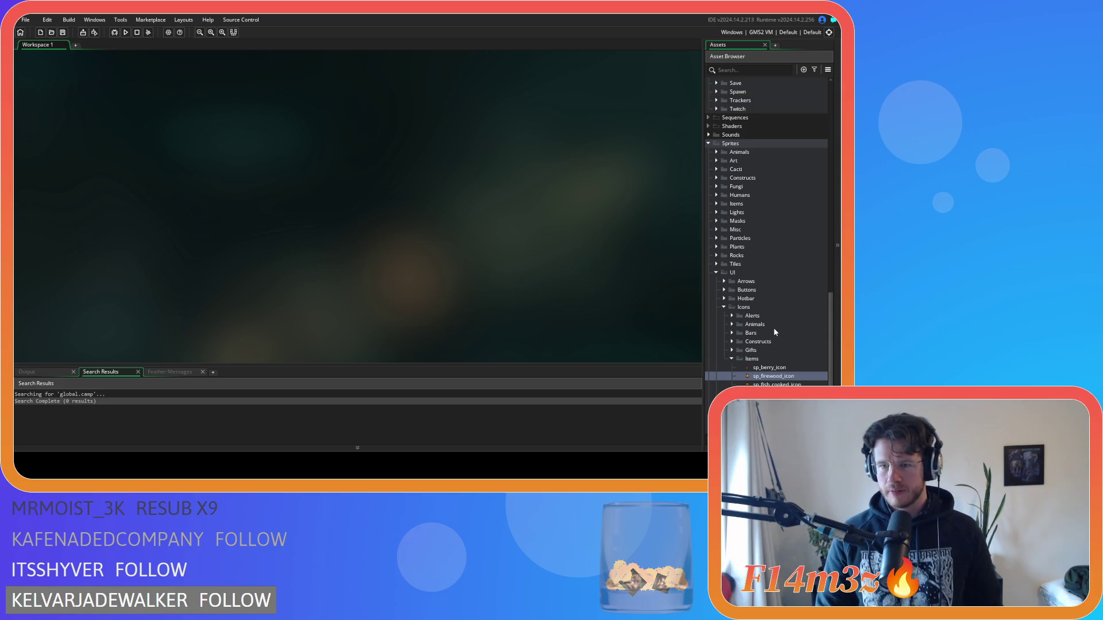
scroll(775, 332, "up", 1)
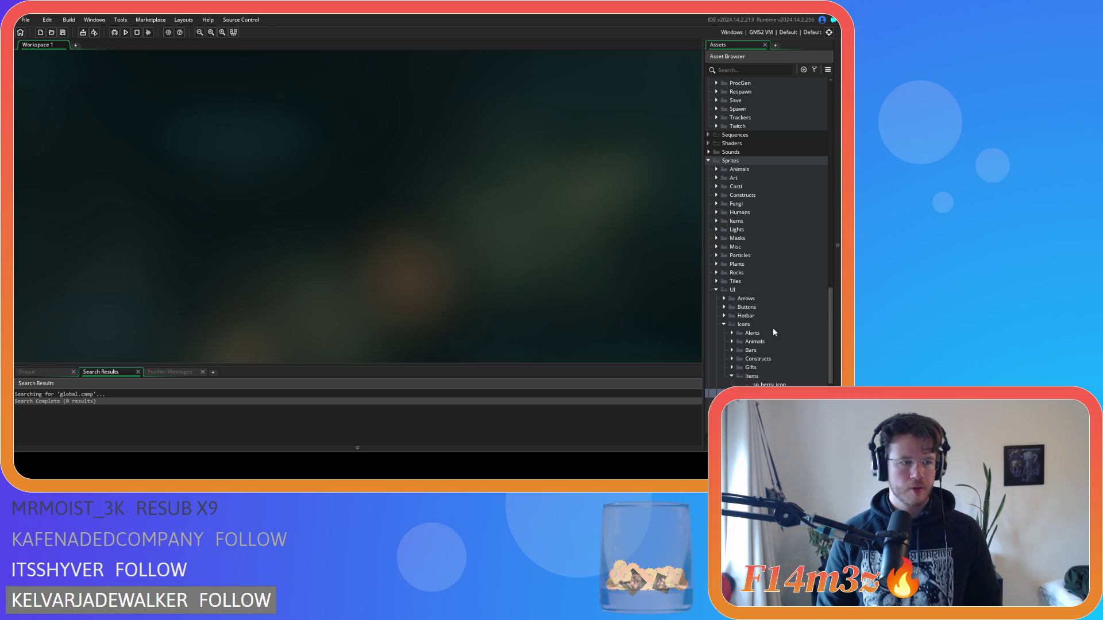
left_click(732, 377)
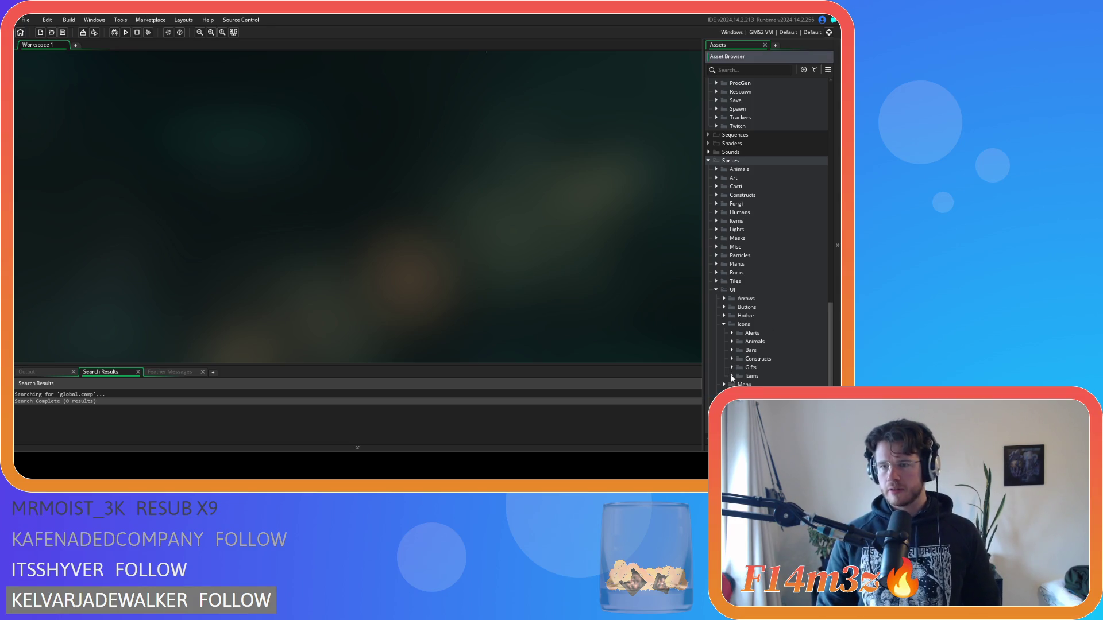
left_click(722, 325)
scroll(723, 321, "down", 2)
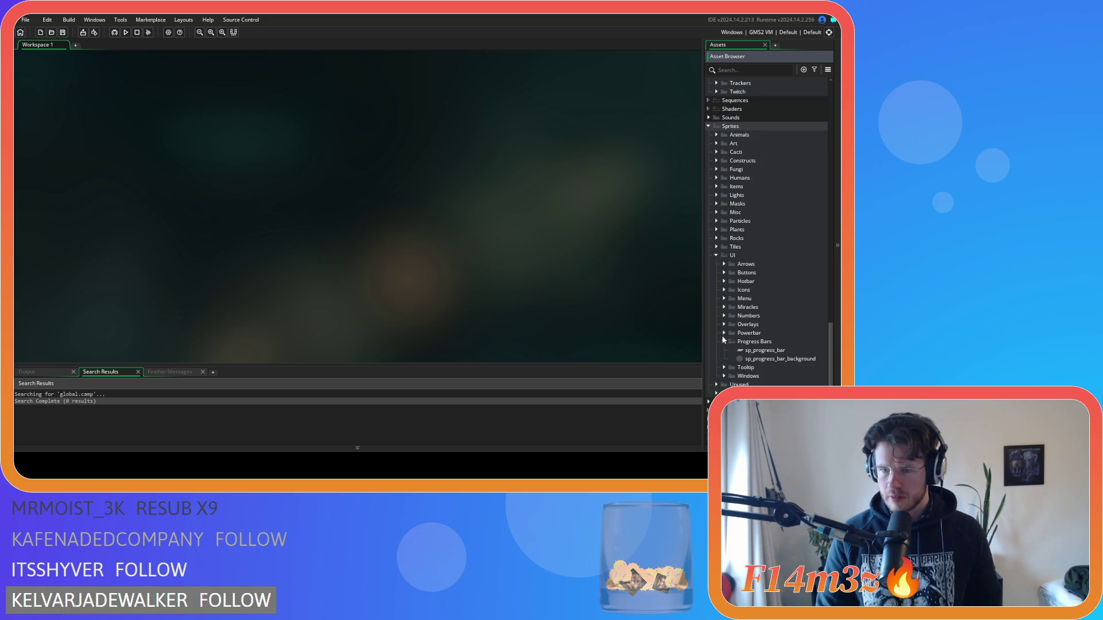
left_click(725, 343)
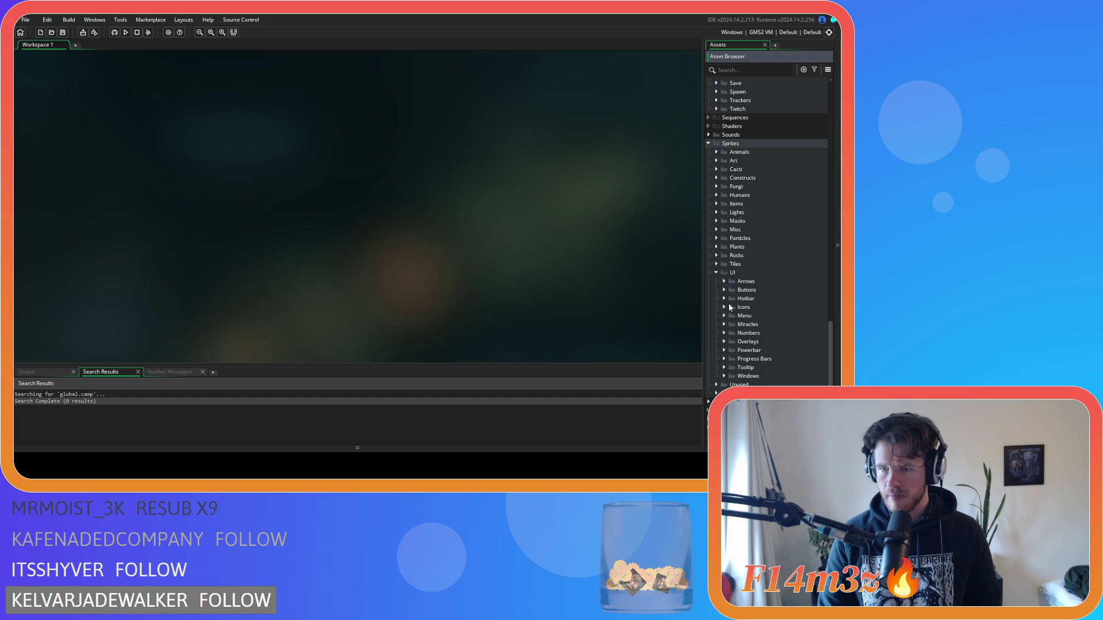
left_click(722, 291)
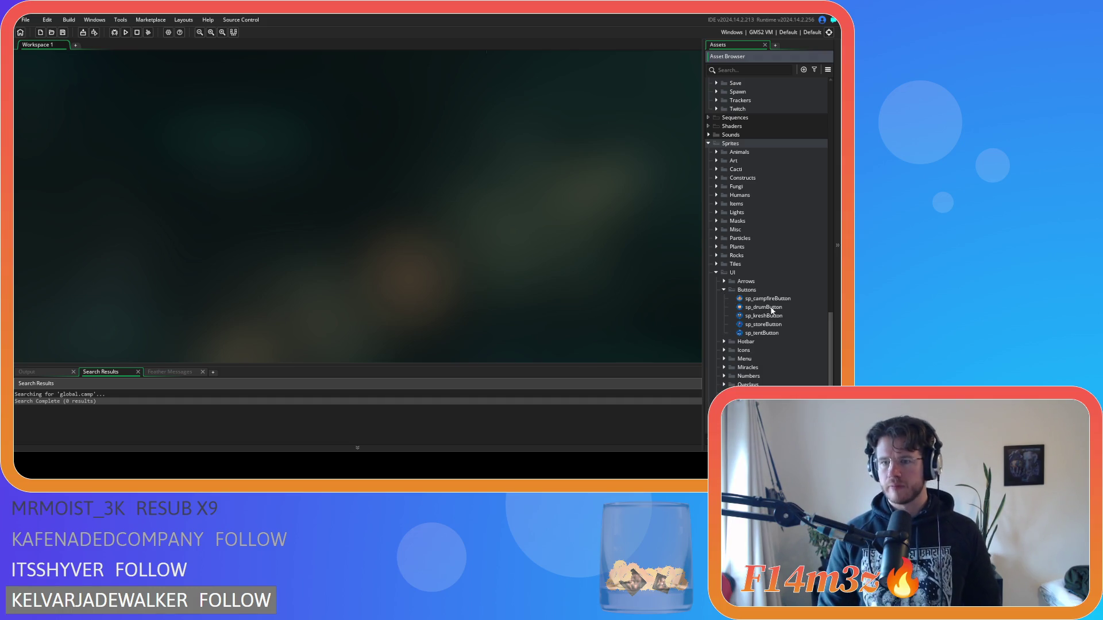
double_click(775, 298)
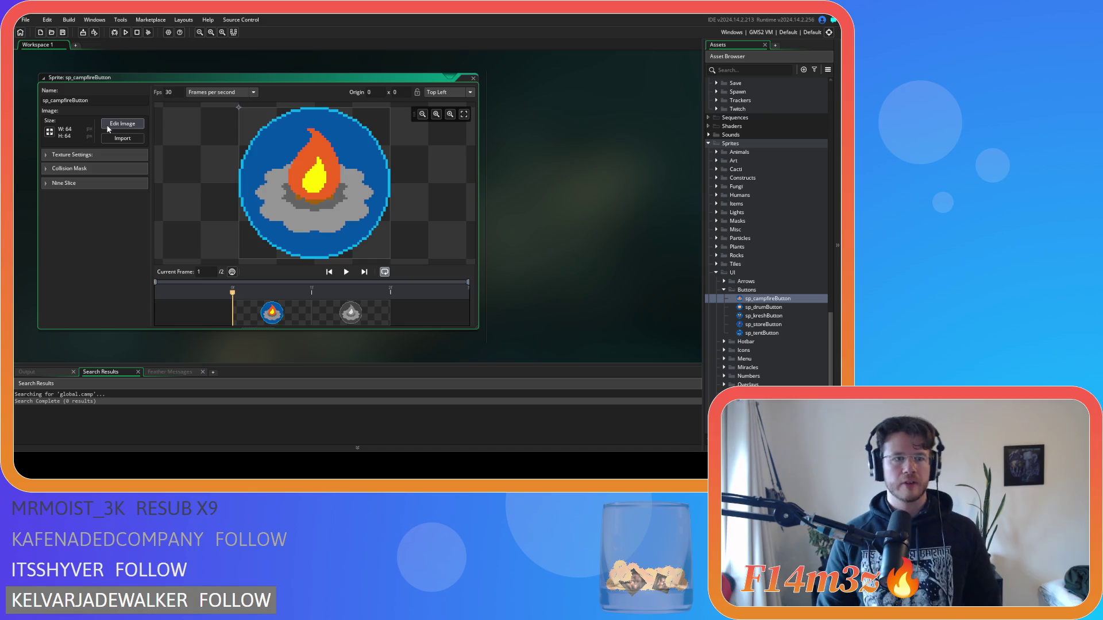
left_click(474, 81)
left_click(474, 81)
left_click(775, 307)
left_click(779, 300)
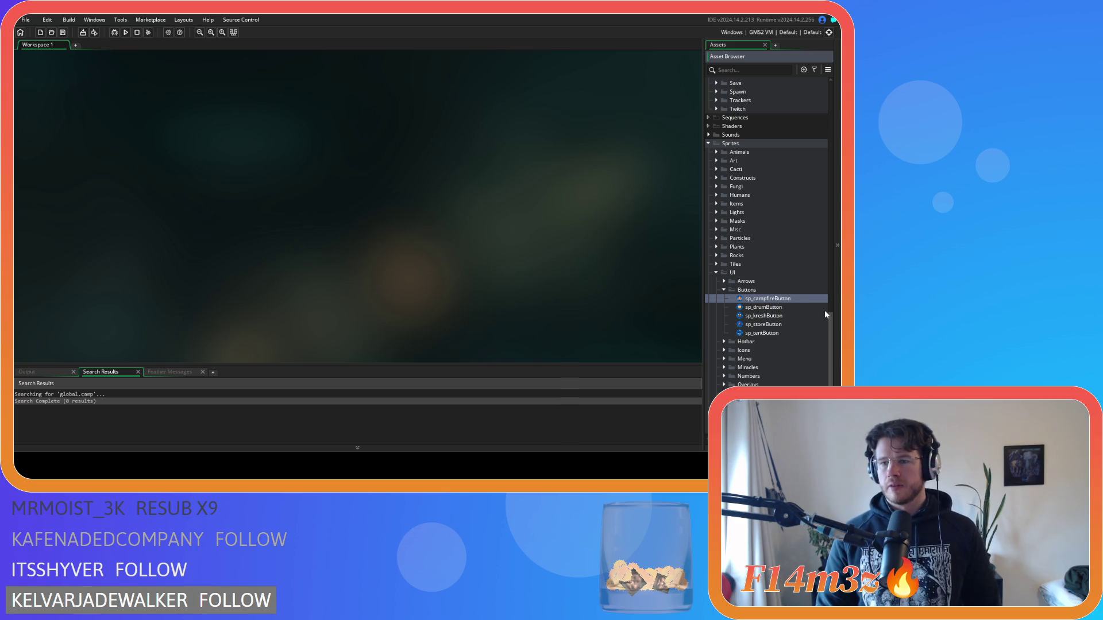
Duplicate sp_campfireButton and rename the copy as the campfire camp icon sprite.
key("ctrl+d")
key("BackSpace")
key("BackSpace")
key("BackSpace")
key("BackSpace")
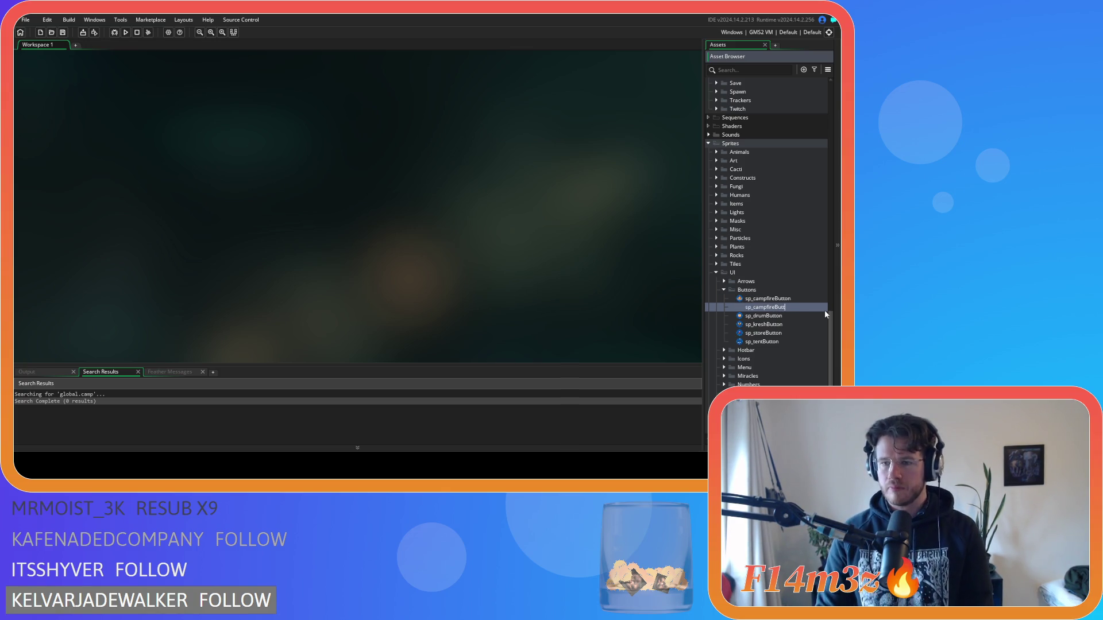
type("_")
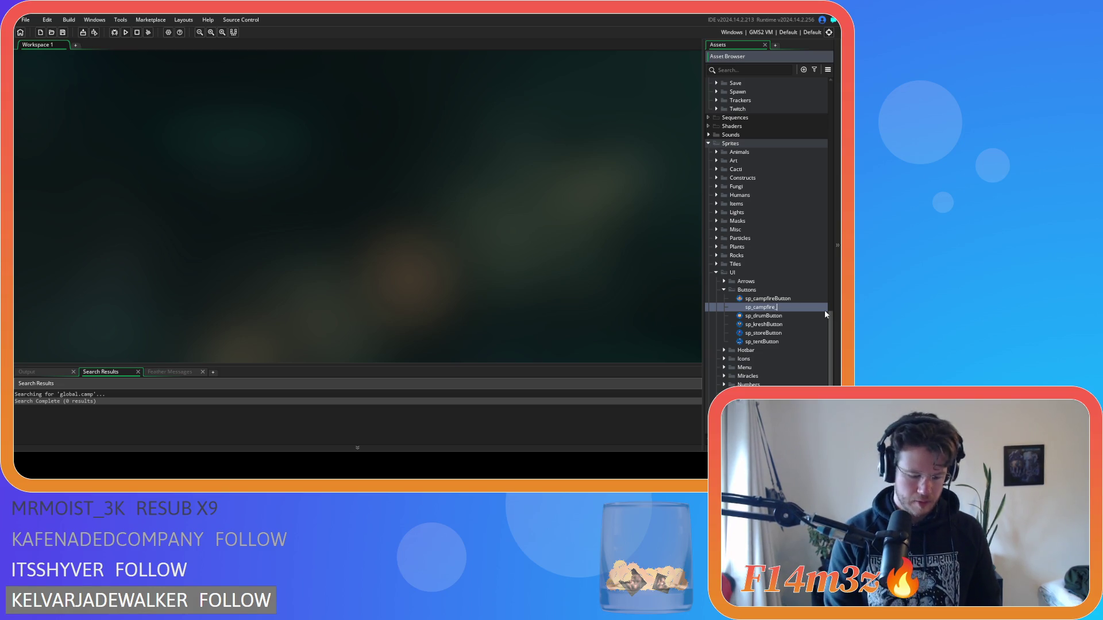
type("camo")
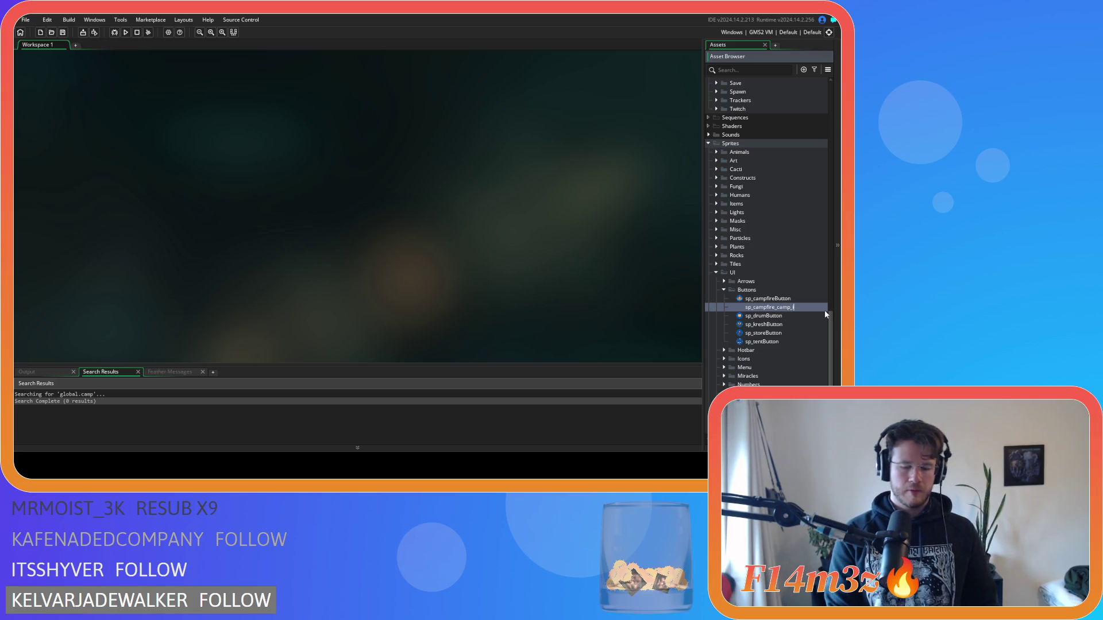
type("icon")
key("Return")
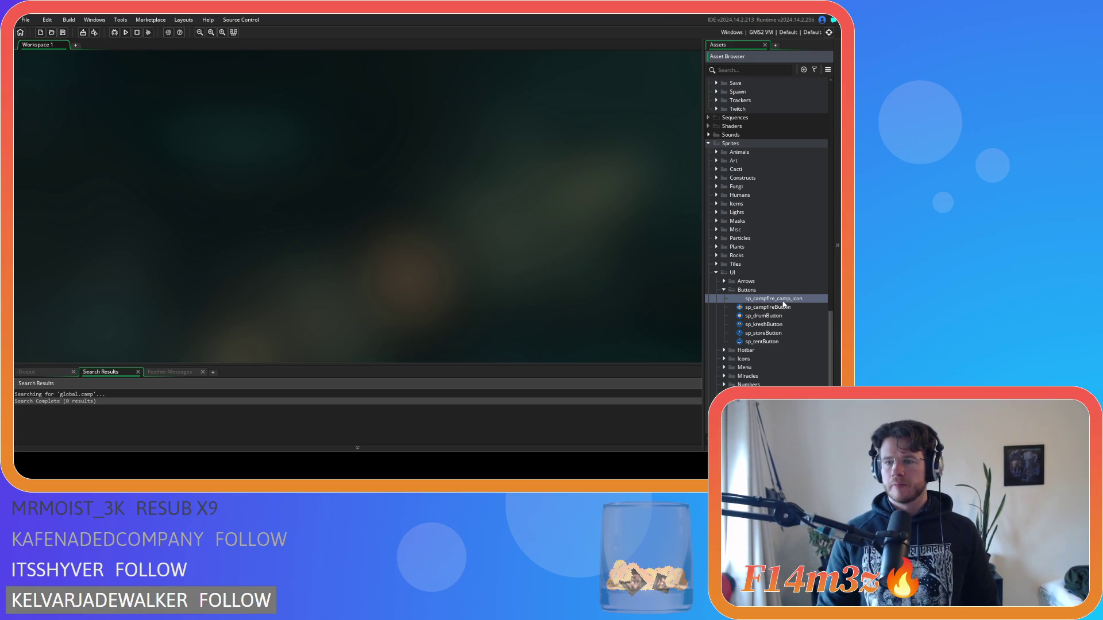
Open the new sprite's image and delete its grey second frame.
double_click(780, 303)
left_click(122, 123)
left_click(131, 76)
key("Delete")
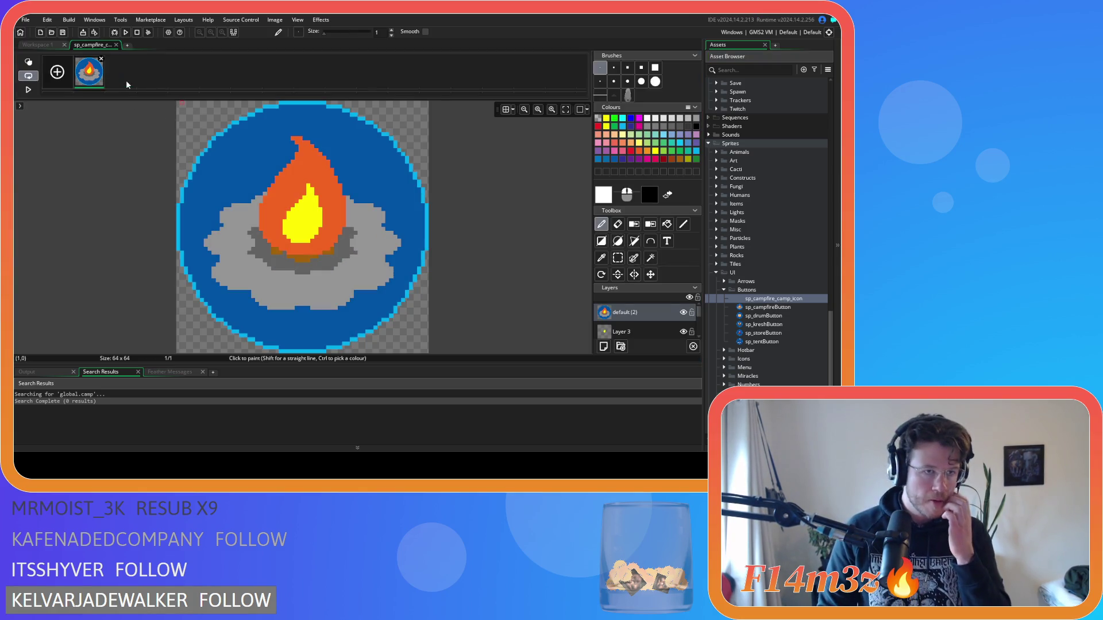
left_click(33, 46)
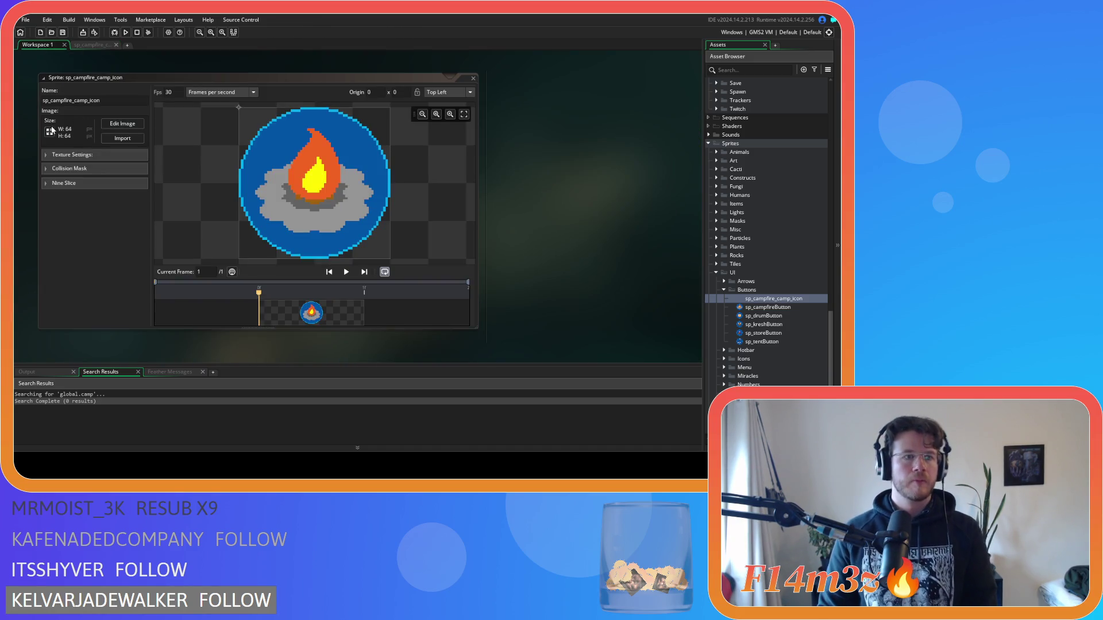
left_click(106, 124)
left_click(256, 42)
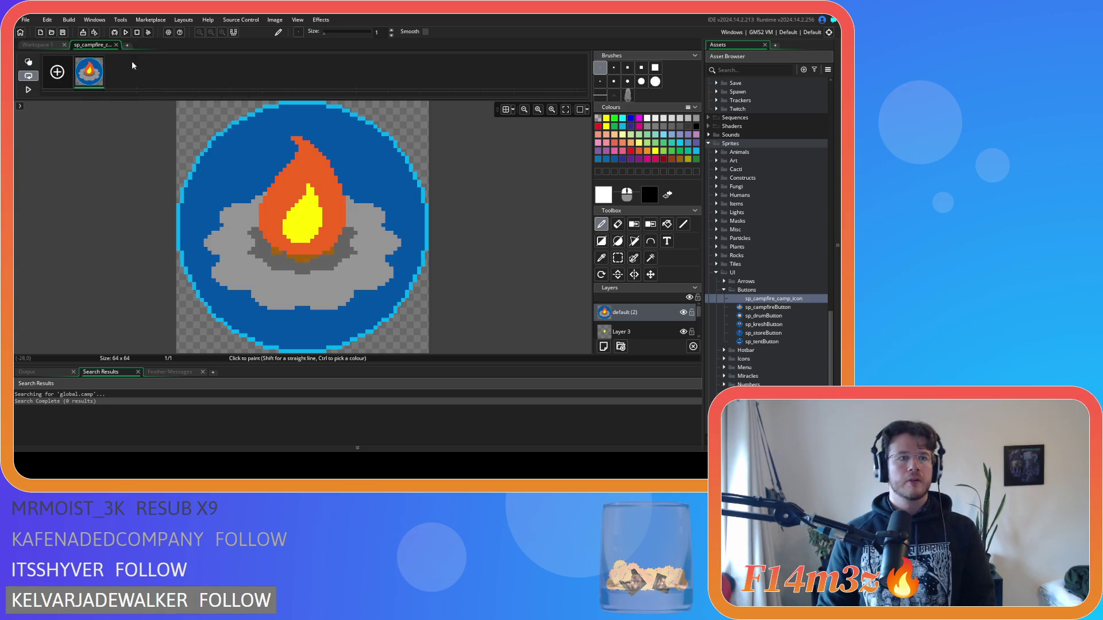
Try rectangular selections on the canvas and fit the sprite to the view.
left_click(650, 257)
left_click(388, 182)
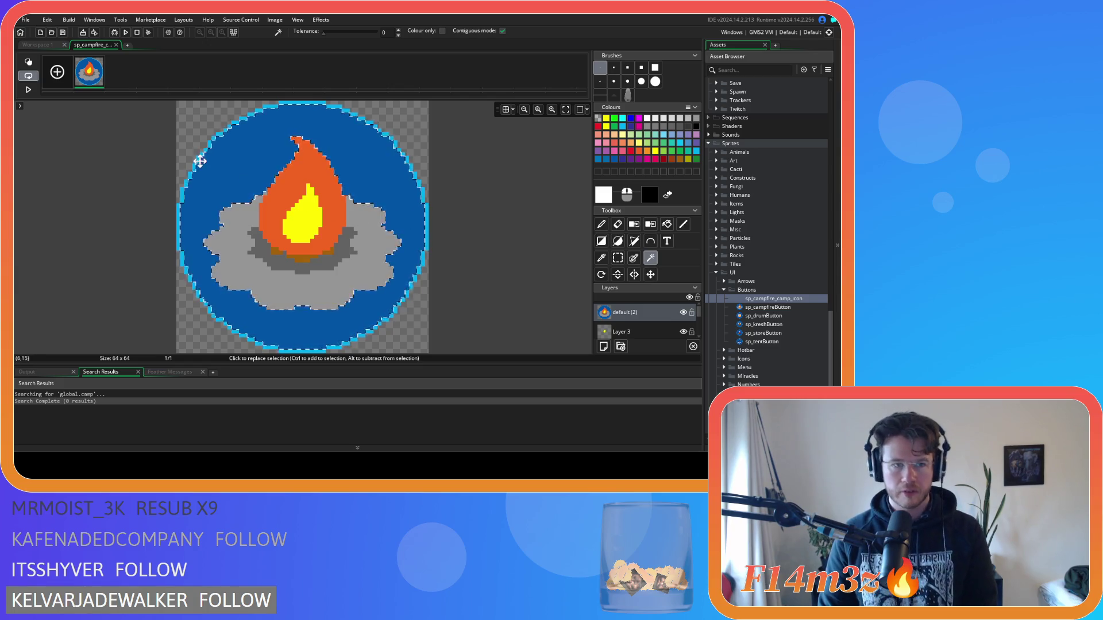
left_click(618, 257)
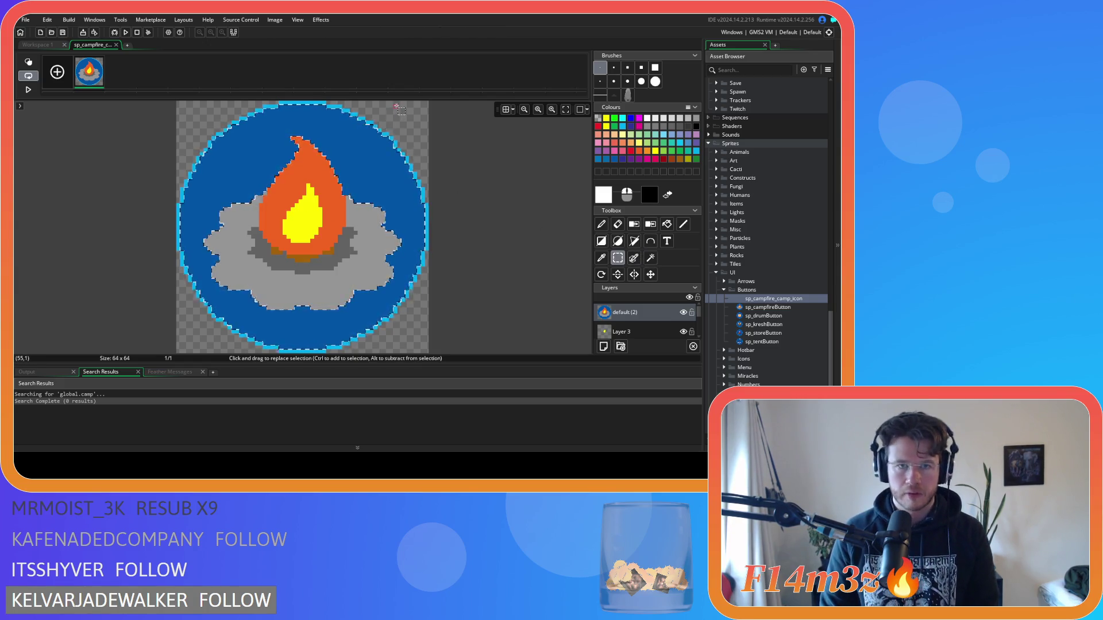
mouse_move(402, 101)
left_mouse_down()
mouse_move(442, 190)
mouse_move(464, 313)
left_mouse_up()
mouse_move(460, 99)
left_mouse_down()
mouse_move(448, 261)
mouse_move(449, 113)
mouse_move(478, 98)
left_mouse_up()
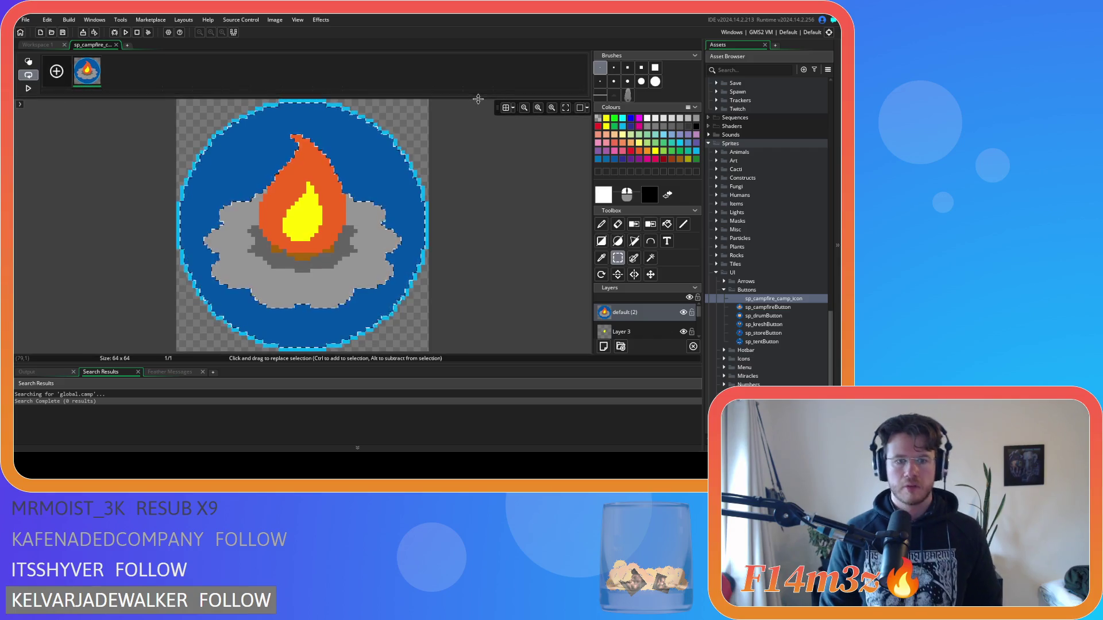
left_click(565, 108)
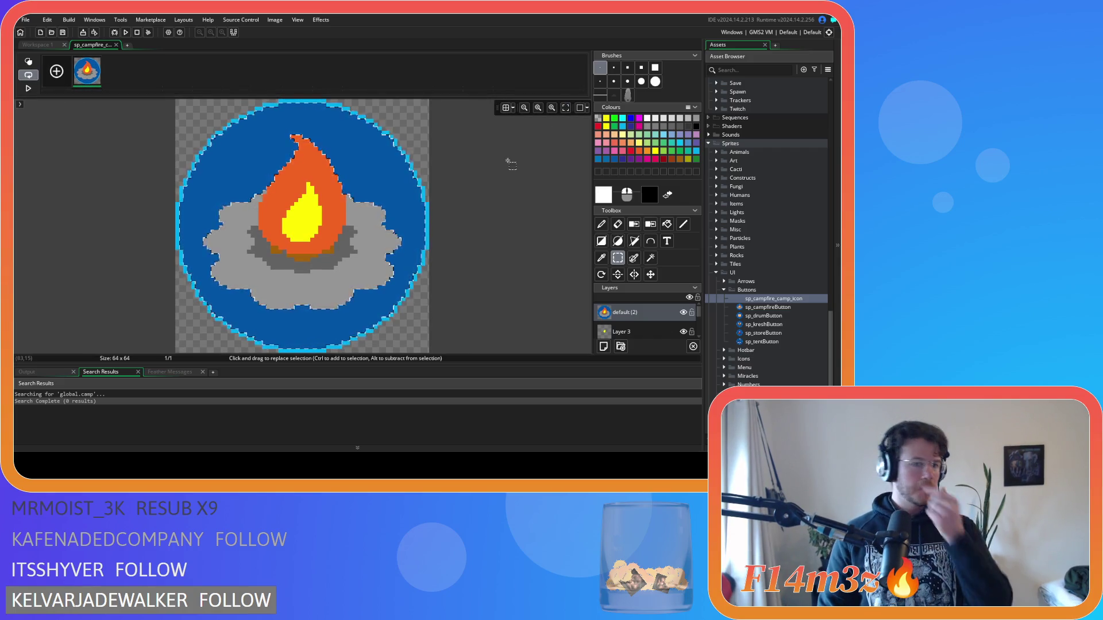
Select and clear strips and corners along the canvas edges, then undo the last change.
left_click_drag(458, 349, 410, 196)
mouse_move(458, 101)
left_mouse_down()
mouse_move(431, 172)
mouse_move(405, 350)
left_mouse_up()
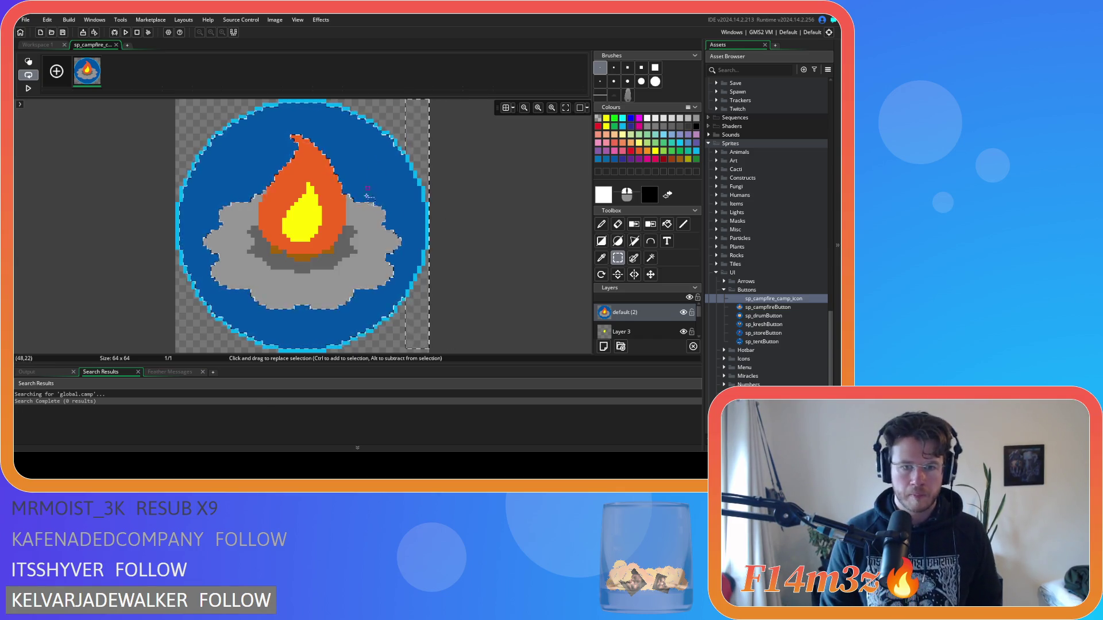
mouse_move(151, 309)
left_mouse_down()
mouse_move(408, 343)
mouse_move(395, 299)
left_mouse_up()
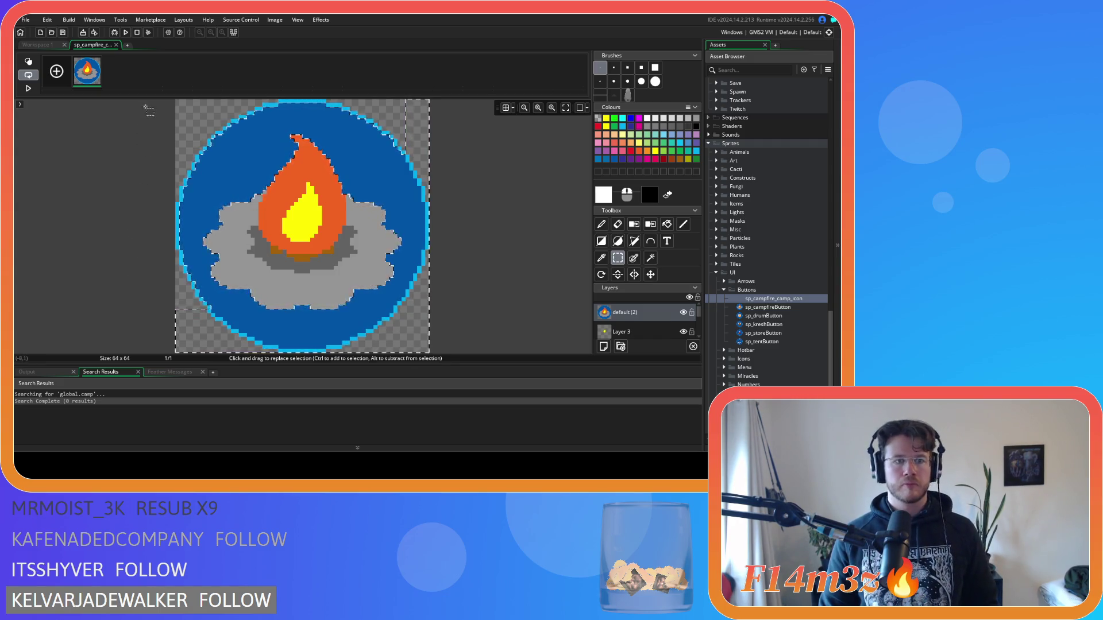
left_click_drag(148, 101, 204, 318)
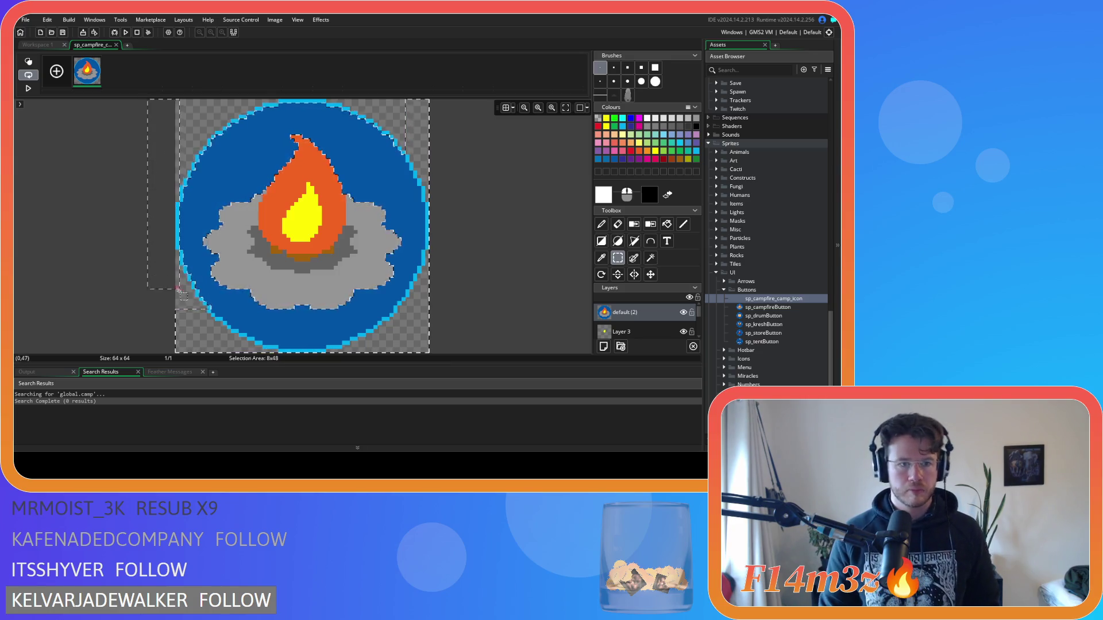
left_click(209, 319)
left_click_drag(160, 162, 239, 120)
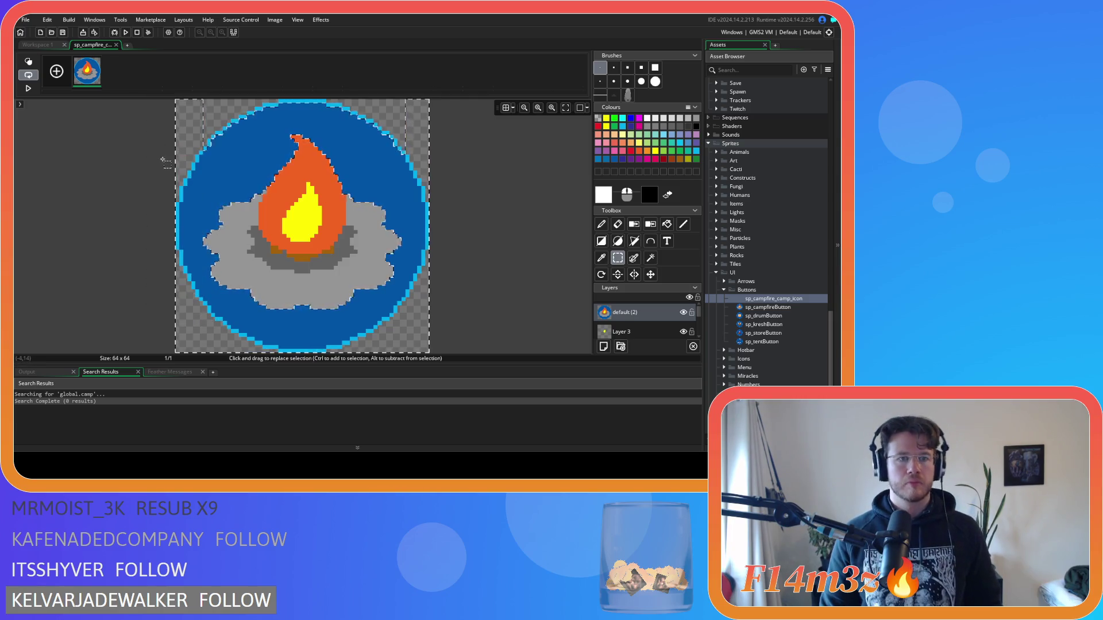
left_click(253, 119)
left_click_drag(421, 158, 376, 106)
left_click(377, 112)
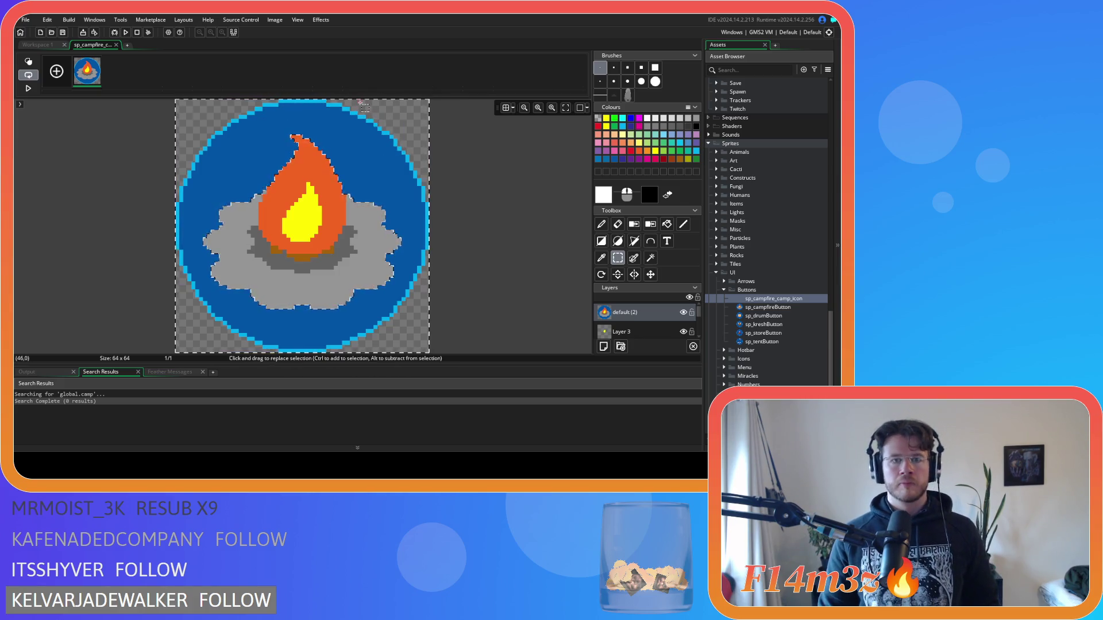
left_click(376, 133)
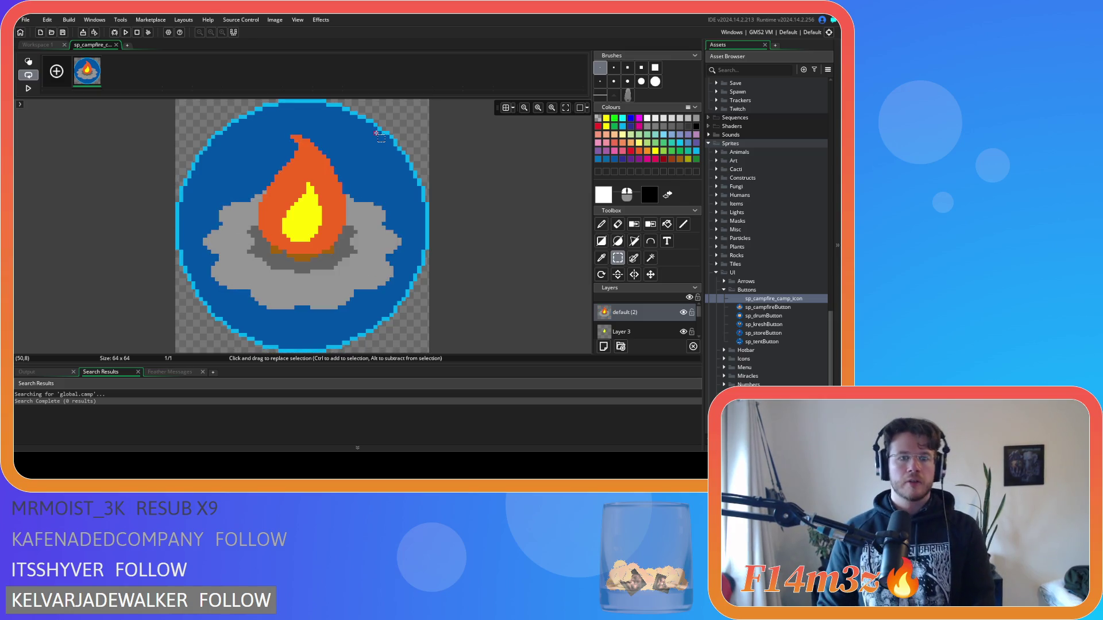
key("ctrl+z")
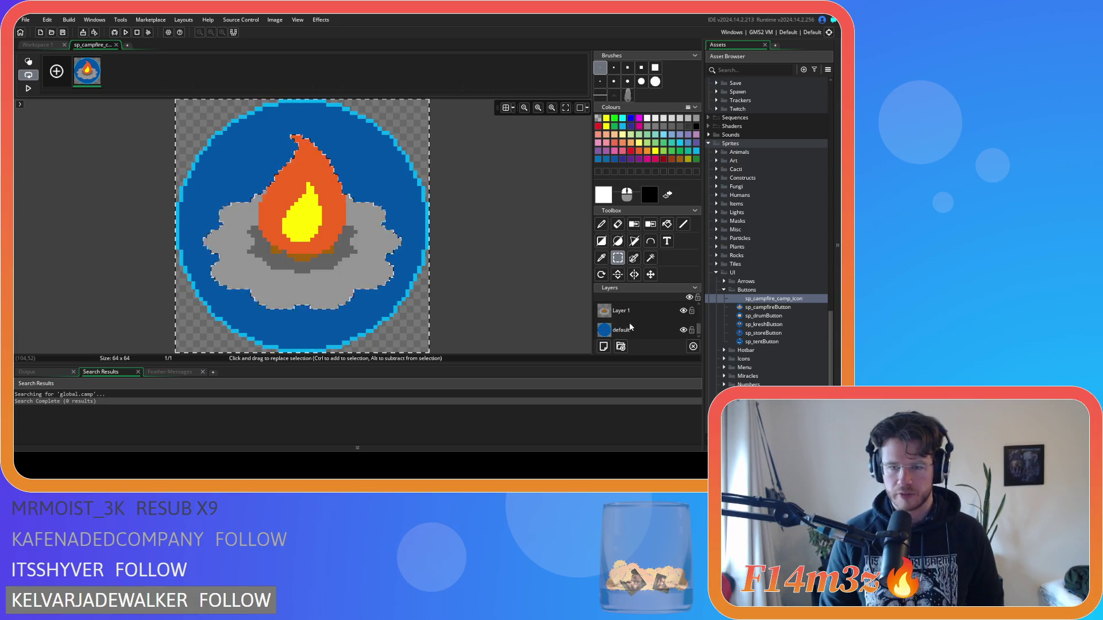
Check the blue circle default layer's visibility, then delete that layer.
left_click(619, 331)
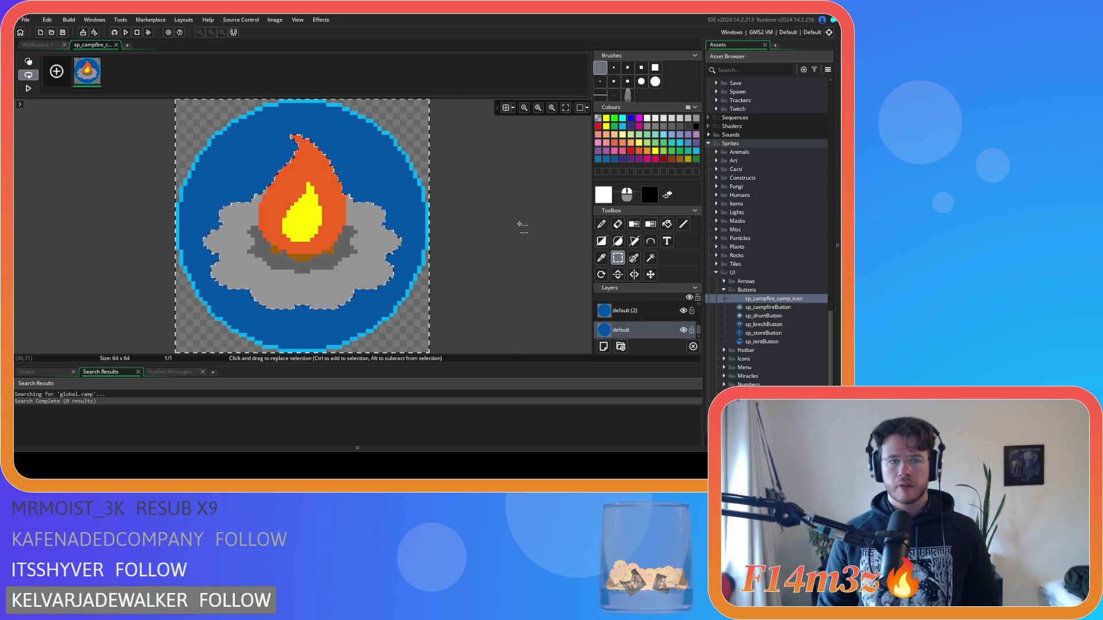
left_click(506, 279)
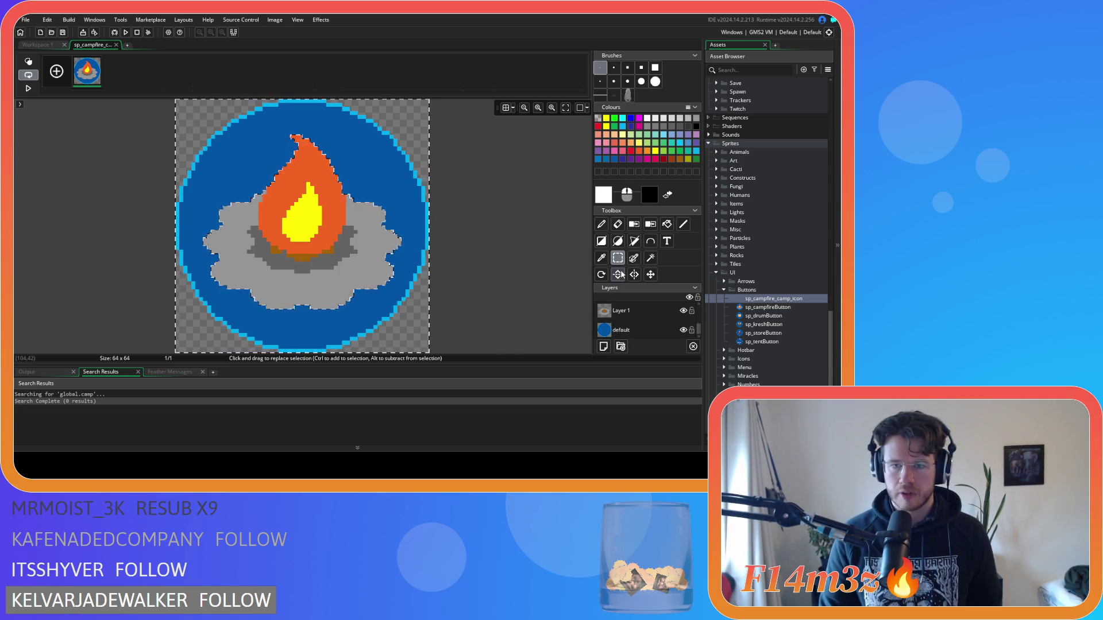
scroll(636, 335, "up", 3)
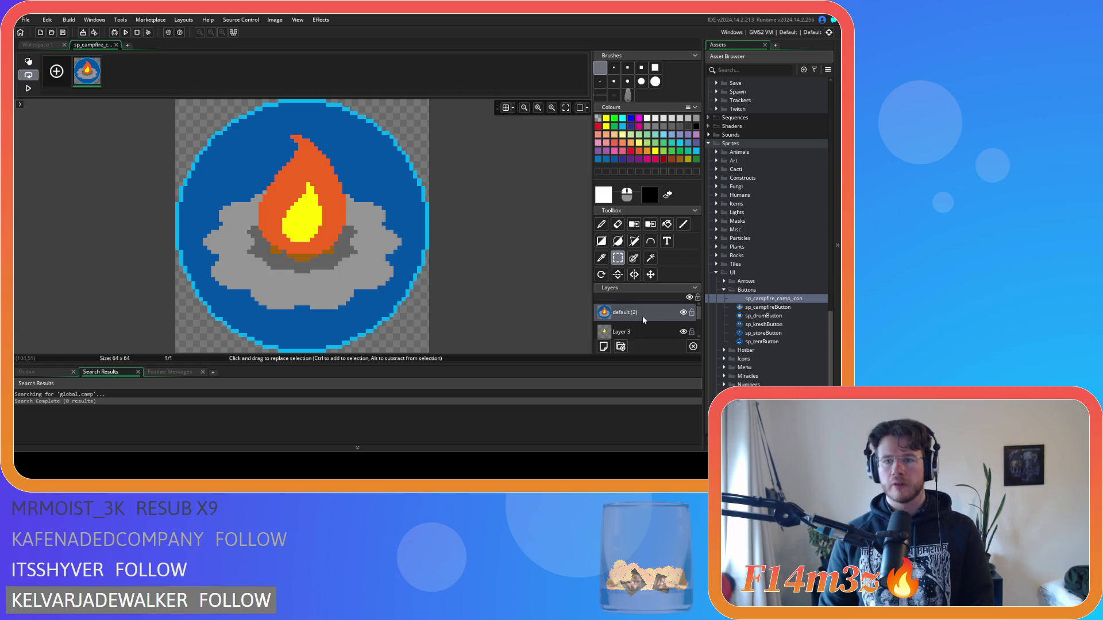
left_click(684, 313)
left_click(683, 313)
left_click(683, 313)
left_click(683, 313)
left_click(684, 313)
left_click(684, 313)
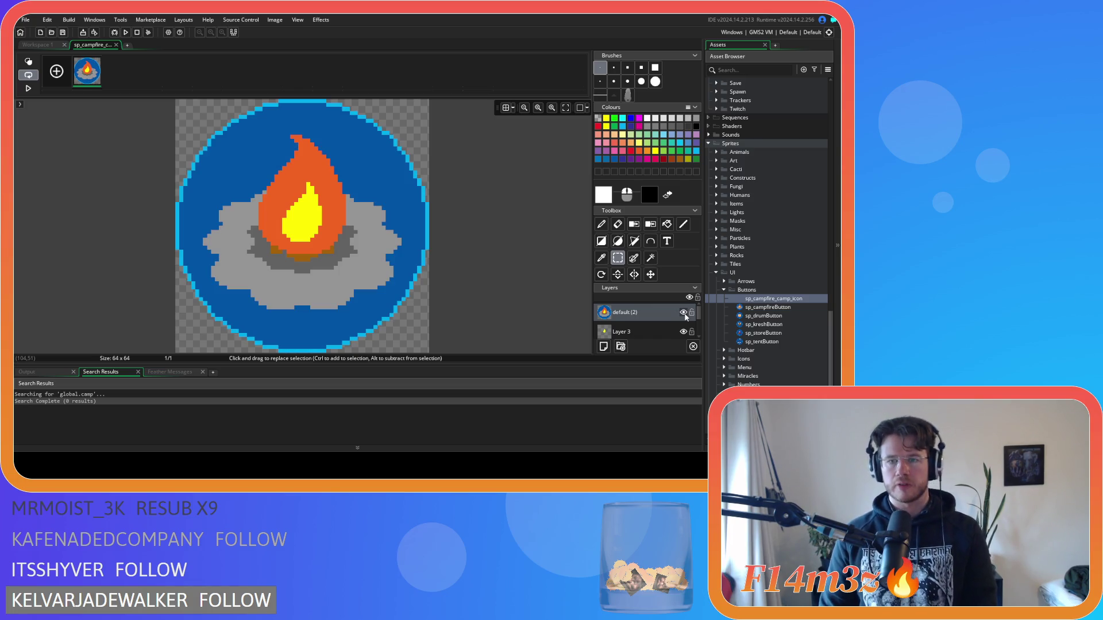
key("Delete")
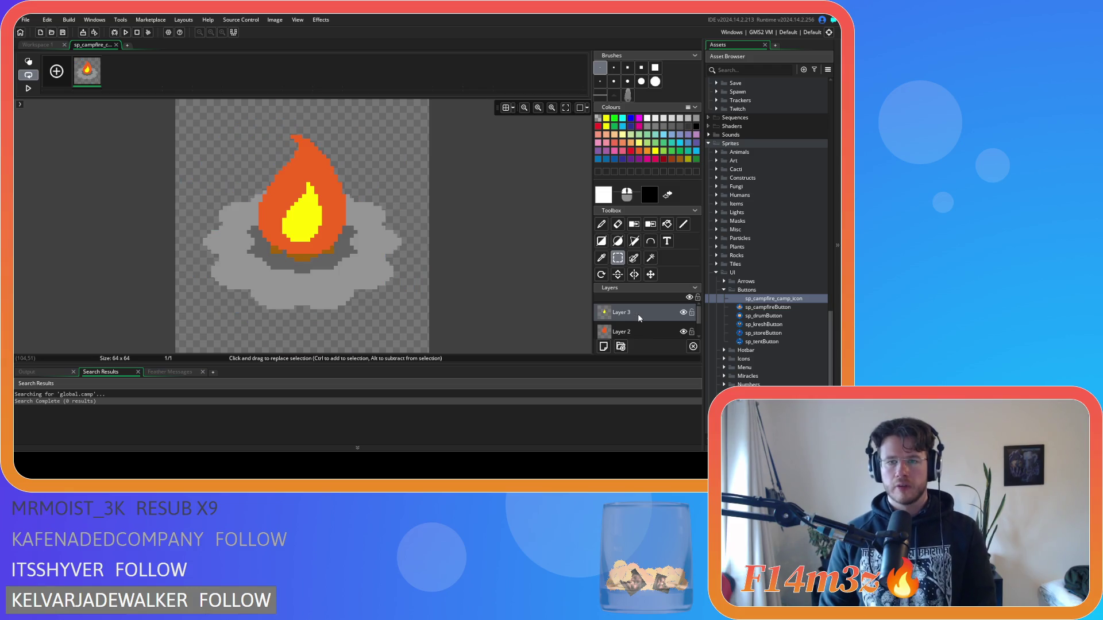
Close the image editor and open the sprite's resize options.
scroll(637, 313, "up", 1)
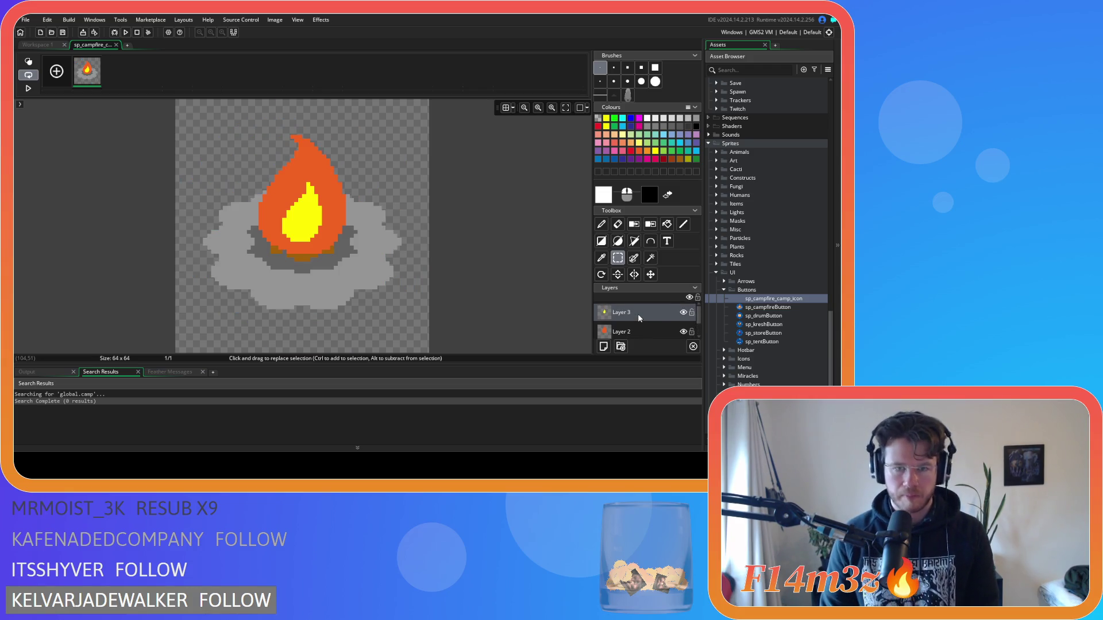
left_click(116, 46)
left_click(52, 132)
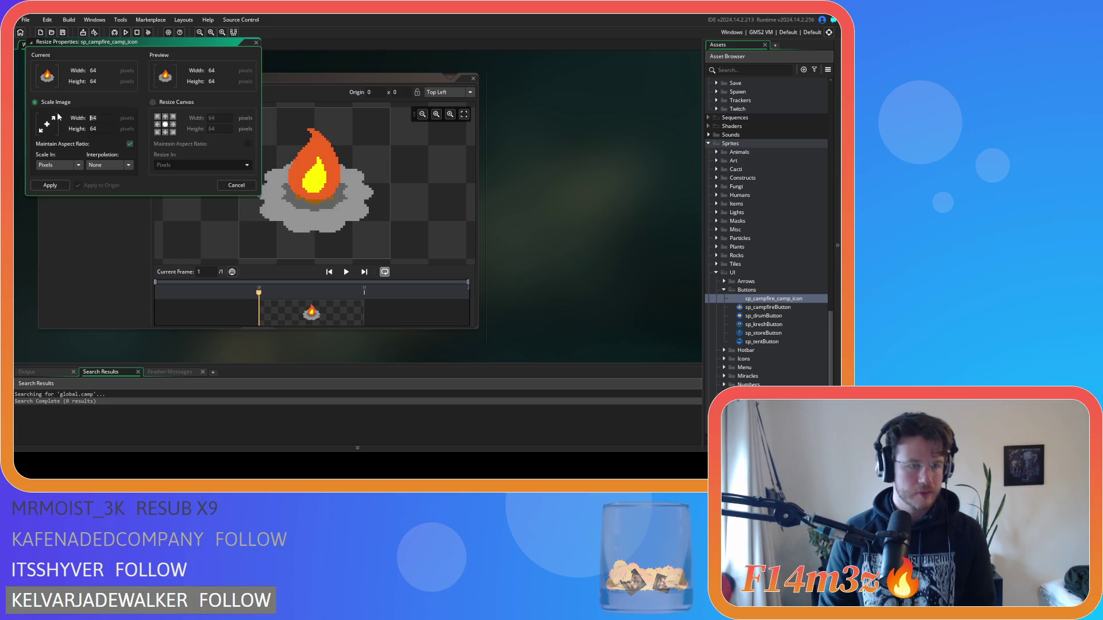
Apply the 32×32 scale and reopen the resized image for editing.
left_click(50, 185)
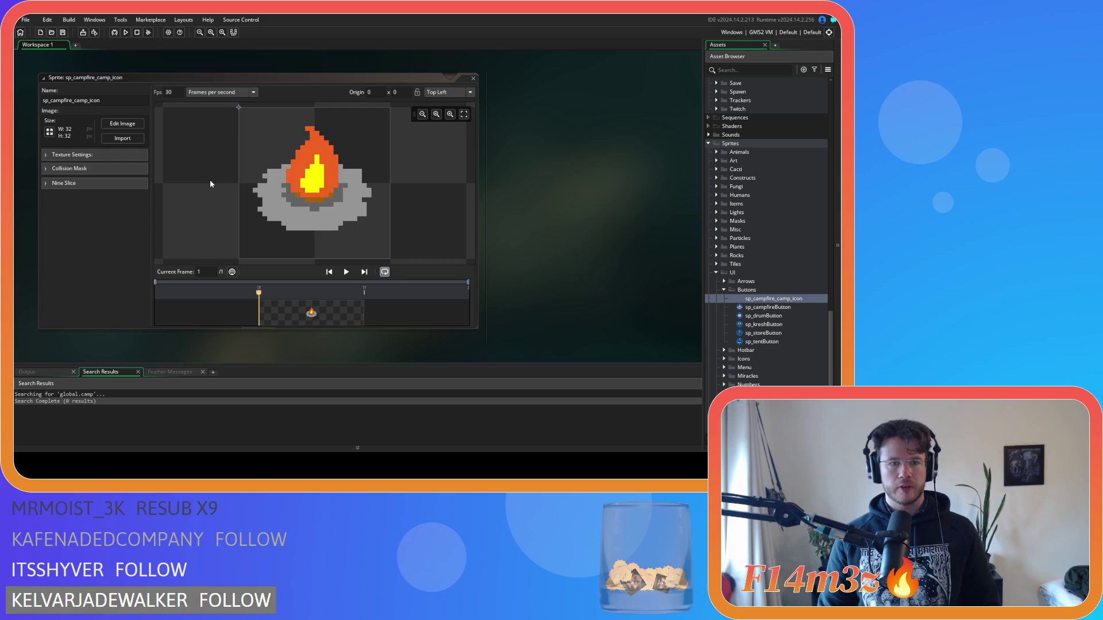
left_click(123, 126)
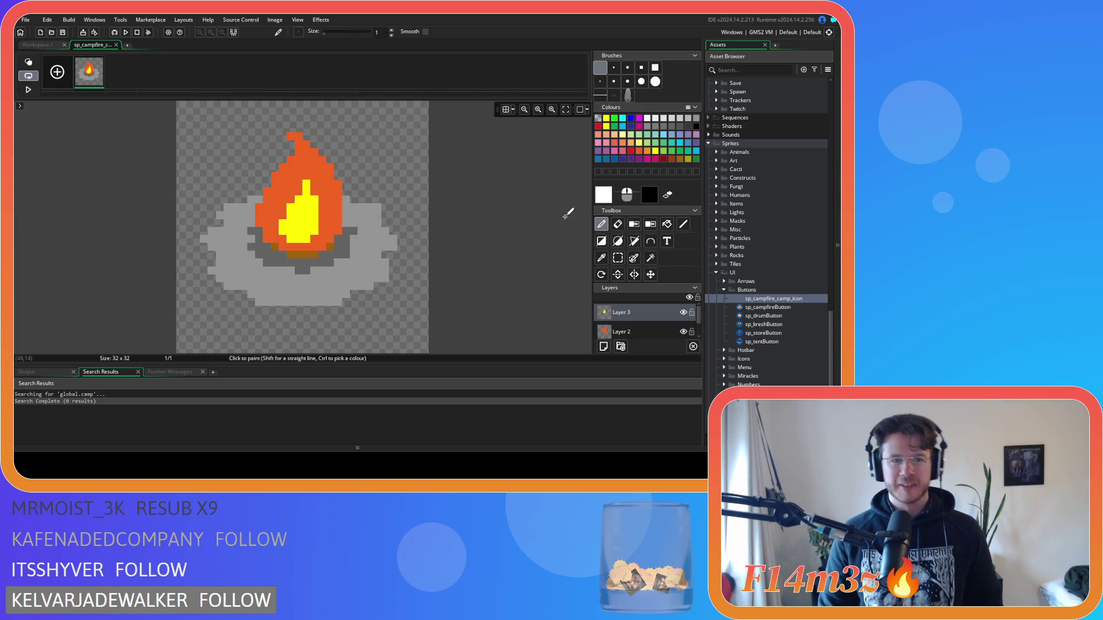
Switch to Layer 1 and select areas right of and below the stones.
left_click(617, 224)
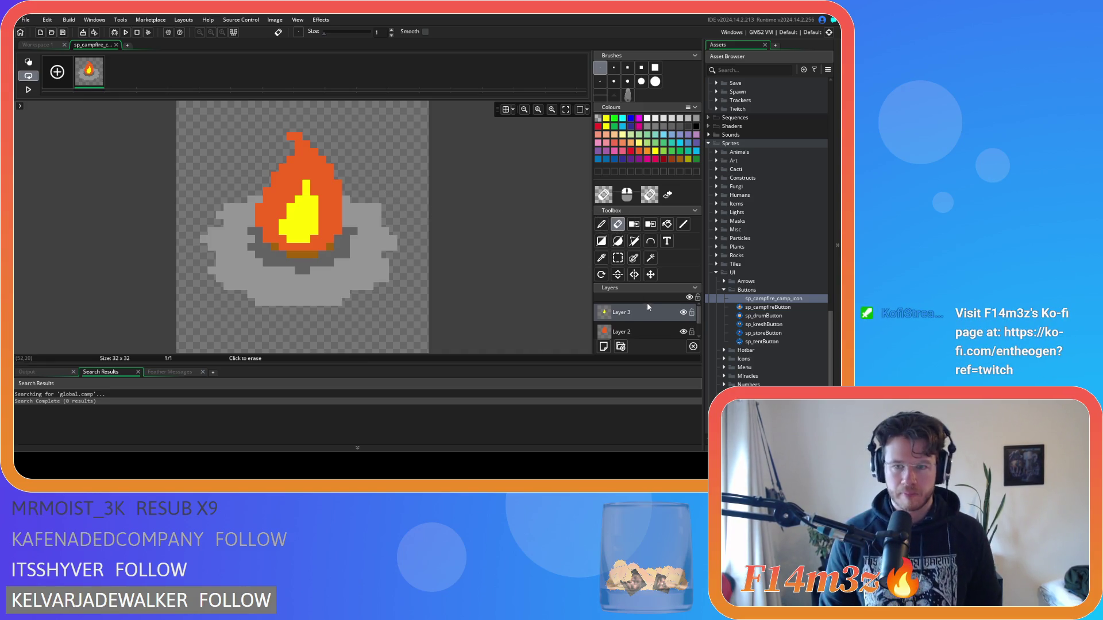
scroll(646, 310, "down", 1)
left_click(653, 330)
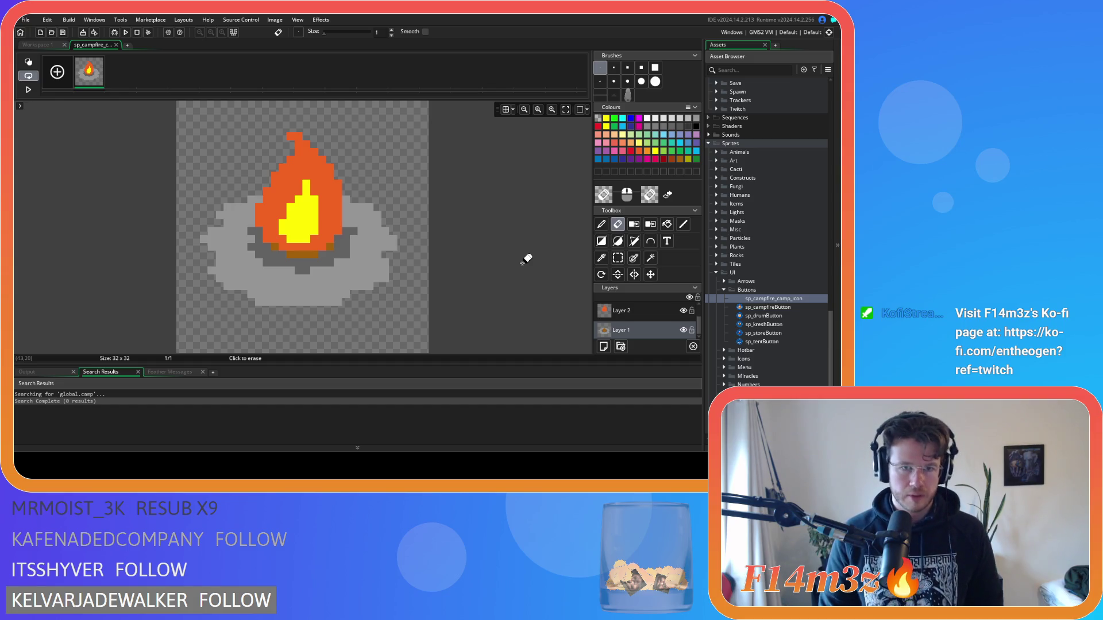
left_click(617, 258)
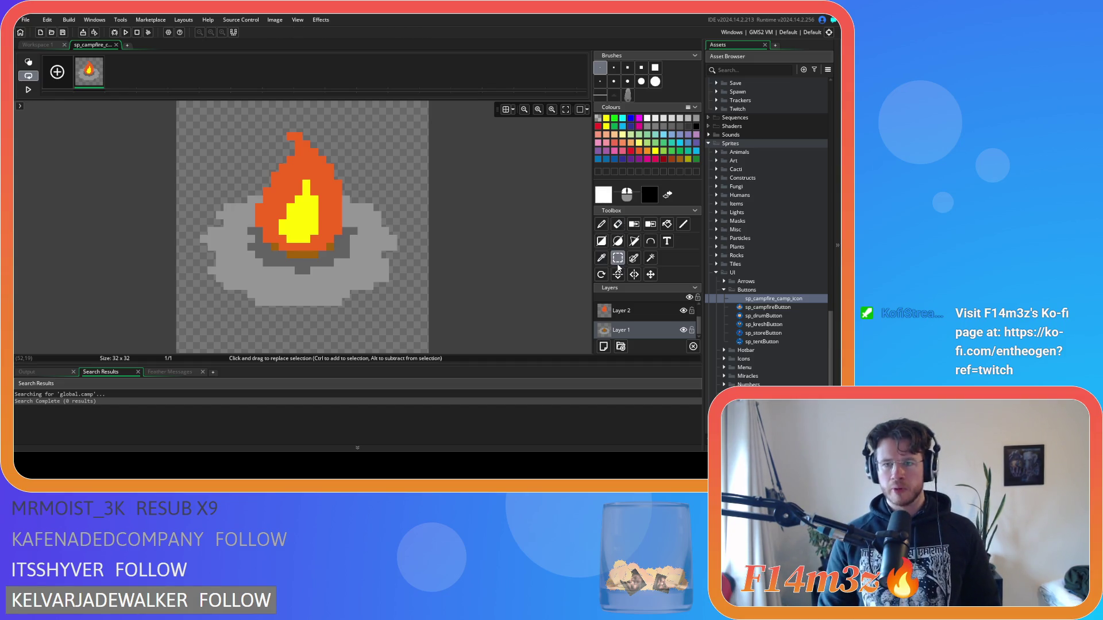
mouse_move(366, 196)
left_mouse_down()
mouse_move(397, 233)
mouse_move(409, 328)
left_mouse_up()
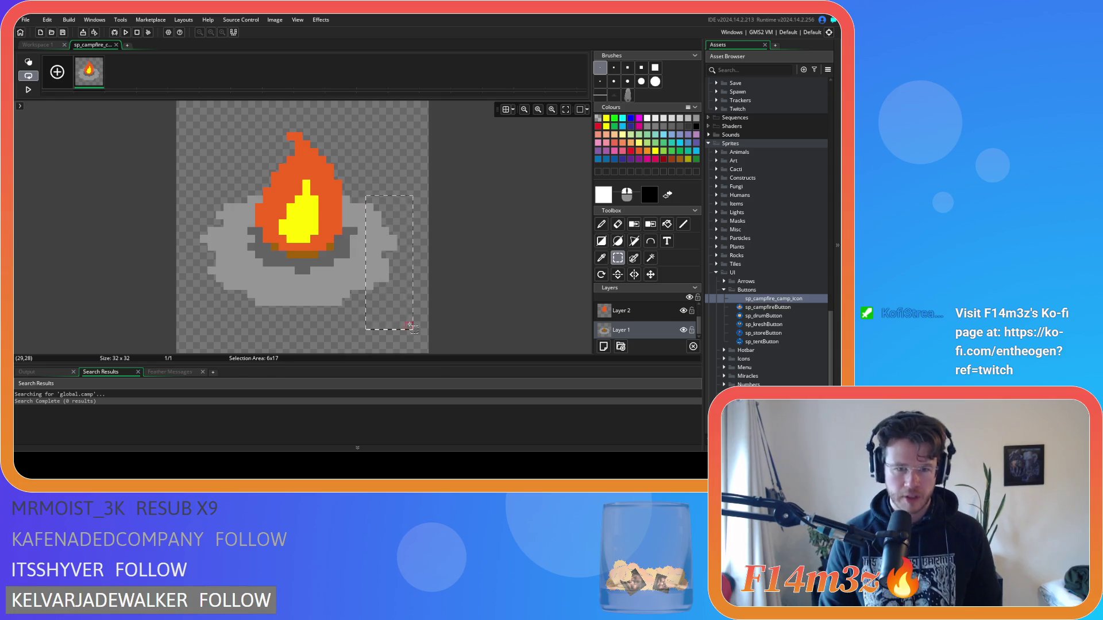
mouse_move(317, 322)
left_mouse_down()
mouse_move(369, 281)
mouse_move(402, 287)
mouse_move(396, 280)
left_mouse_up()
Redo the selection beside the stones and paint grey pixels onto the left smoke cloud.
key("p")
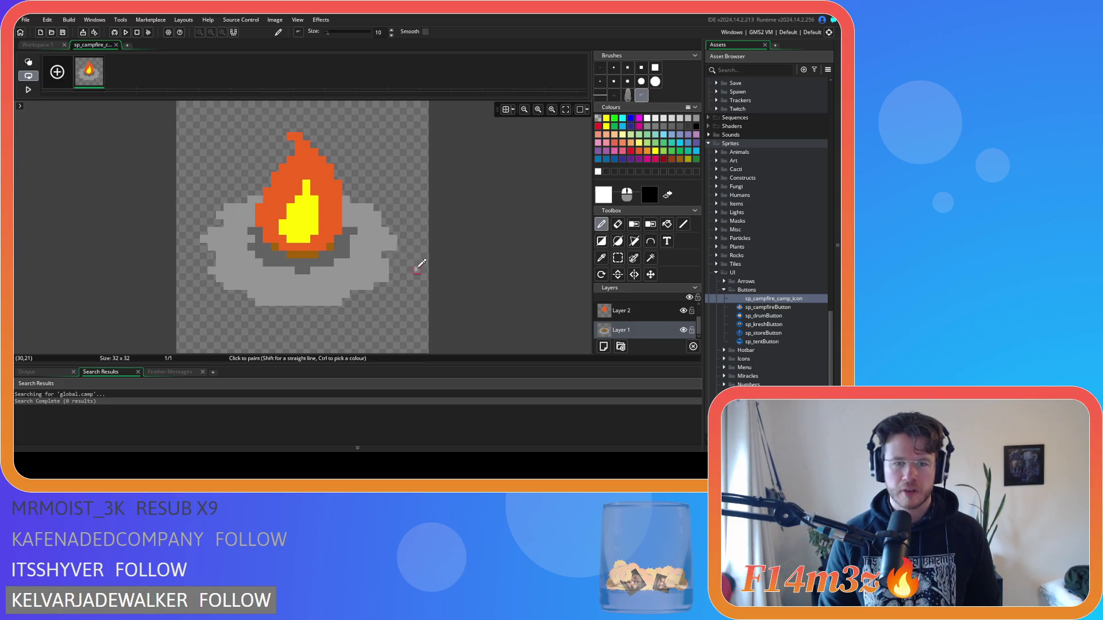
key("ctrl+z")
key("s")
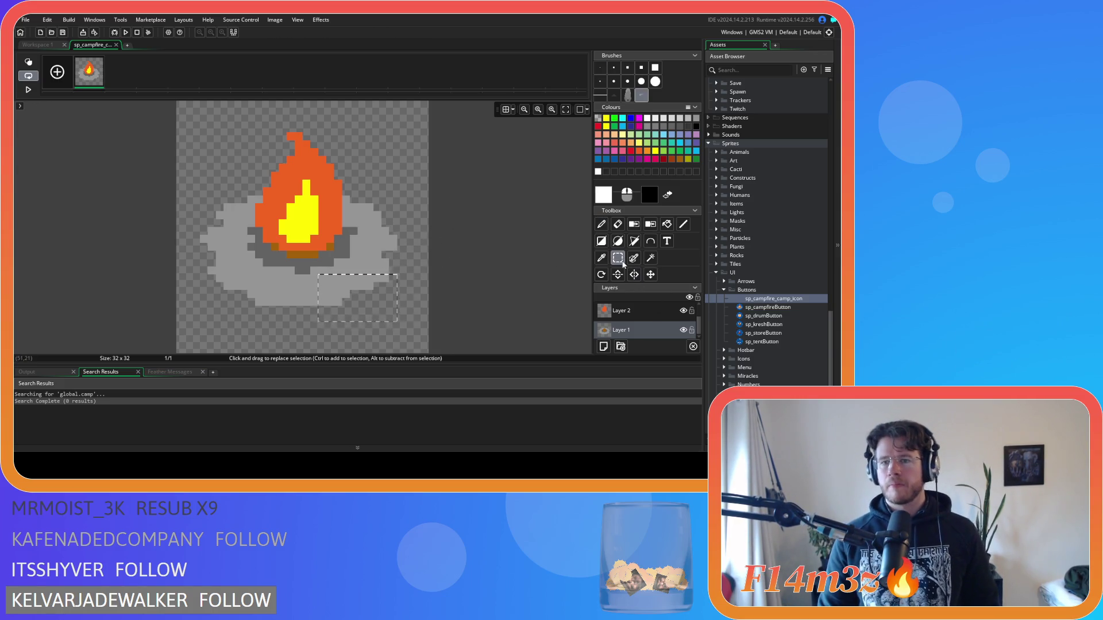
mouse_move(402, 187)
left_mouse_down()
mouse_move(345, 259)
mouse_move(321, 310)
mouse_move(401, 300)
mouse_move(365, 306)
left_mouse_up()
mouse_move(311, 330)
left_mouse_down()
mouse_move(396, 304)
mouse_move(421, 274)
left_mouse_up()
key("p")
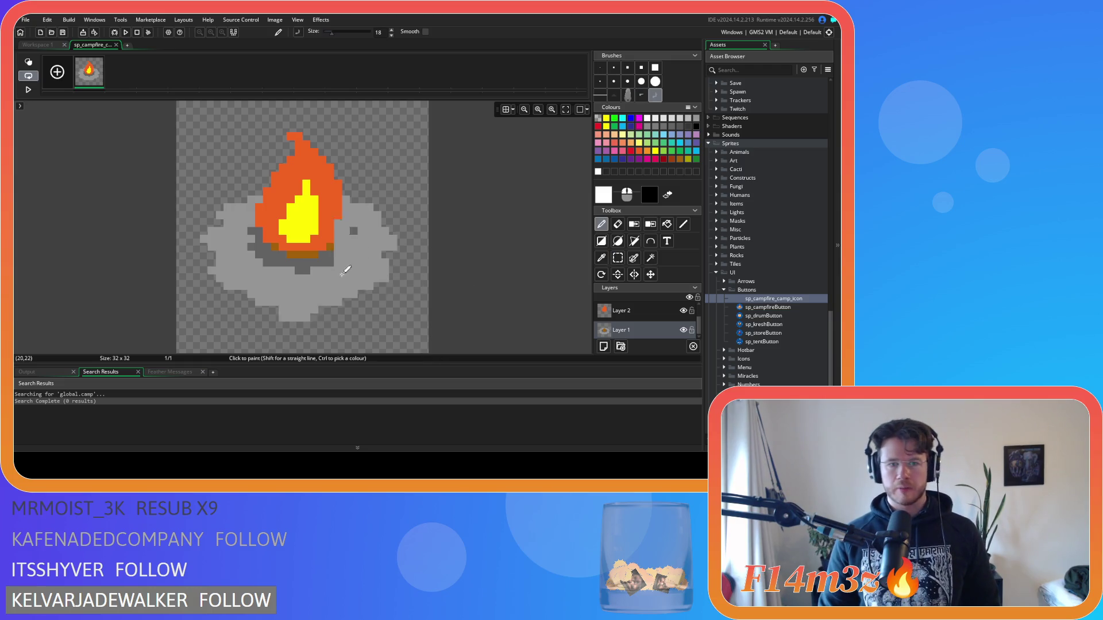
left_click(618, 258)
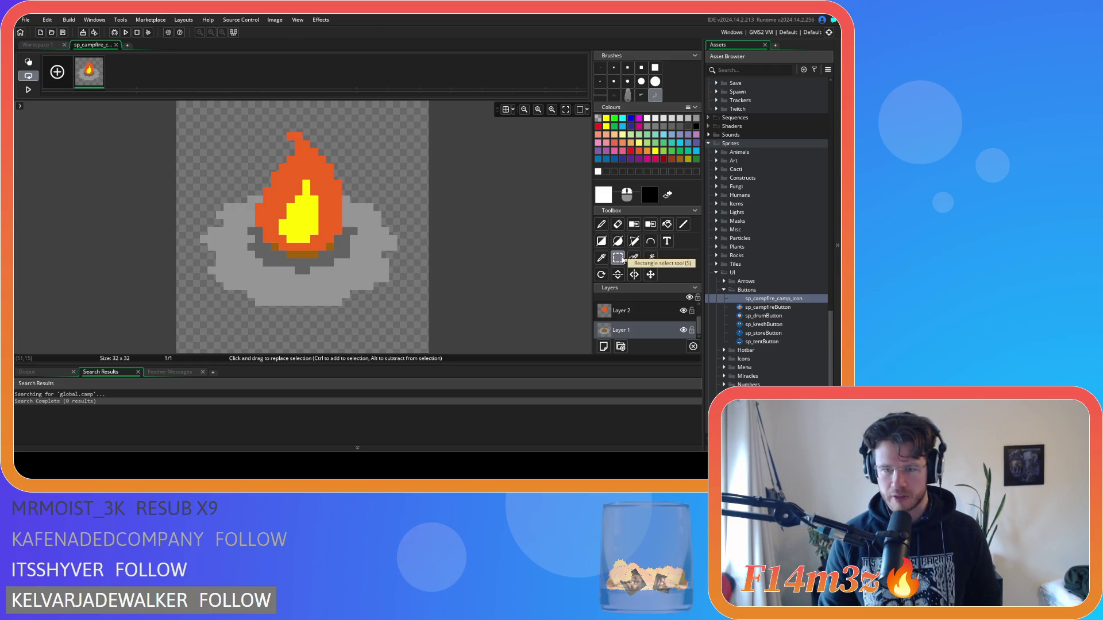
key("p")
mouse_move(235, 199)
left_mouse_down()
mouse_move(224, 256)
mouse_move(242, 248)
mouse_move(210, 257)
mouse_move(251, 242)
left_mouse_up()
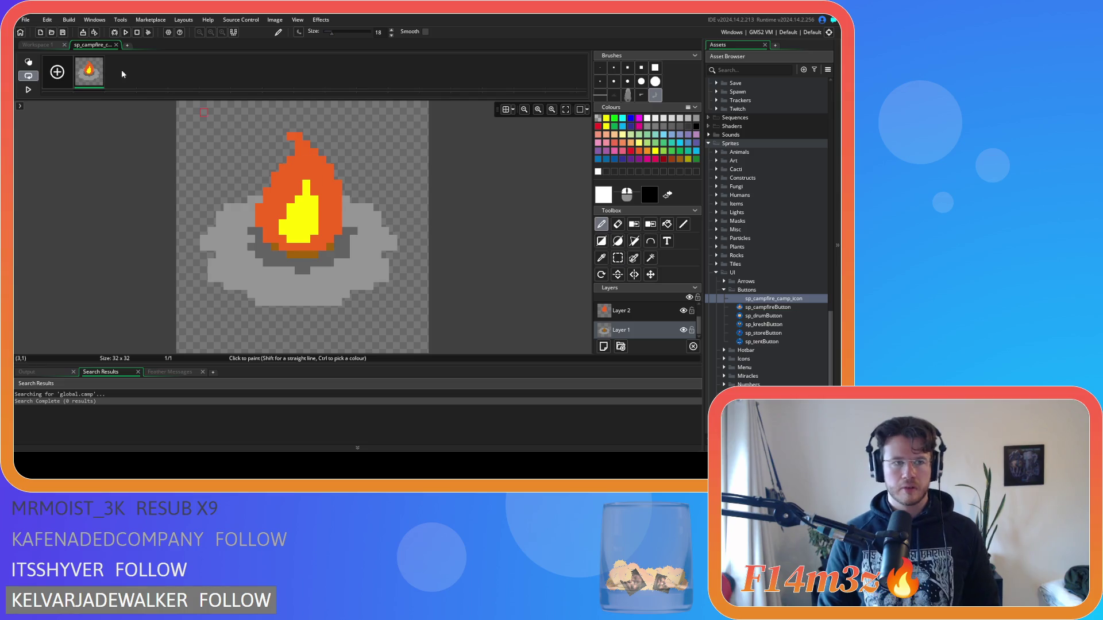
Close the image editor, dismissing the error message that appears on reopening.
left_click(116, 45)
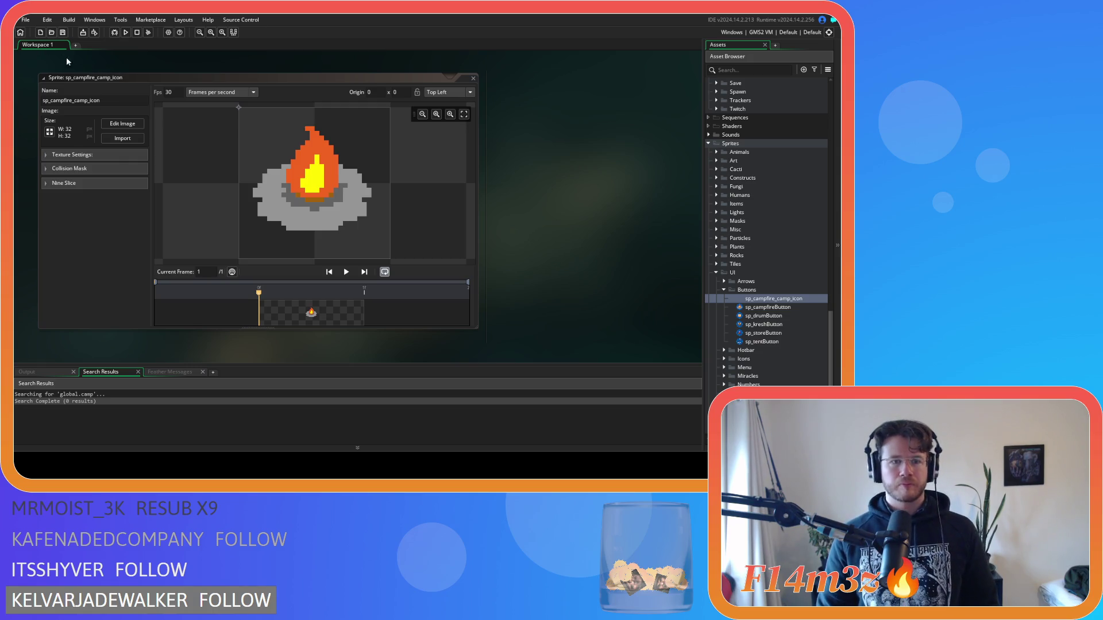
left_click(122, 123)
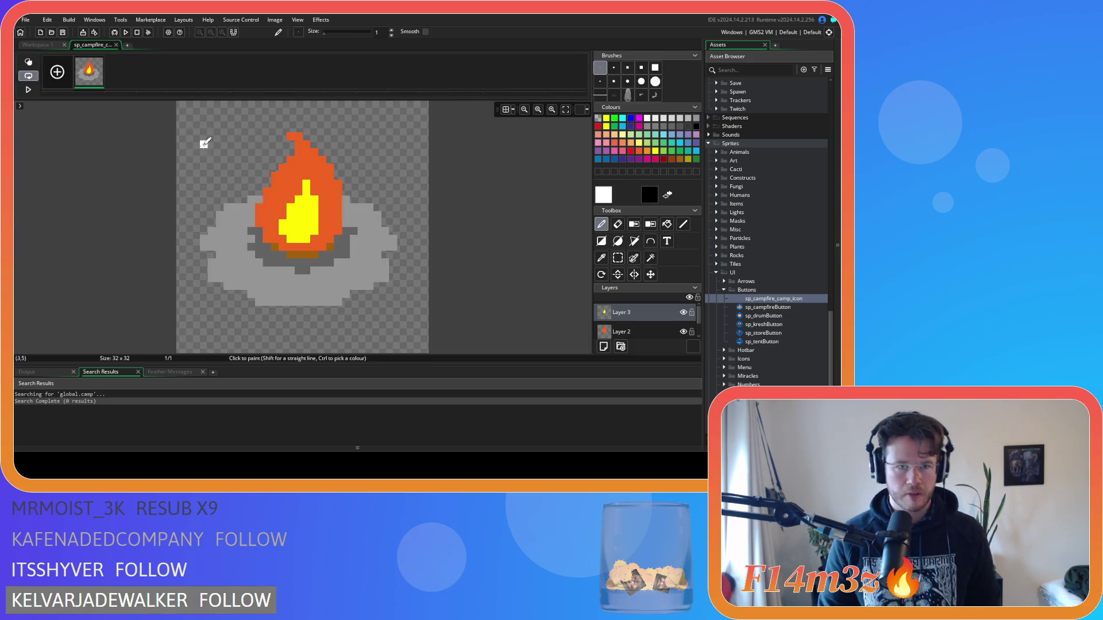
left_click(491, 255)
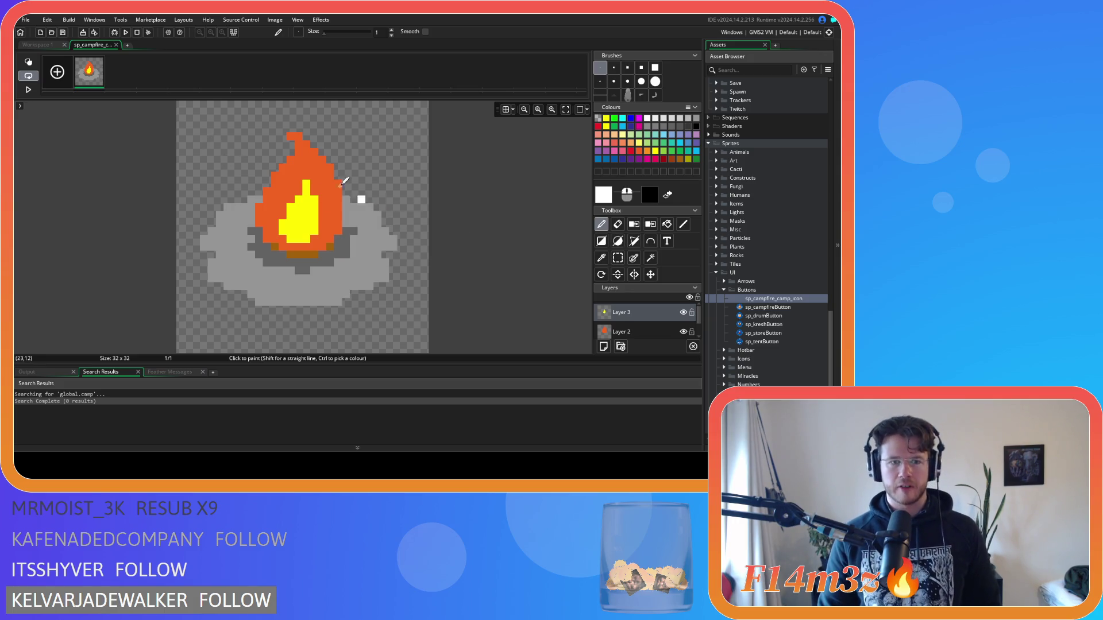
left_click(116, 45)
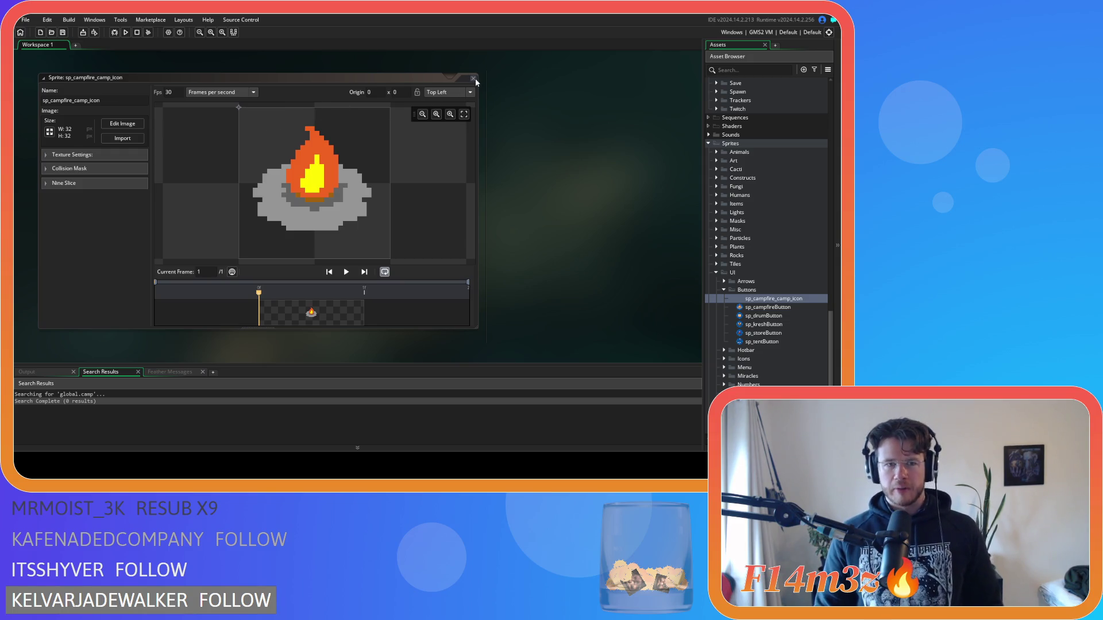
Resize the sprite to 32 pixels wide with aspect ratio kept and apply.
left_click(358, 154)
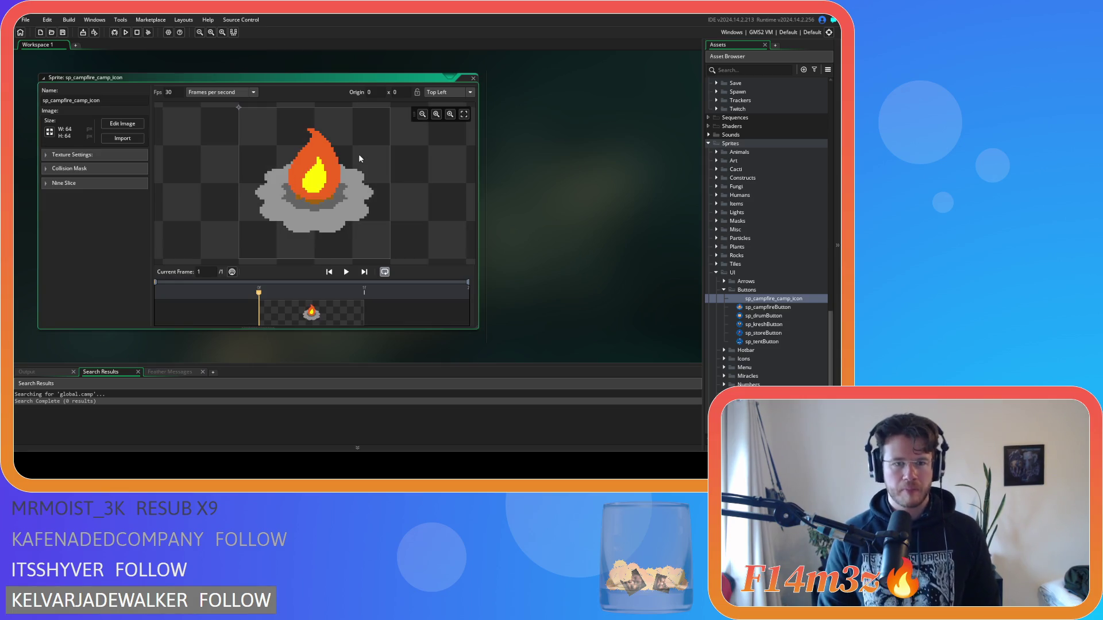
left_click(49, 131)
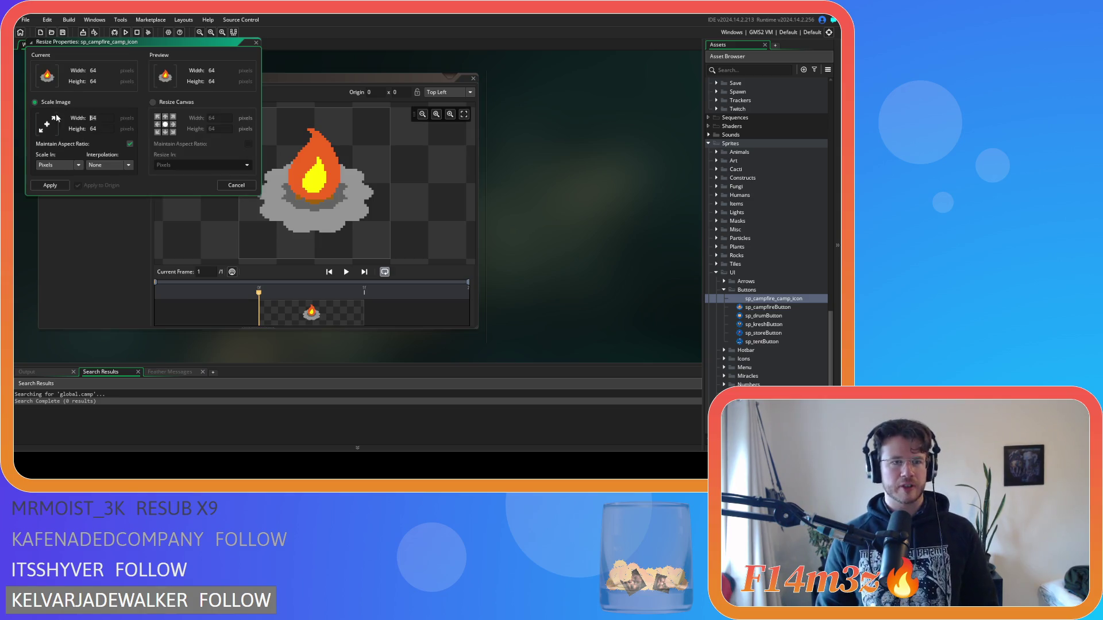
key("Tab")
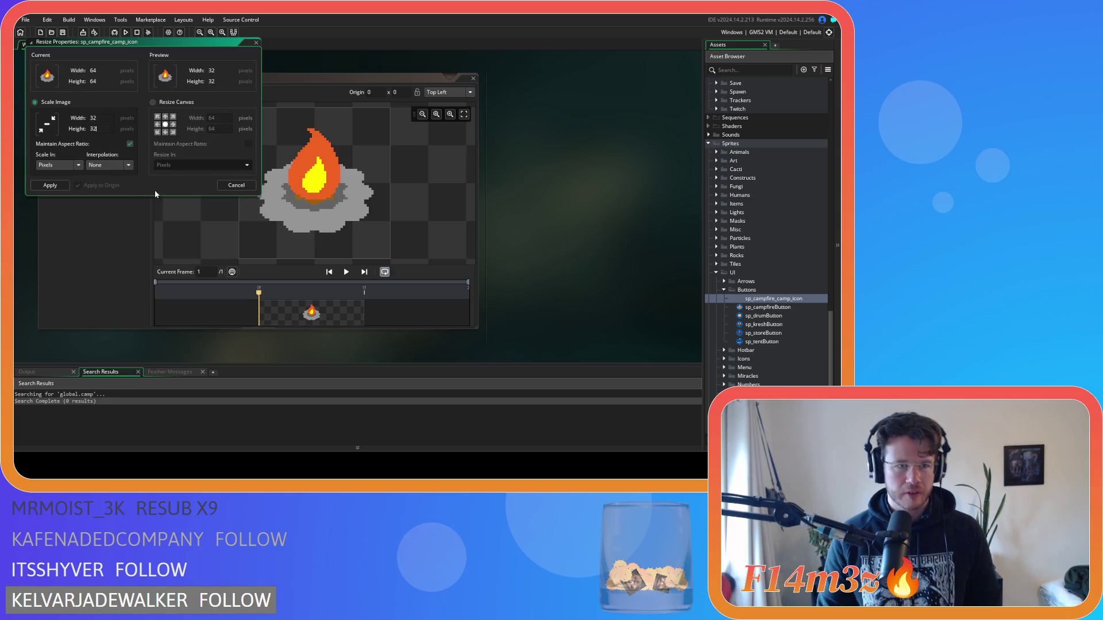
left_click(49, 185)
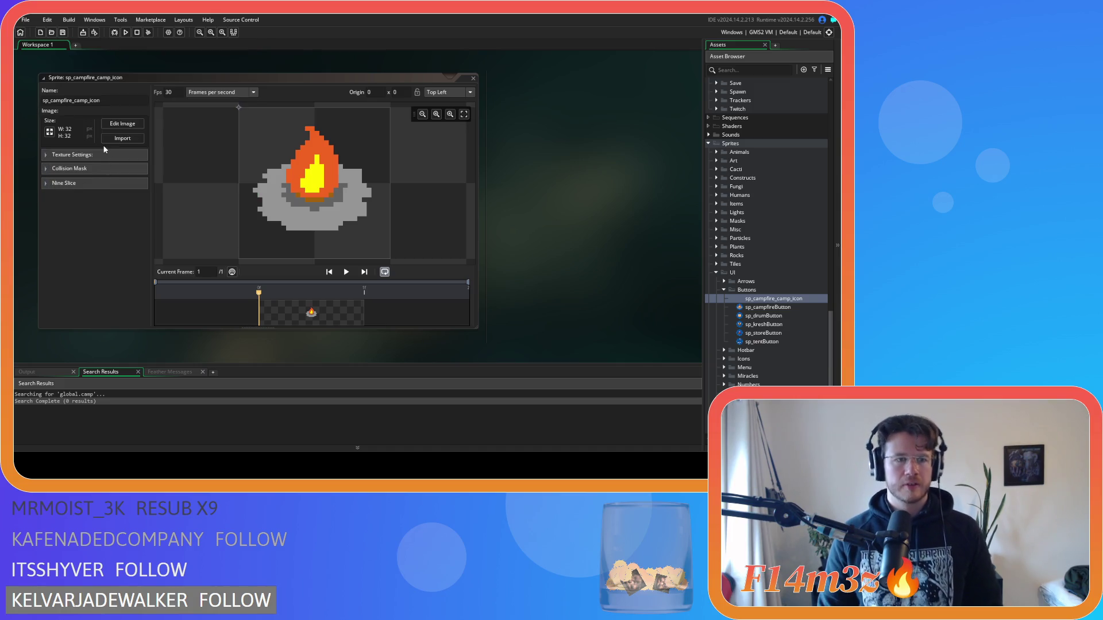
Open the resized image, select Layer 1 with the eraser, then close the editor.
left_click(122, 124)
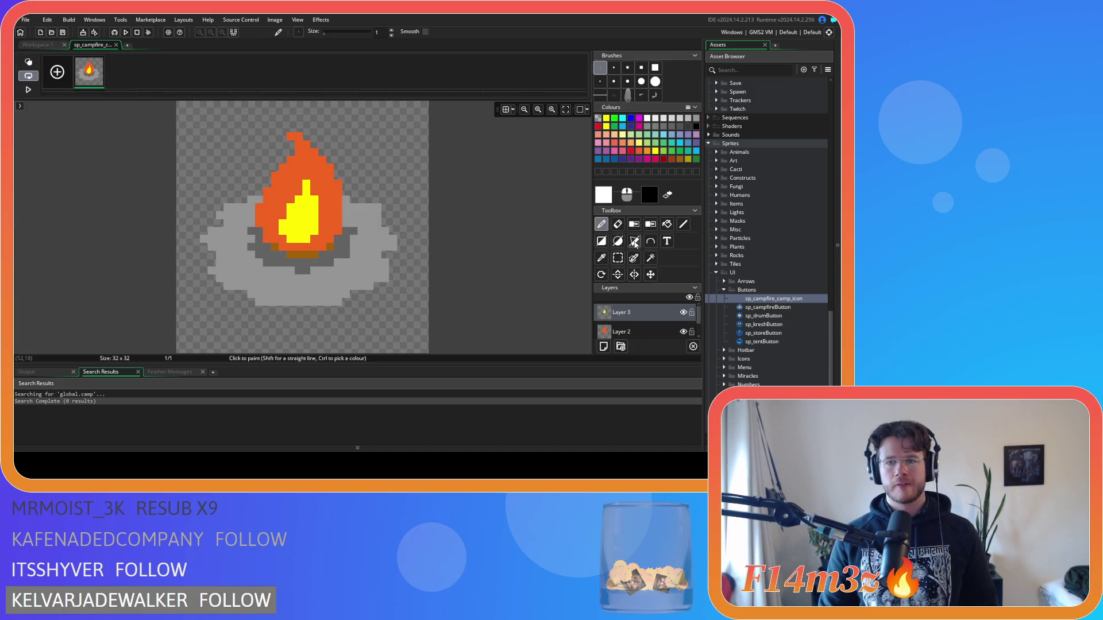
left_click(617, 224)
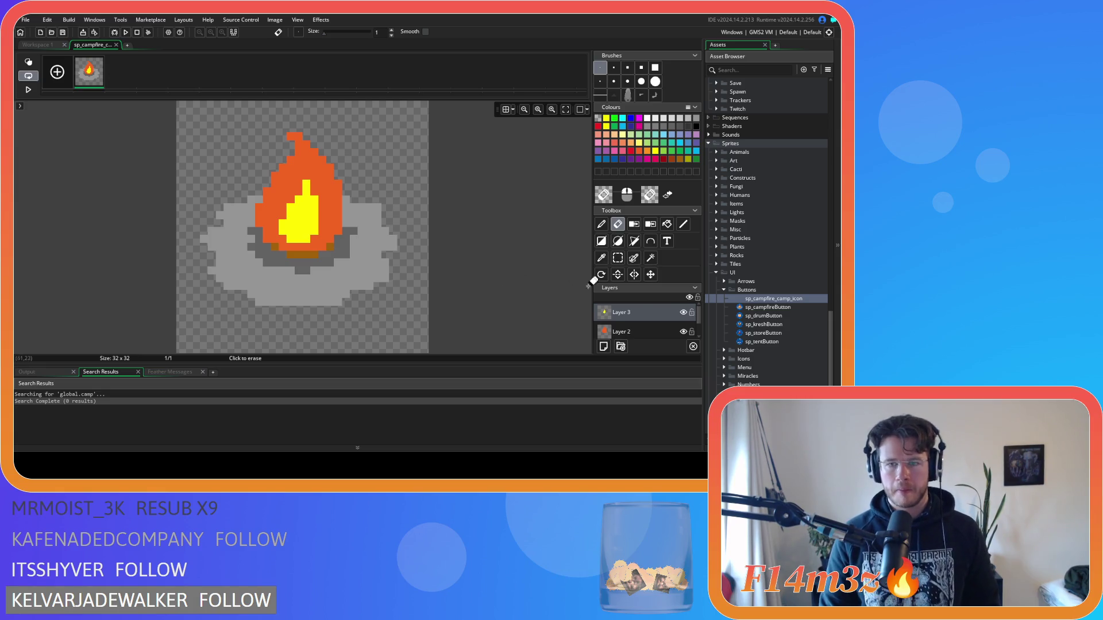
scroll(690, 334, "down", 1)
left_click(689, 335)
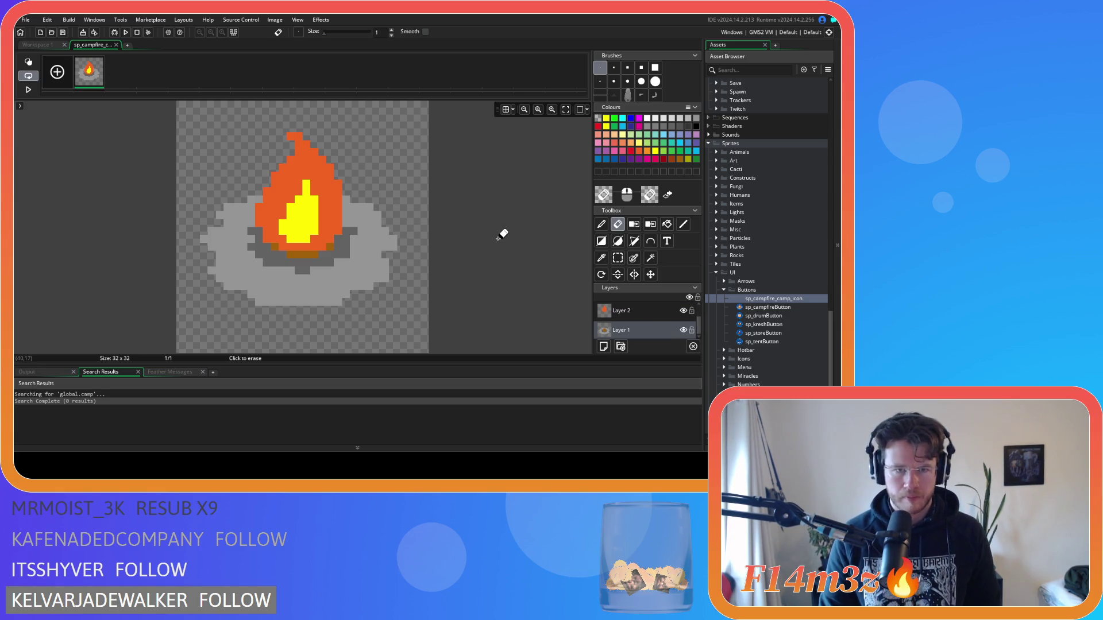
left_click(39, 46)
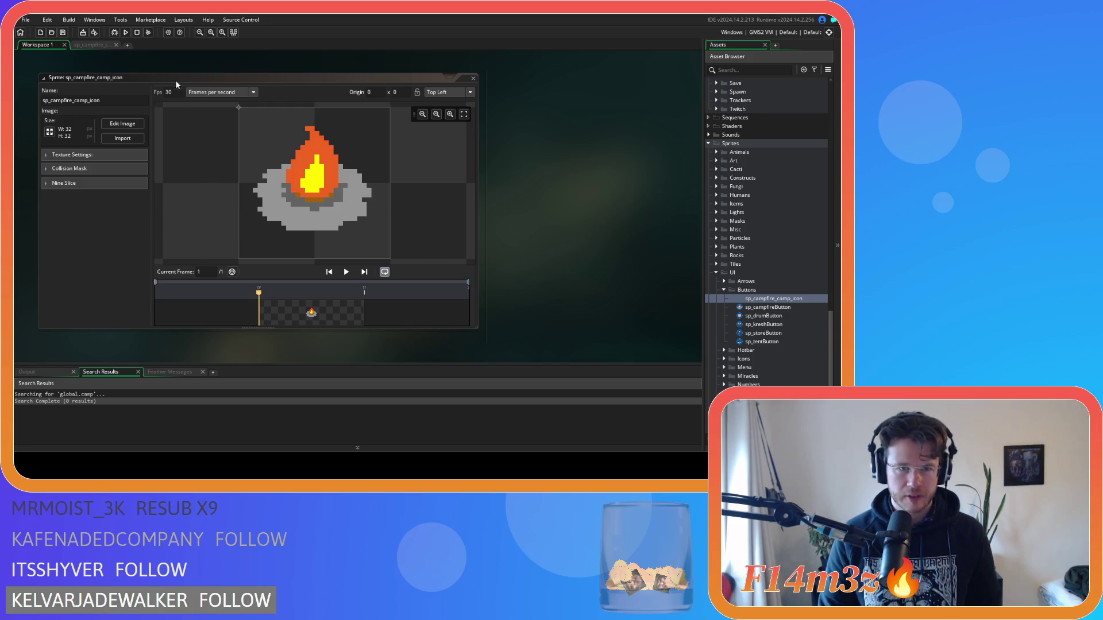
Close the leftover image editor and the campfire icon sprite window.
left_click(95, 46)
left_click(115, 46)
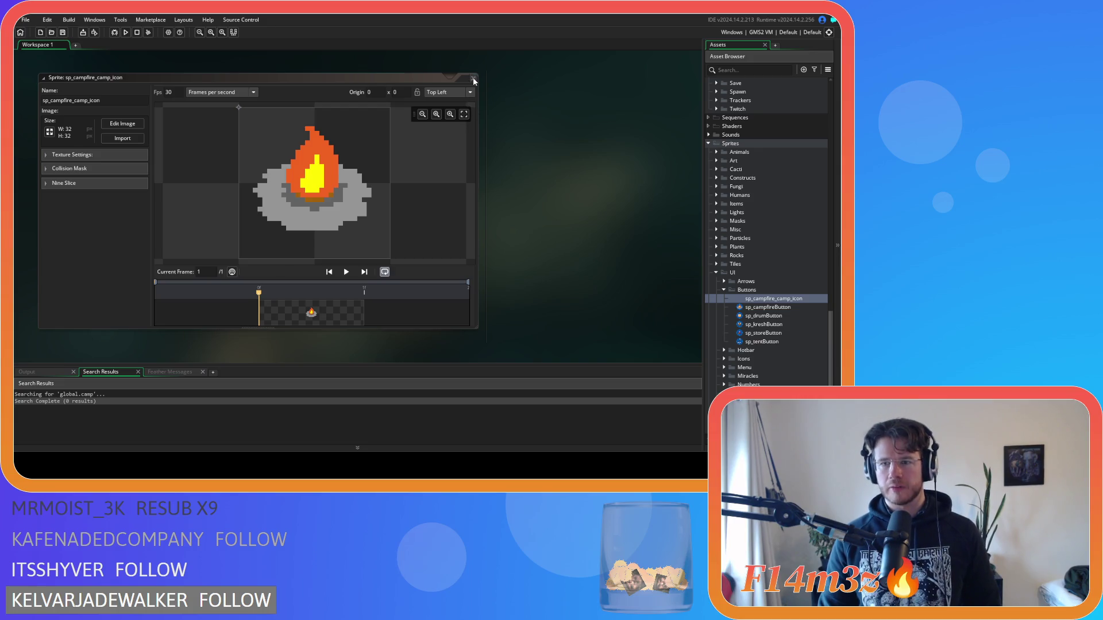
left_click(473, 78)
Move sp_campfire_camp_icon into the UI > Icons > Constructs folder.
scroll(812, 309, "down", 3)
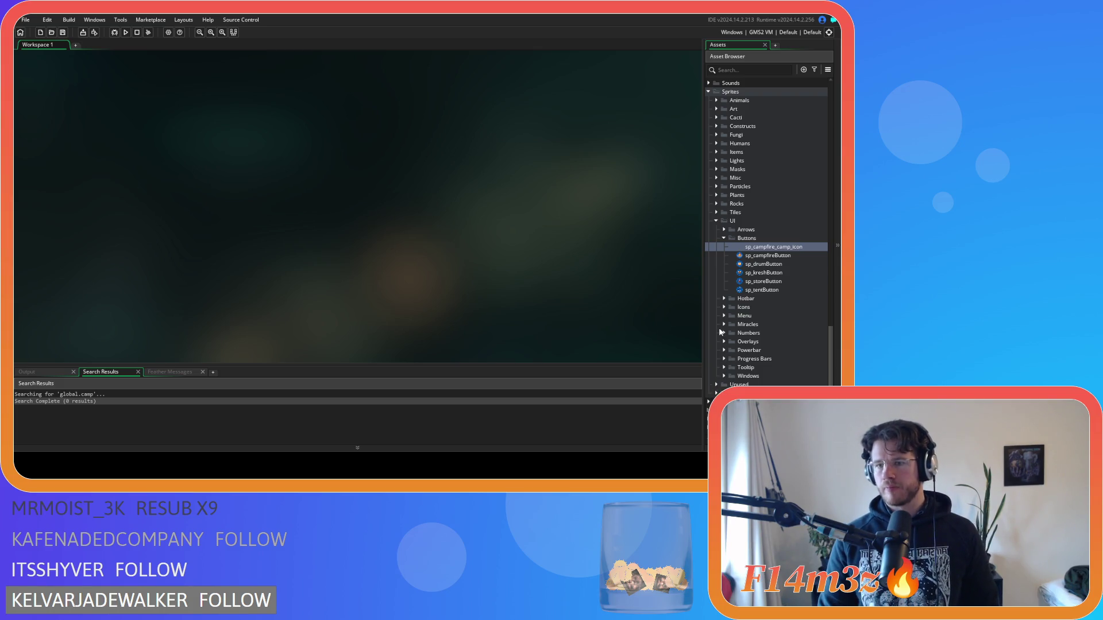
left_click(724, 307)
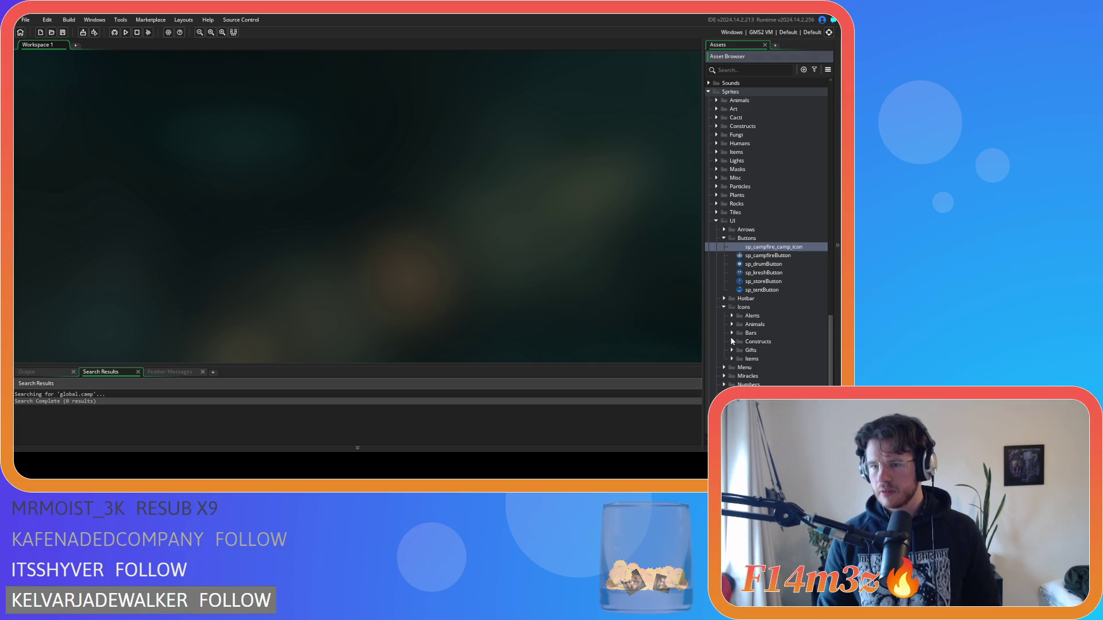
left_click(731, 341)
left_click_drag(779, 249, 771, 348)
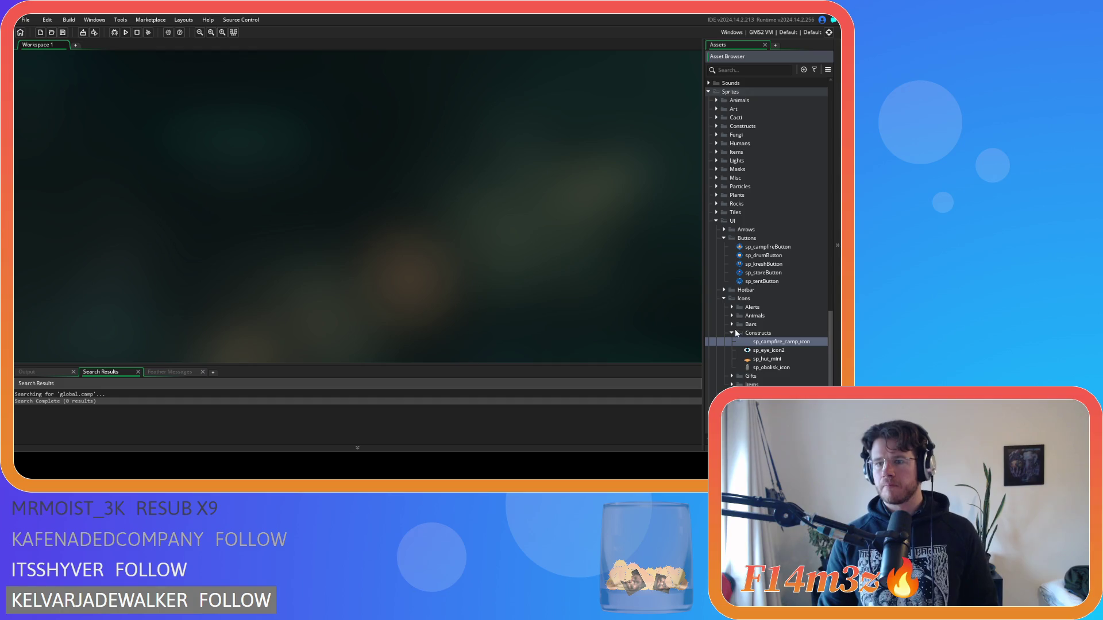
left_click(731, 334)
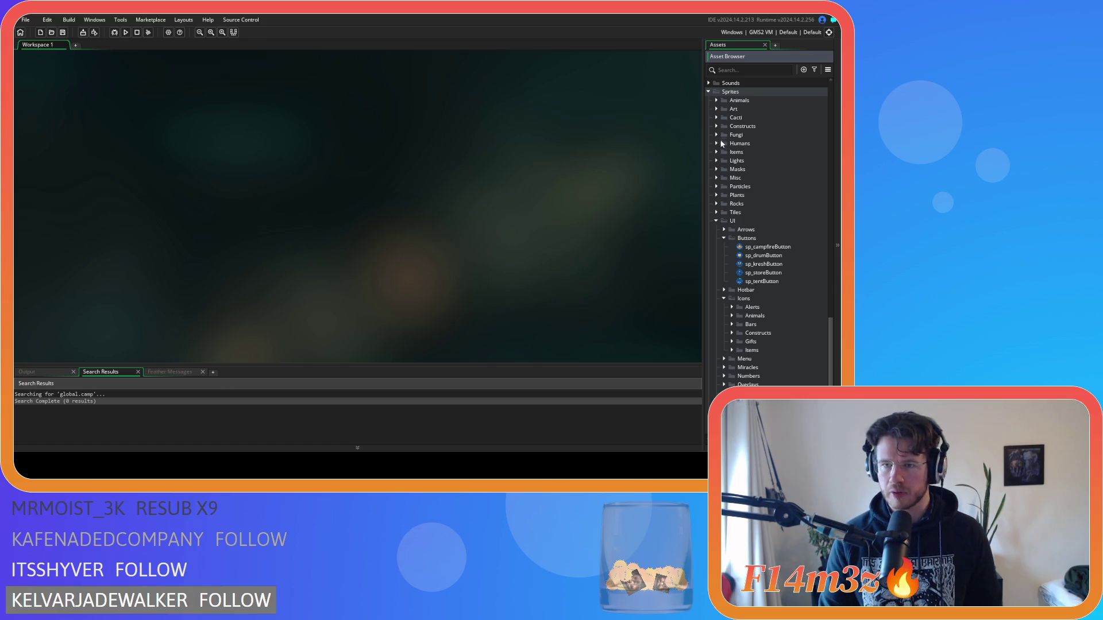
Collapse Buttons and check sp_drum in the Constructs sprite folder.
left_click(724, 238)
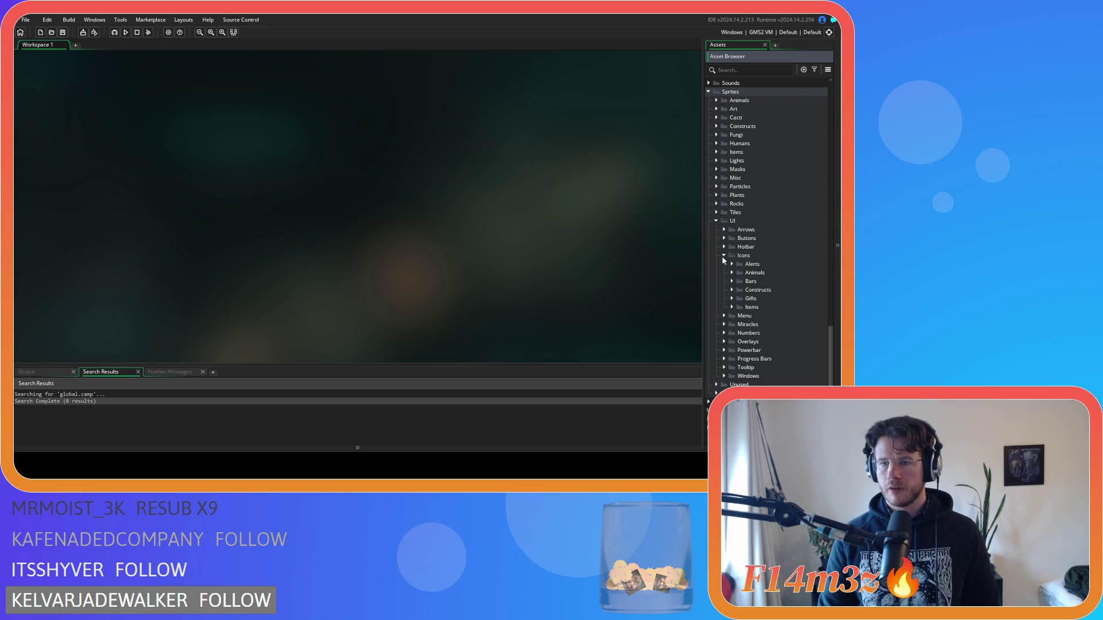
left_click(716, 125)
left_click(750, 173)
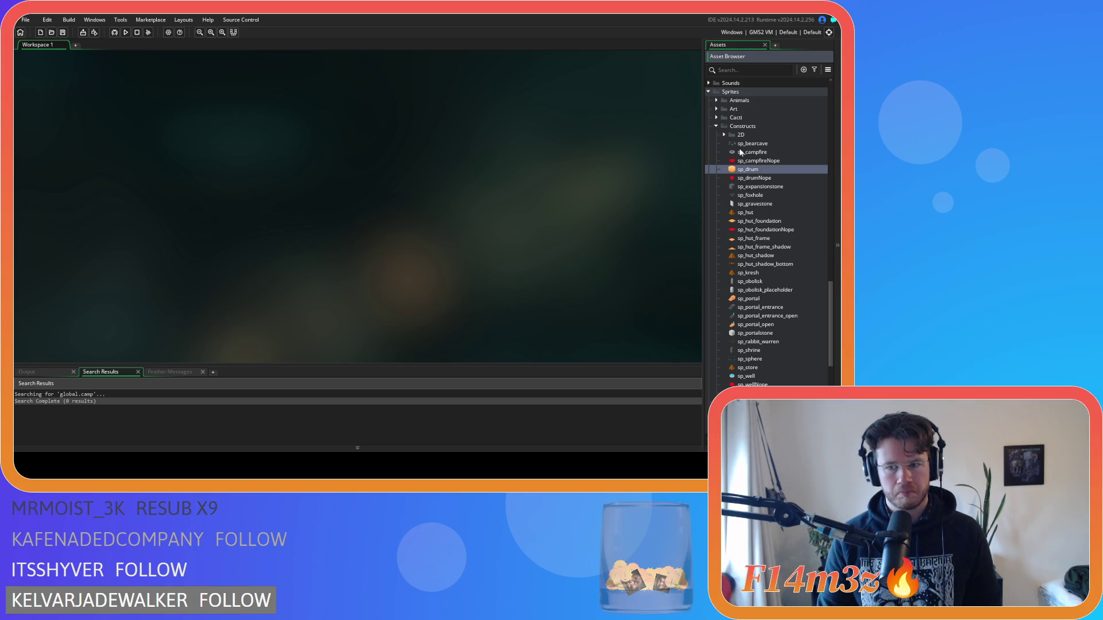
left_click(716, 126)
Browse the Camp and Tribe script folders and open the sc_windowCamp script's code.
scroll(712, 98, "up", 5)
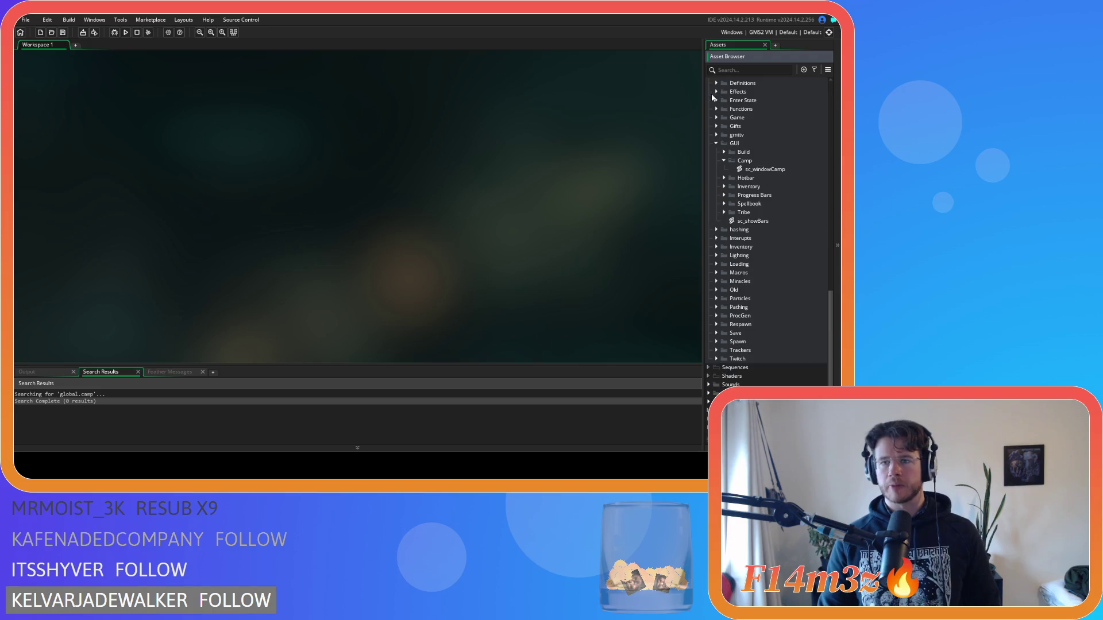
left_click(724, 161)
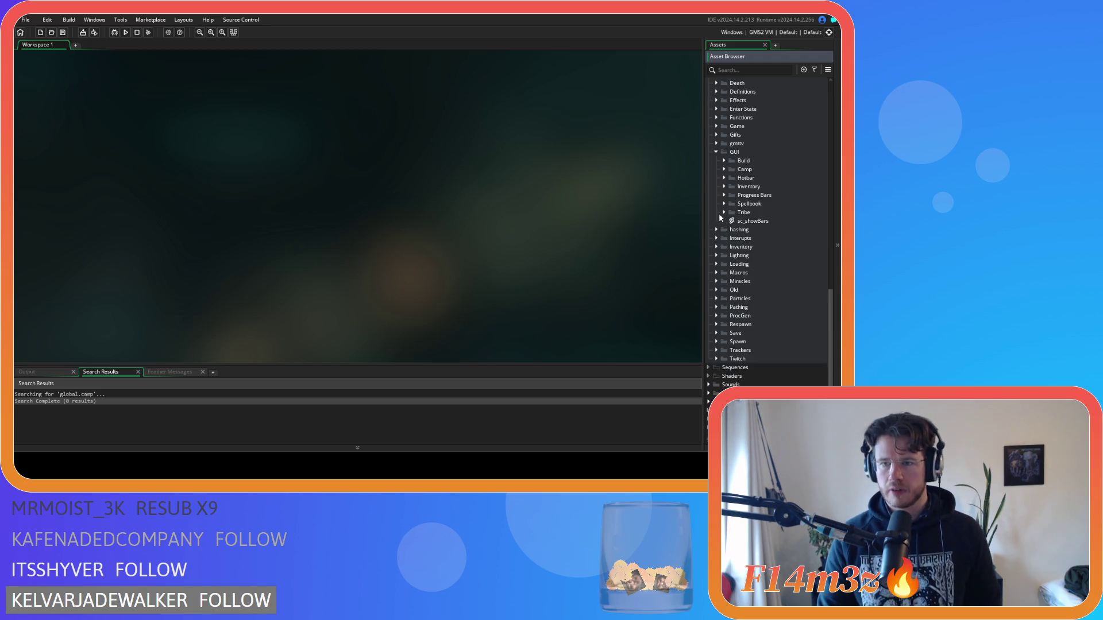
left_click(724, 212)
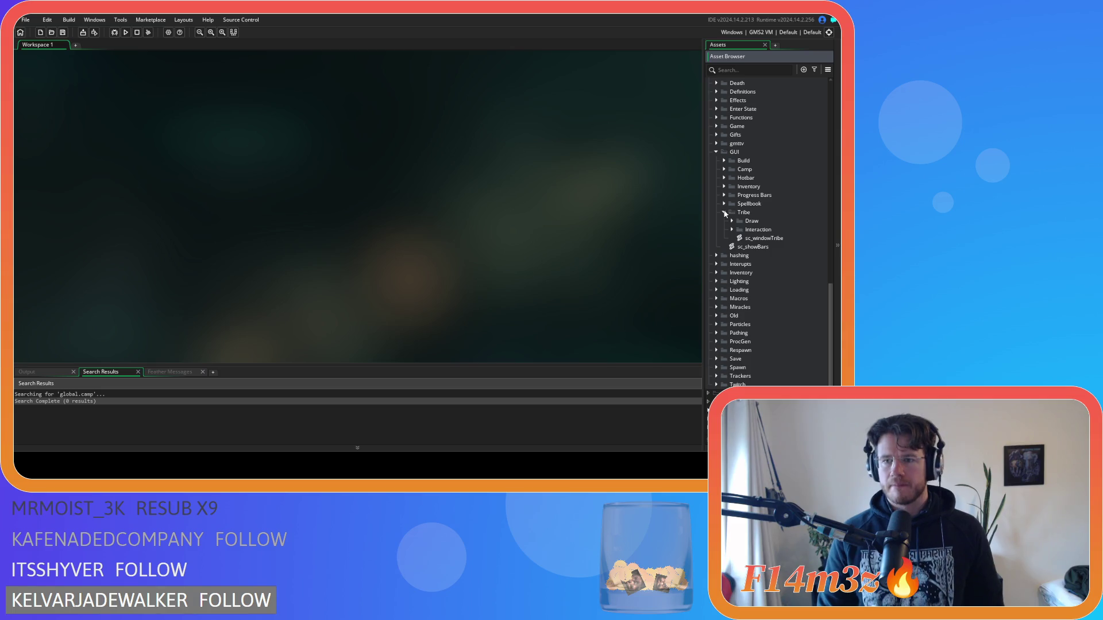
left_click(724, 213)
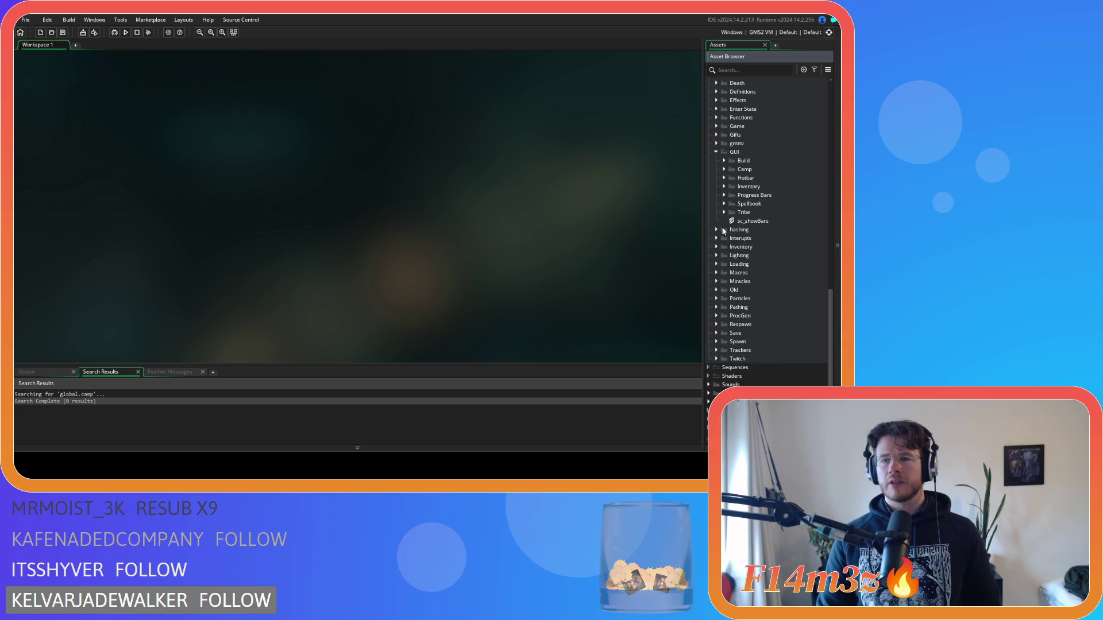
left_click(716, 317)
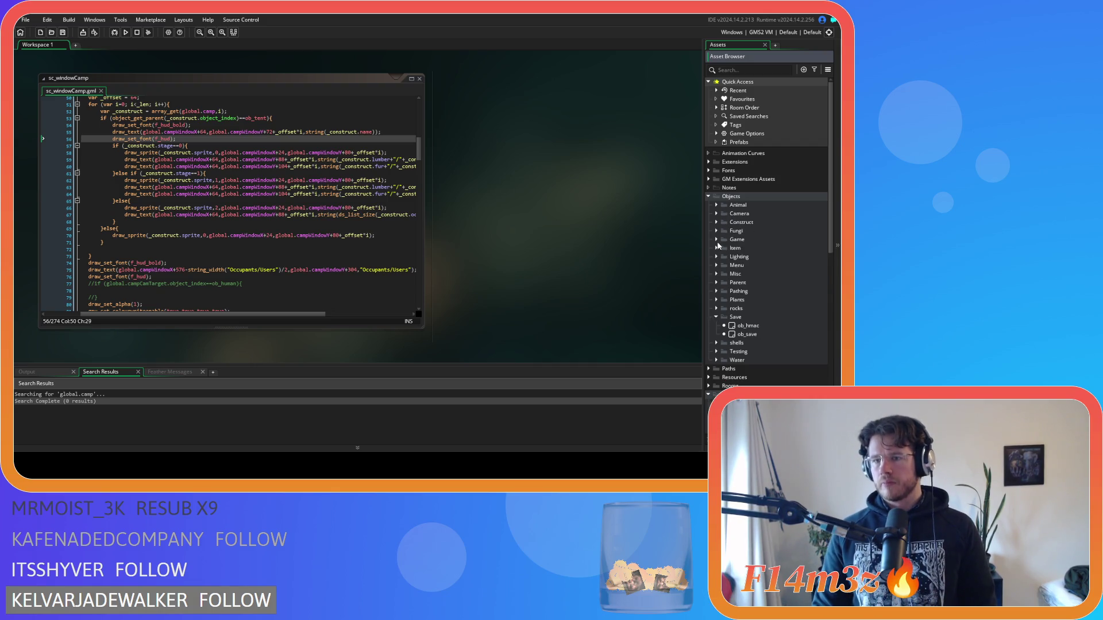
Expand the Construct objects folder and open ob_campfire's Create event code.
left_click(716, 318)
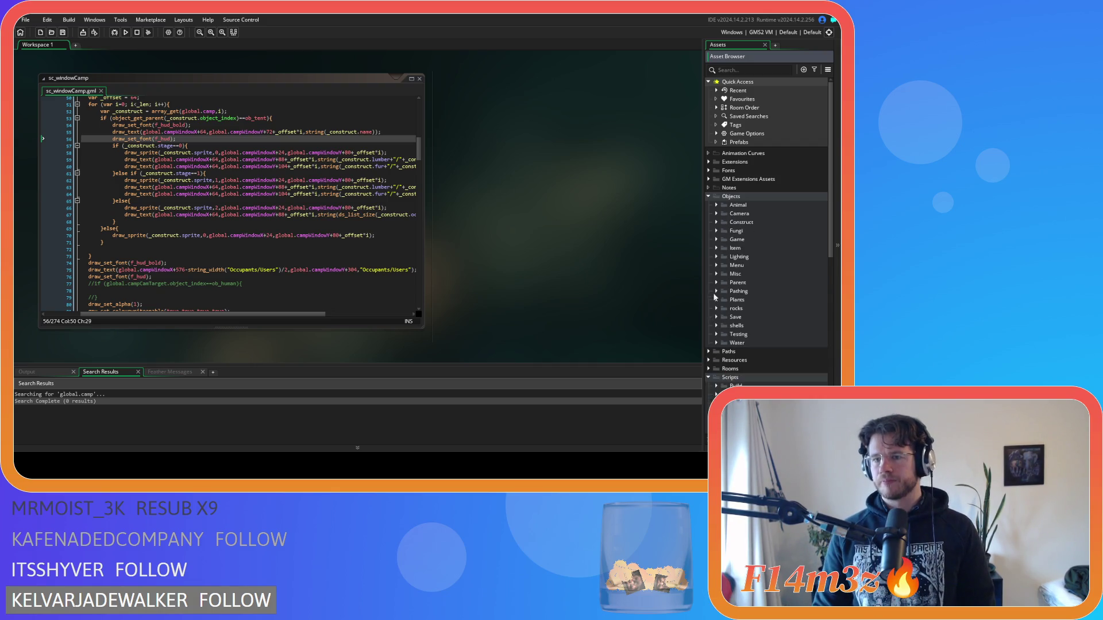
left_click(716, 223)
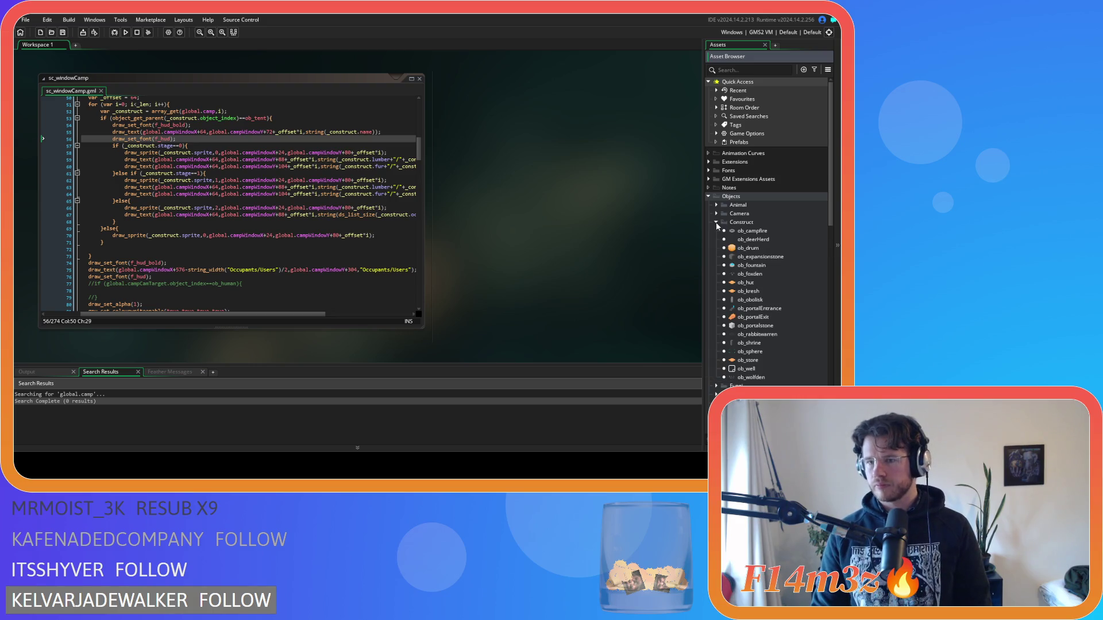
double_click(752, 231)
left_click(195, 99)
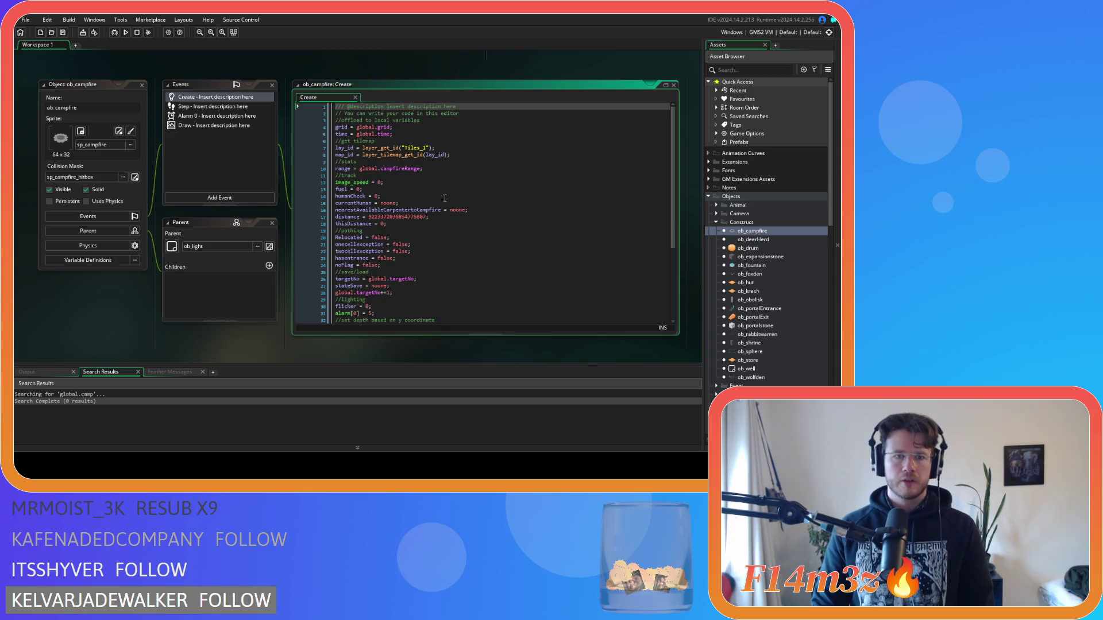
After the campfireRange line, add a //gui comment and name = "Campfire"; then save.
scroll(444, 198, "down", 5)
scroll(444, 198, "up", 5)
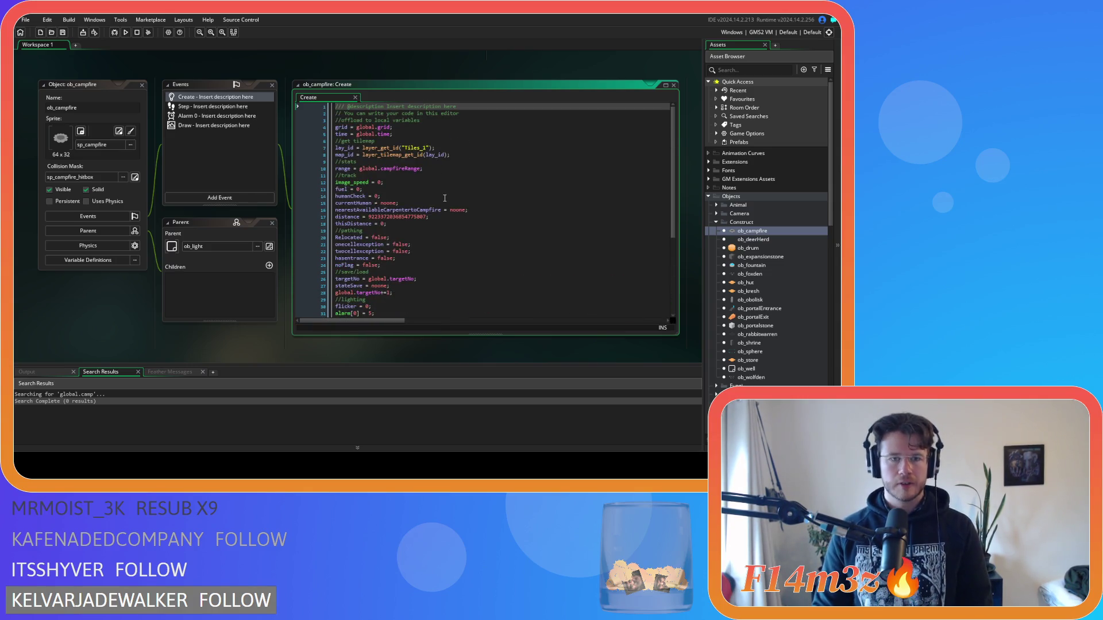
left_click(466, 170)
key("Return")
type("//")
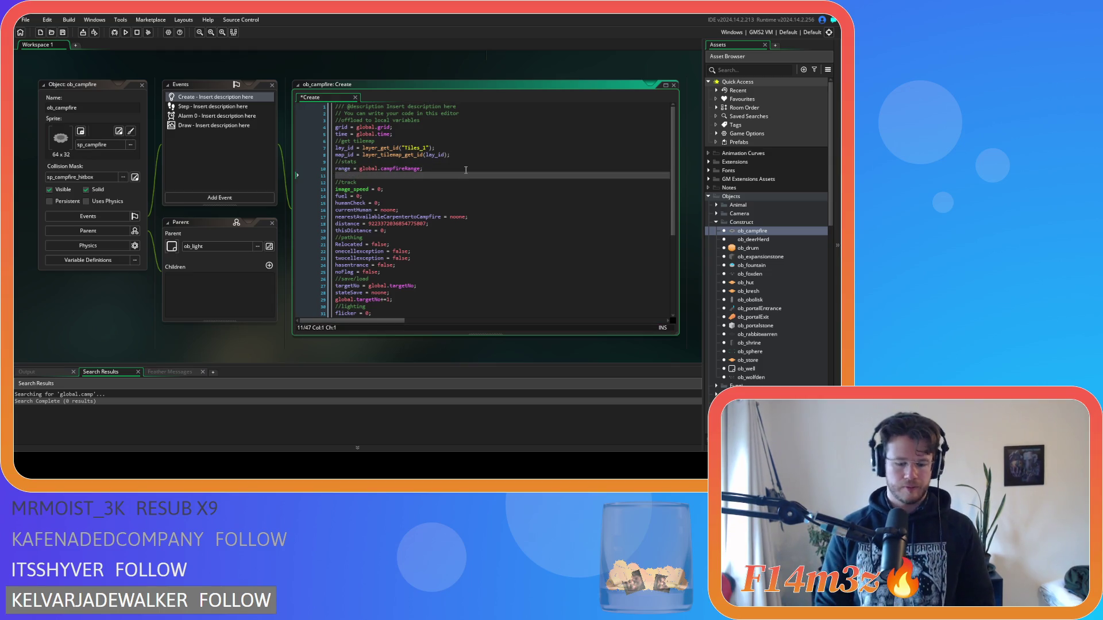
type("gui")
key("Return")
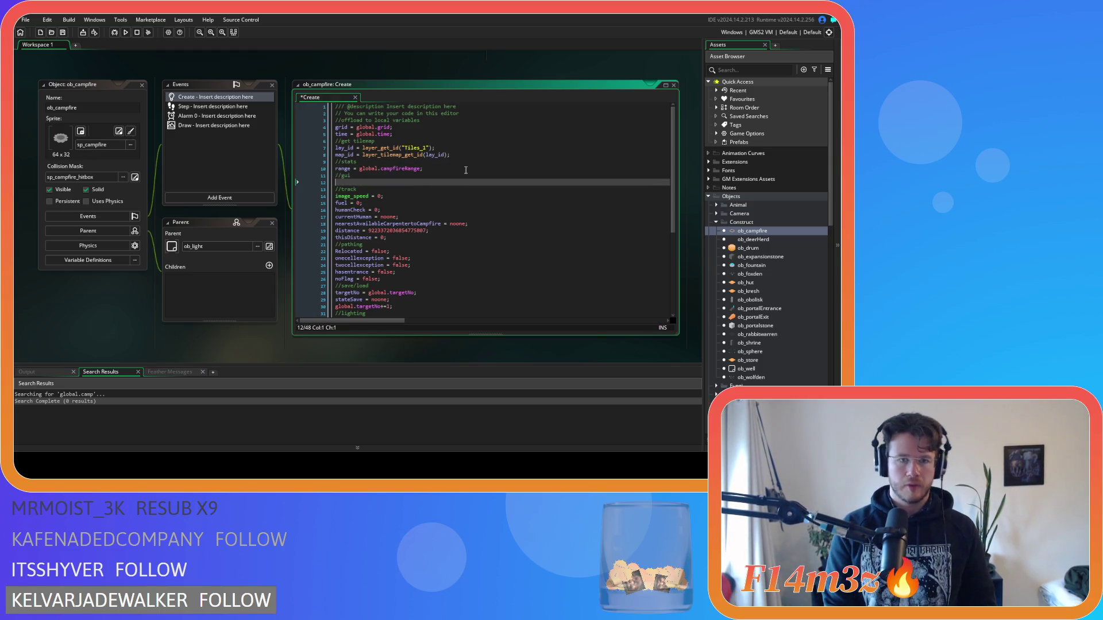
type("name = ")
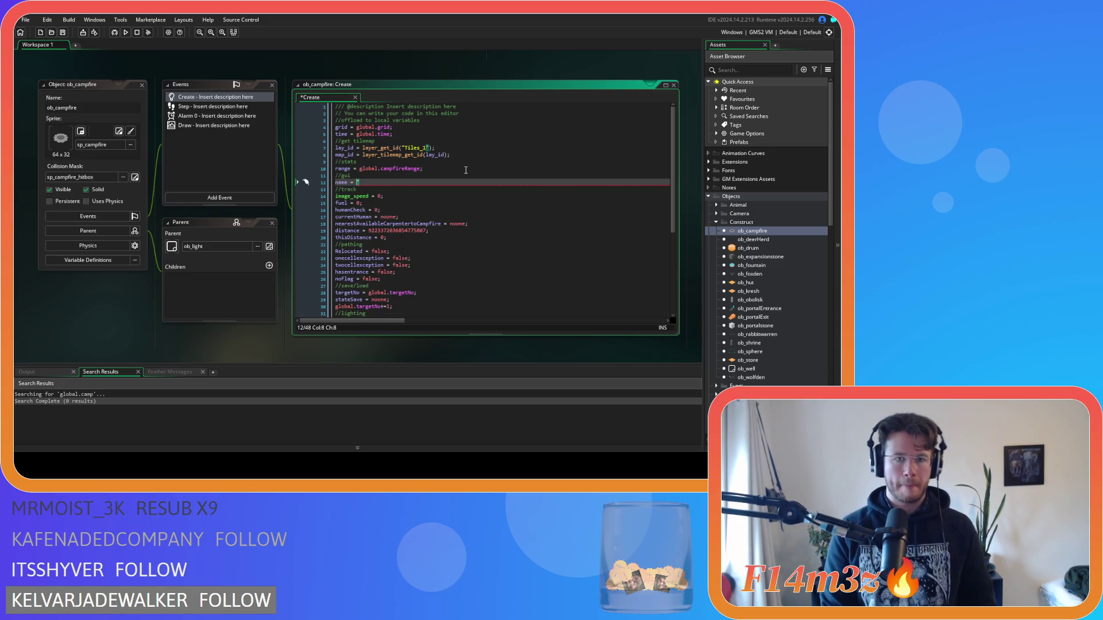
type("Campfure")
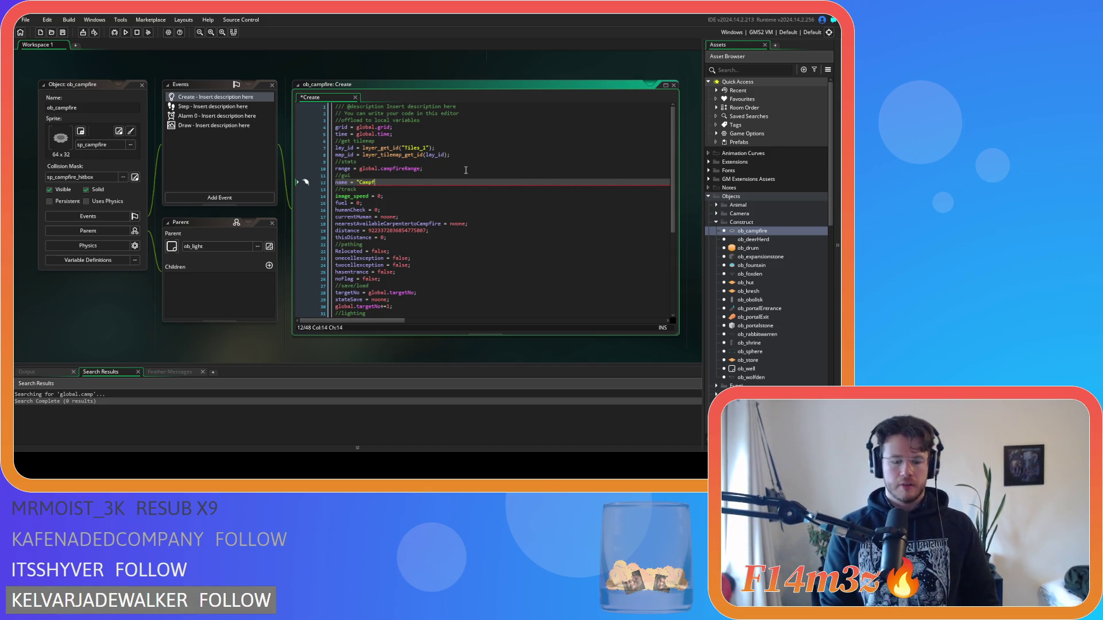
type("ire\"")
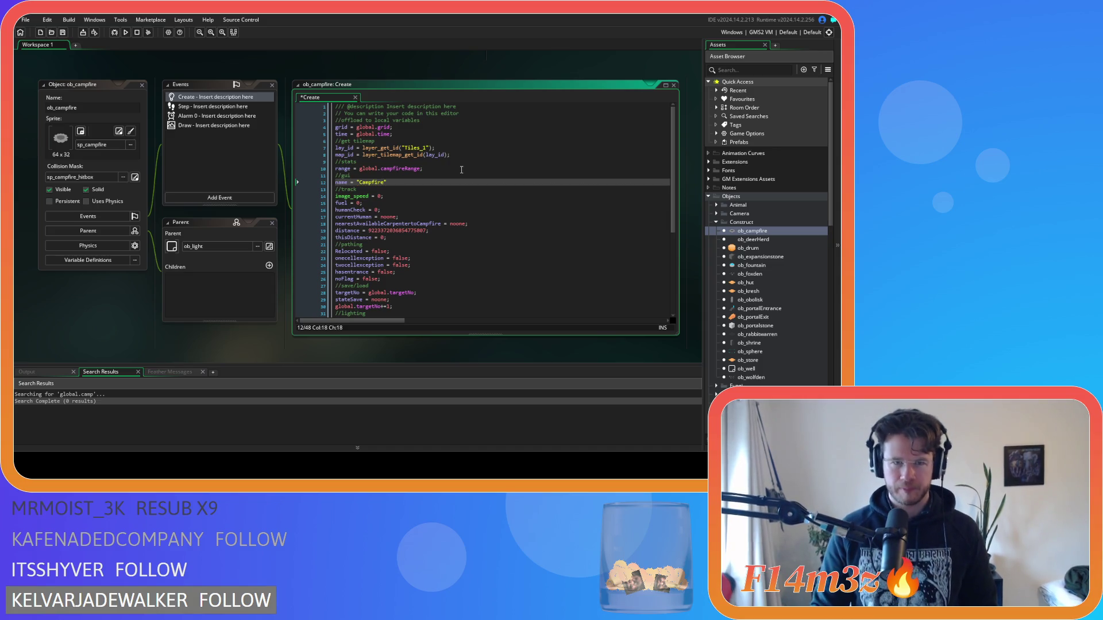
type(";")
key("ctrl+s")
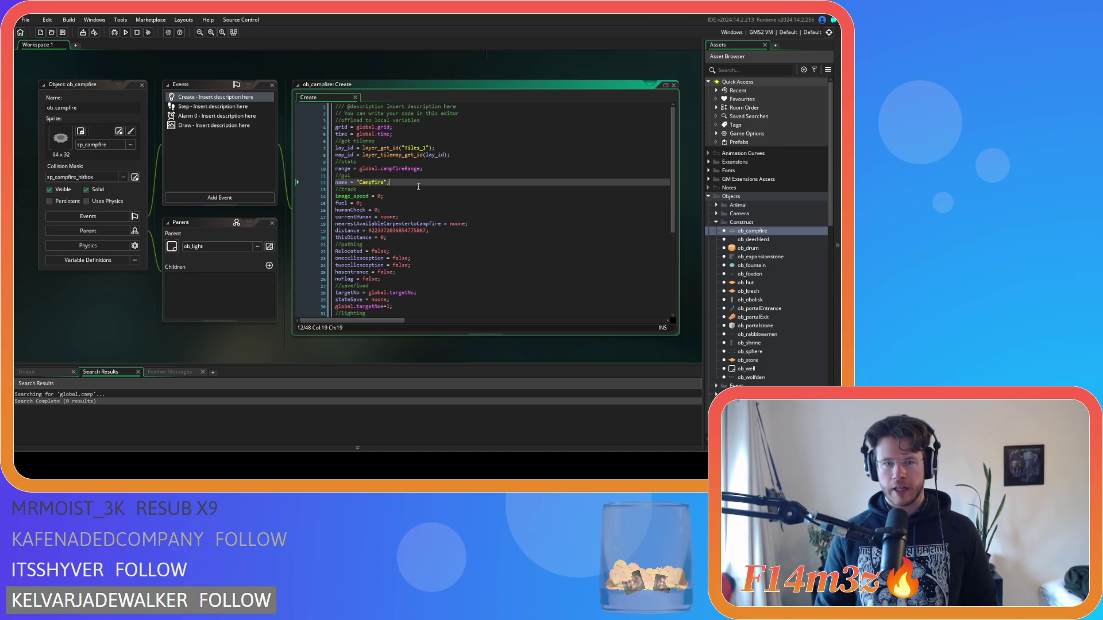
Add sprite = sp_campfire_camp_icon; below the name line and select the three gui lines.
key("Return")
type("sp")
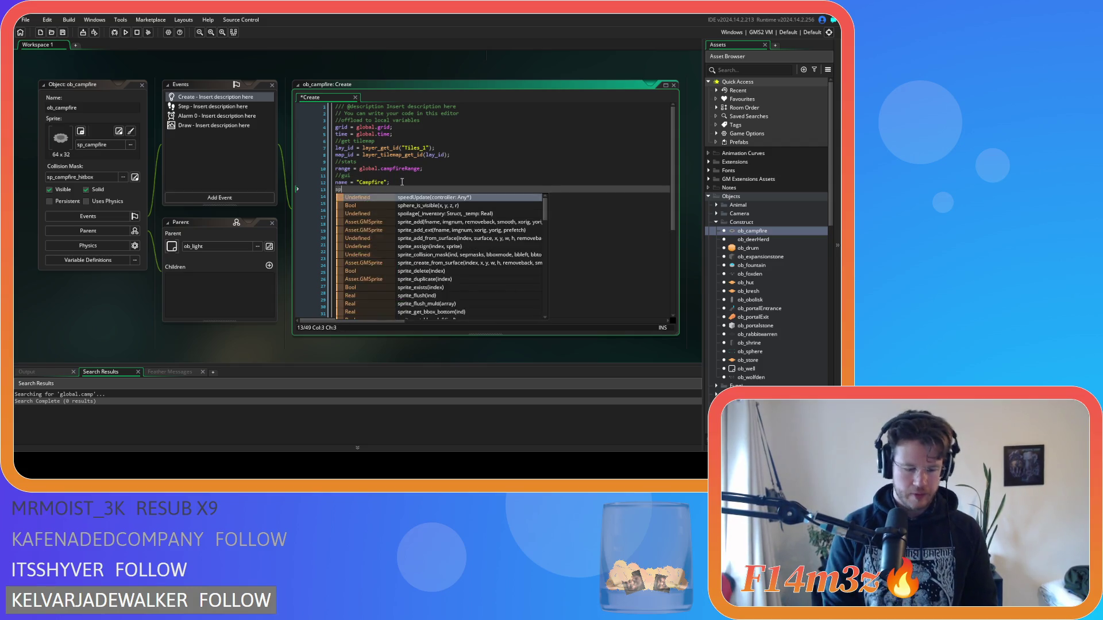
type("rite =")
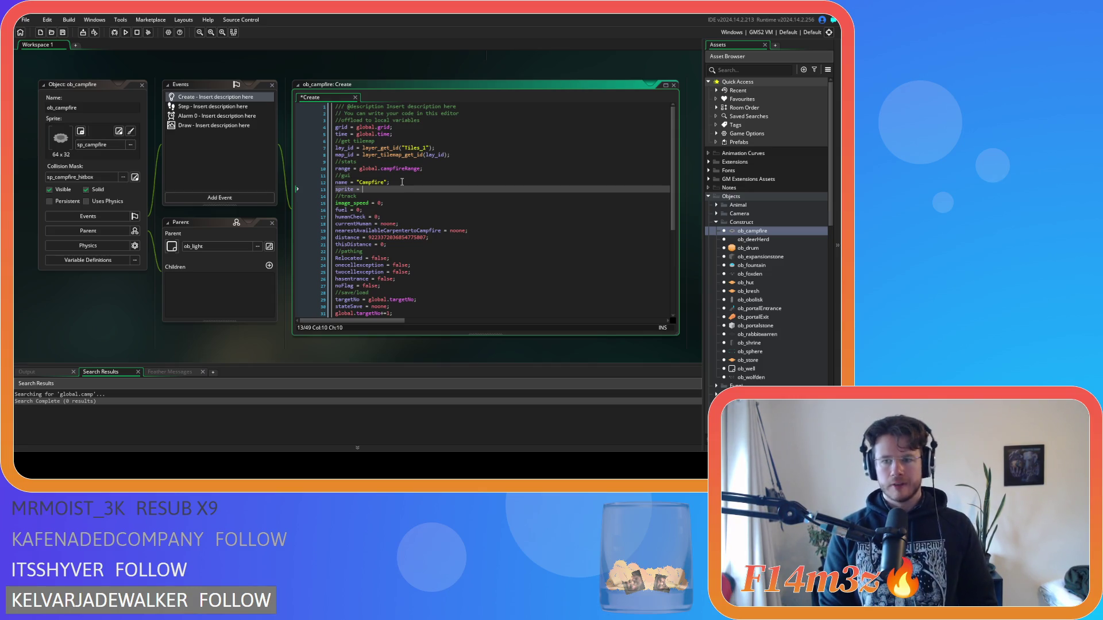
type("sp_campfir")
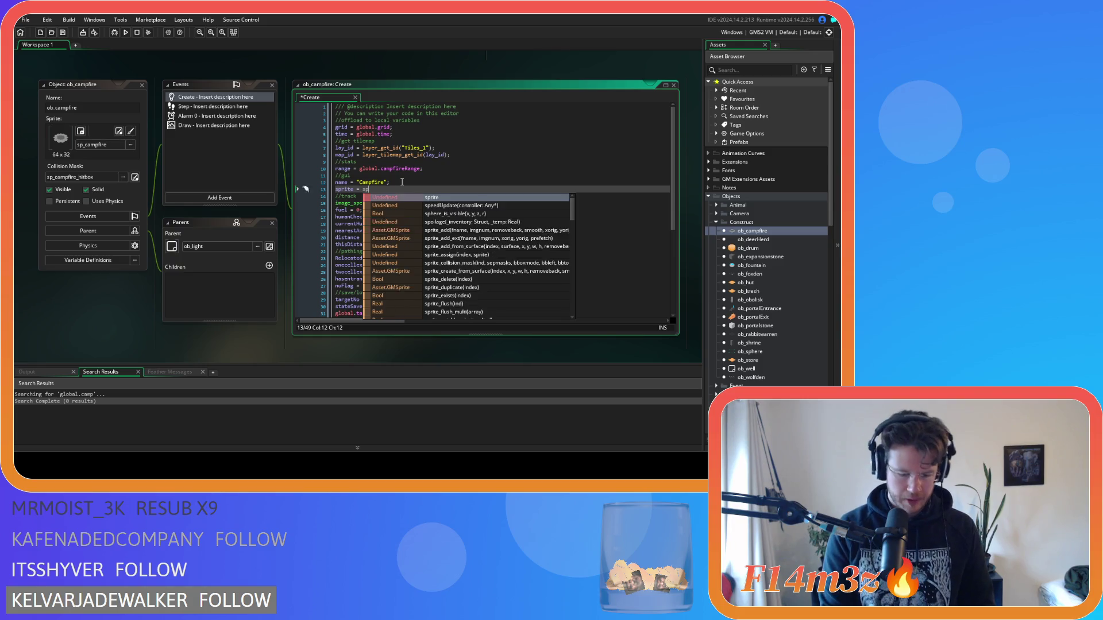
key("Down")
key("Down")
key("Down")
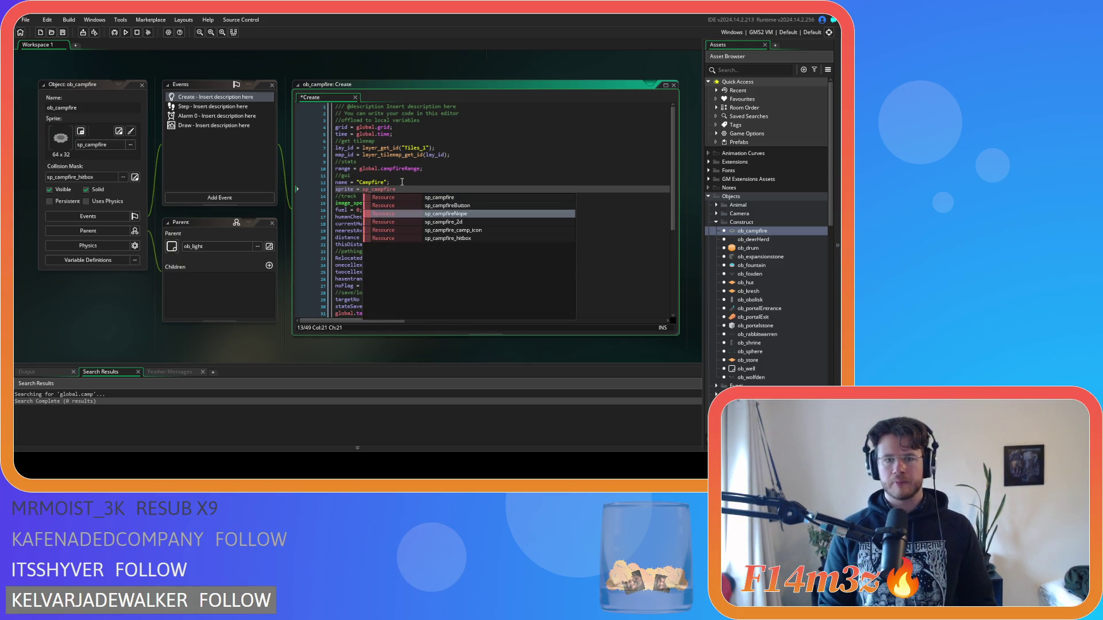
key("Return")
type(";")
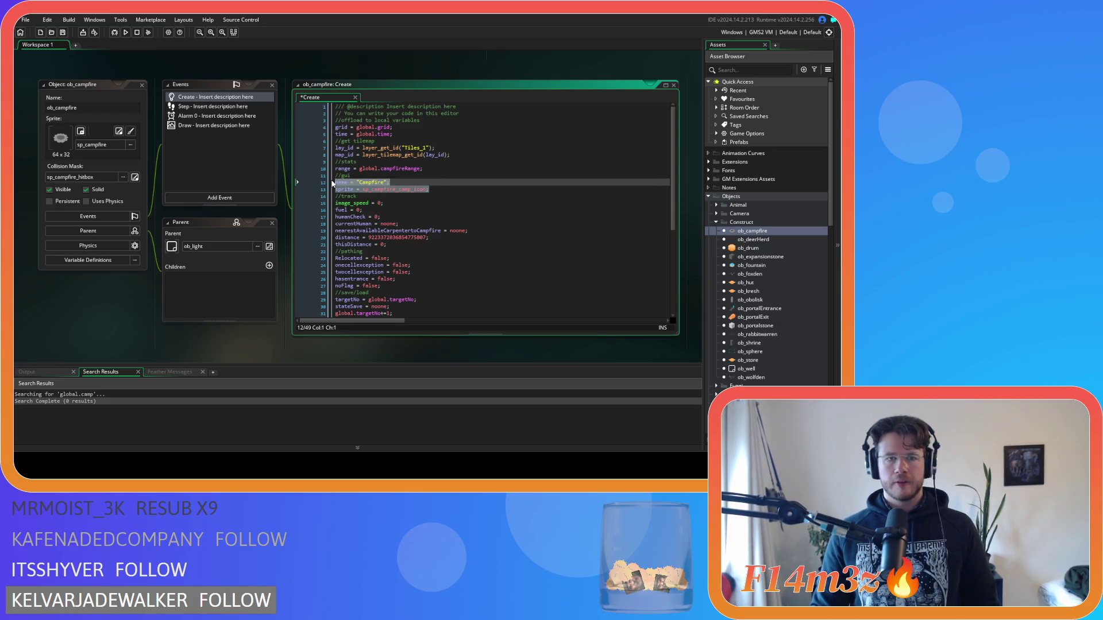
left_click_drag(433, 190, 300, 176)
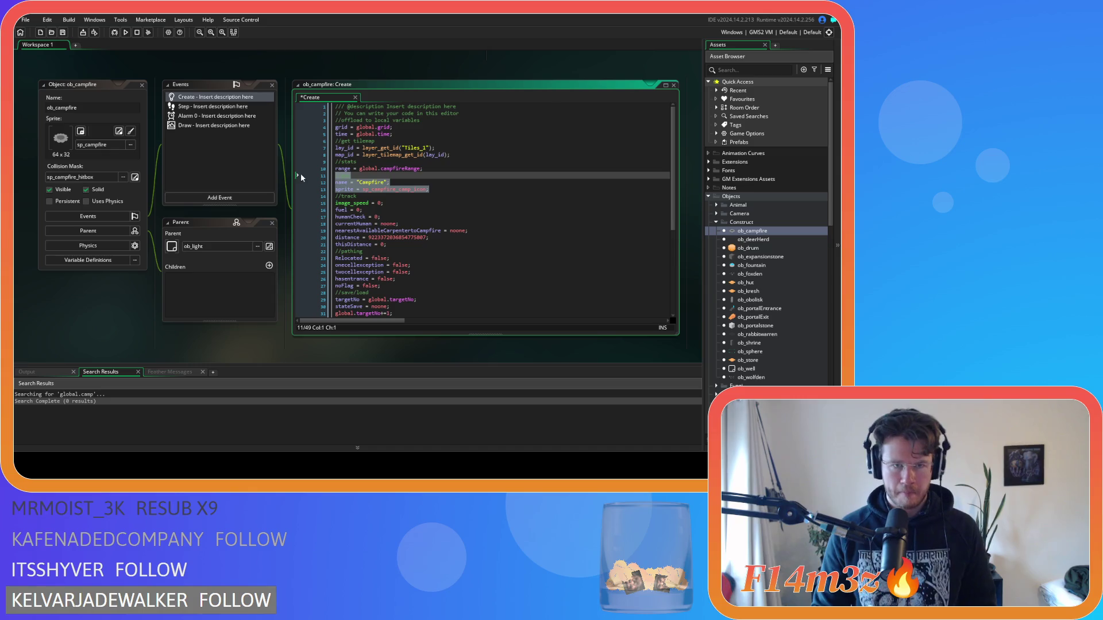
left_click(757, 250)
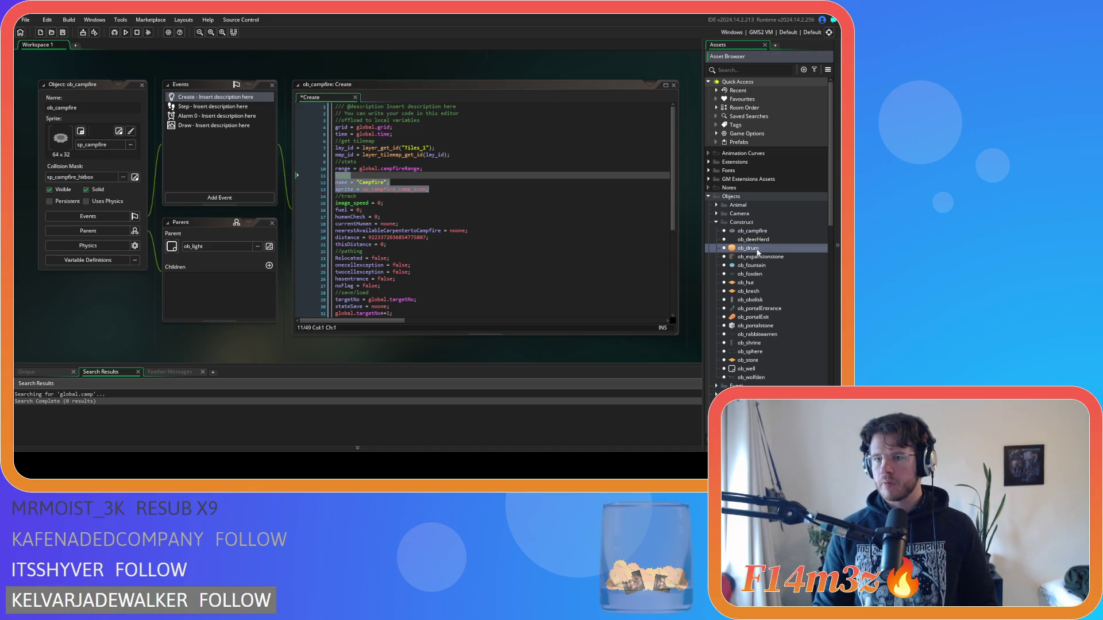
Paste the gui lines into ob_drum's Create event, with name "Drum" and sprite sp_drum.
double_click(757, 251)
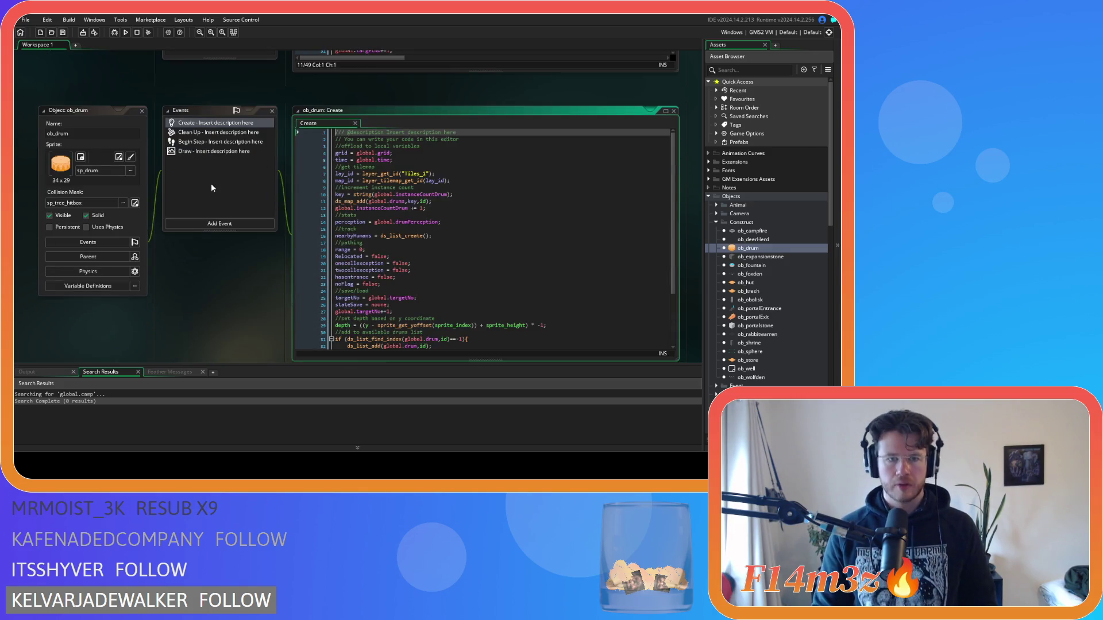
left_click(425, 221)
key("ctrl+v")
double_click(372, 235)
type("Drum")
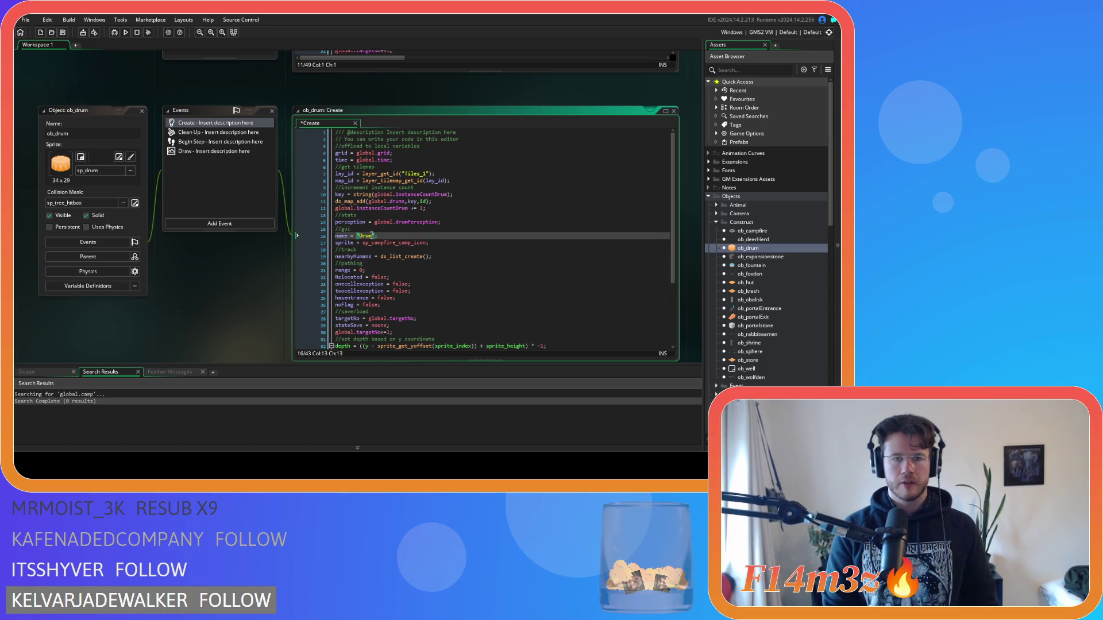
left_click(377, 243)
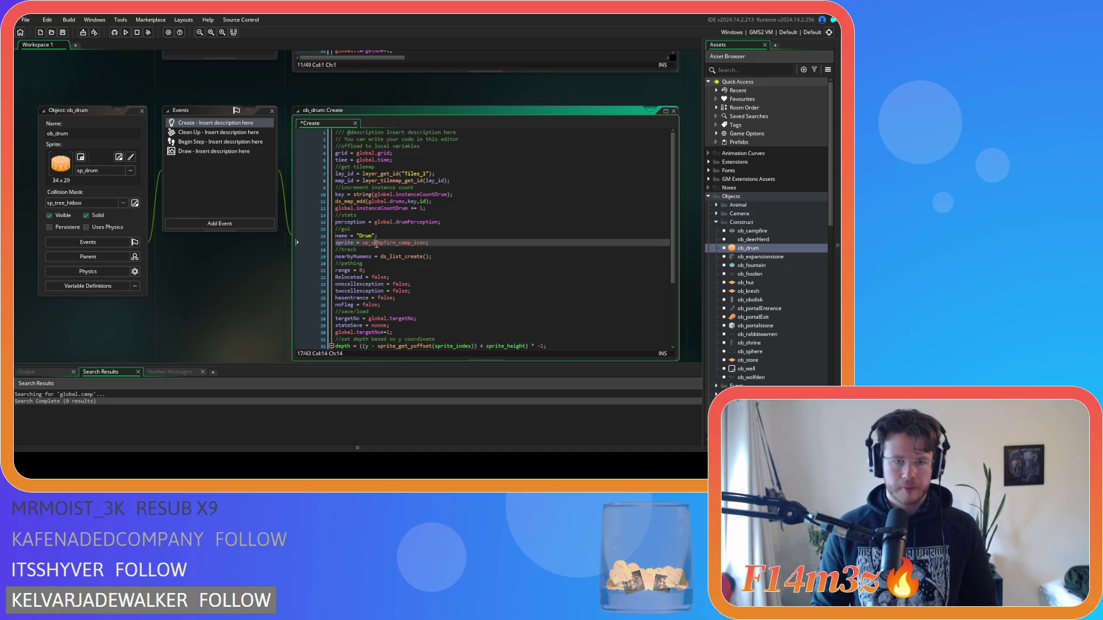
double_click(377, 243)
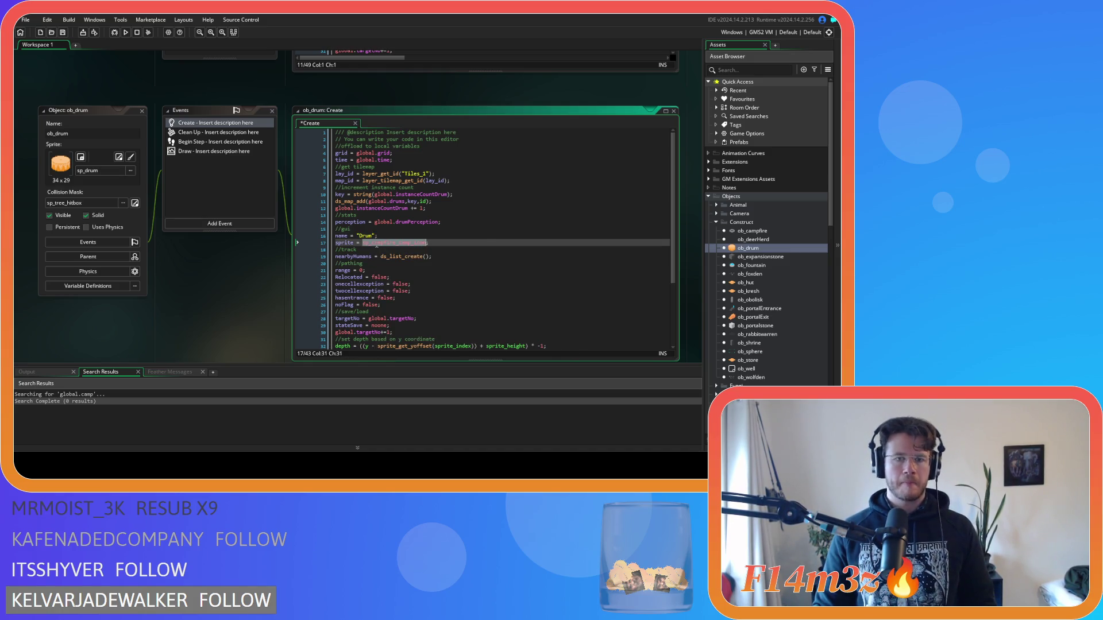
type("sp_d")
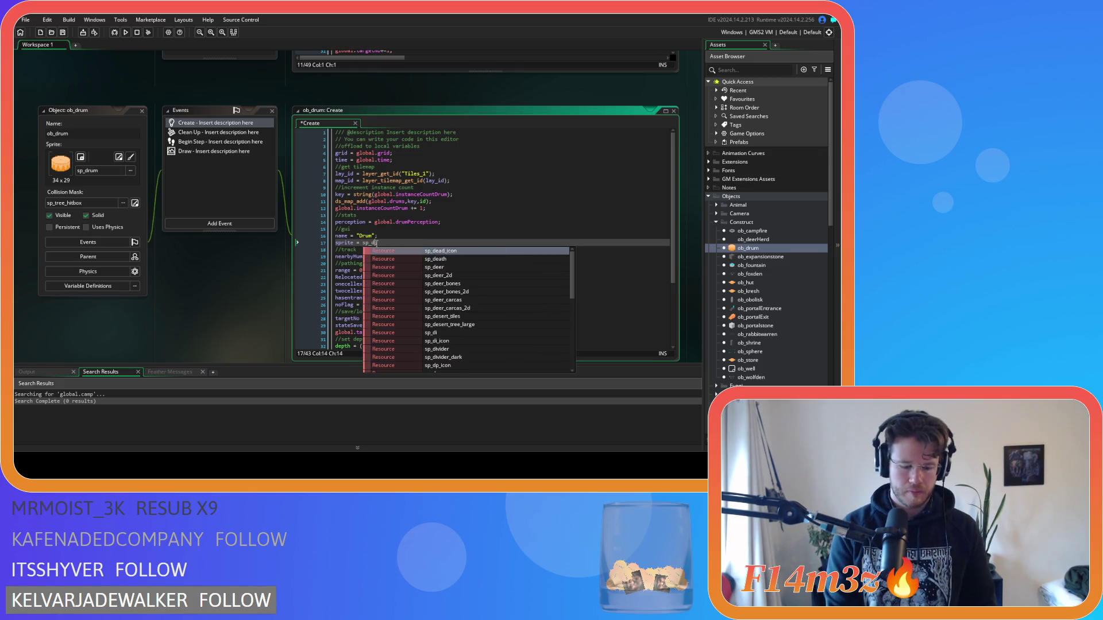
type("rum;")
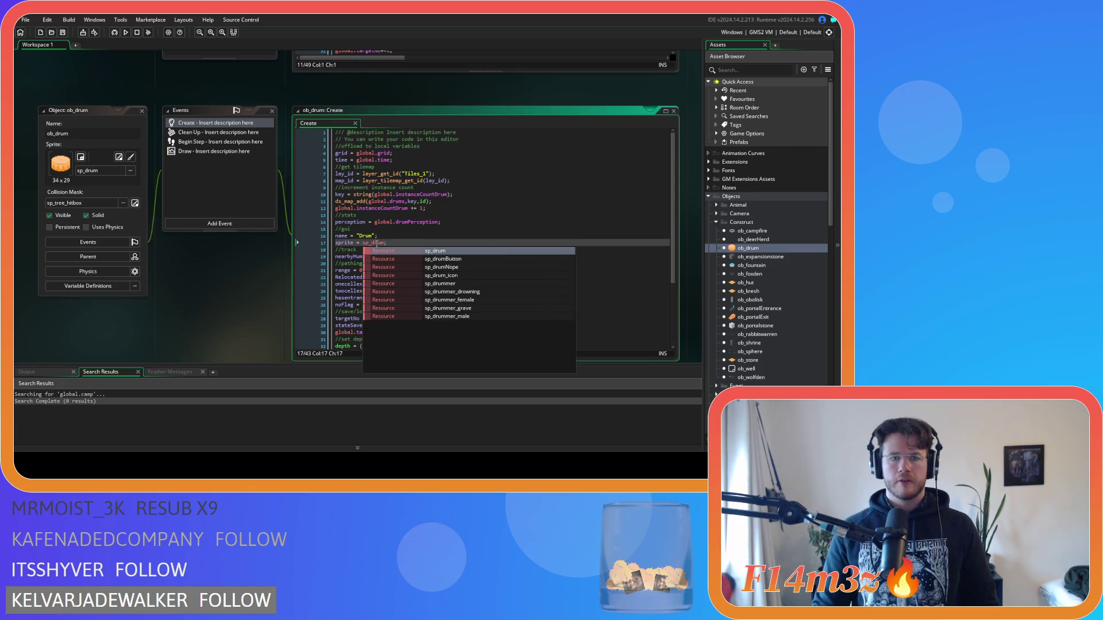
Copy the three edited gui lines from the drum's Create code.
left_click_drag(387, 243, 306, 229)
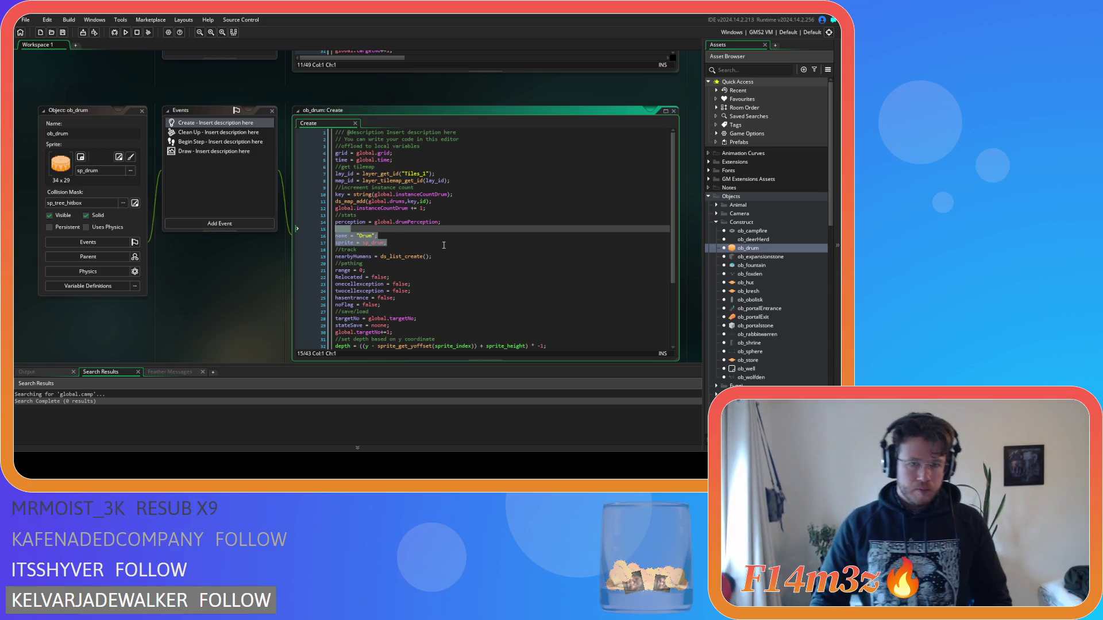
right_click(360, 236)
left_click(698, 283)
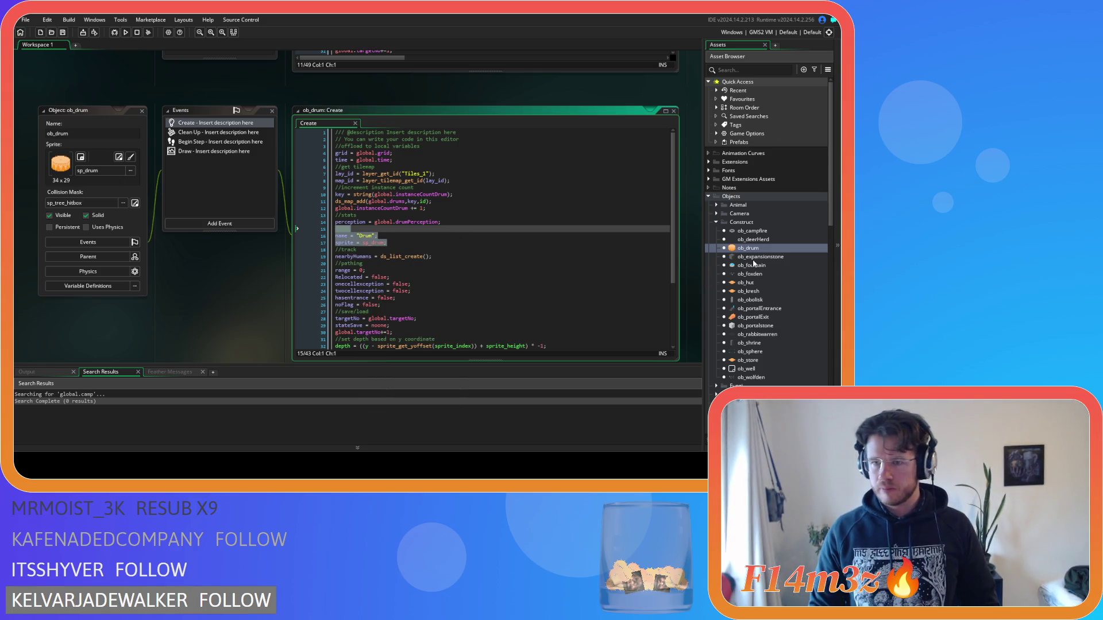
double_click(756, 283)
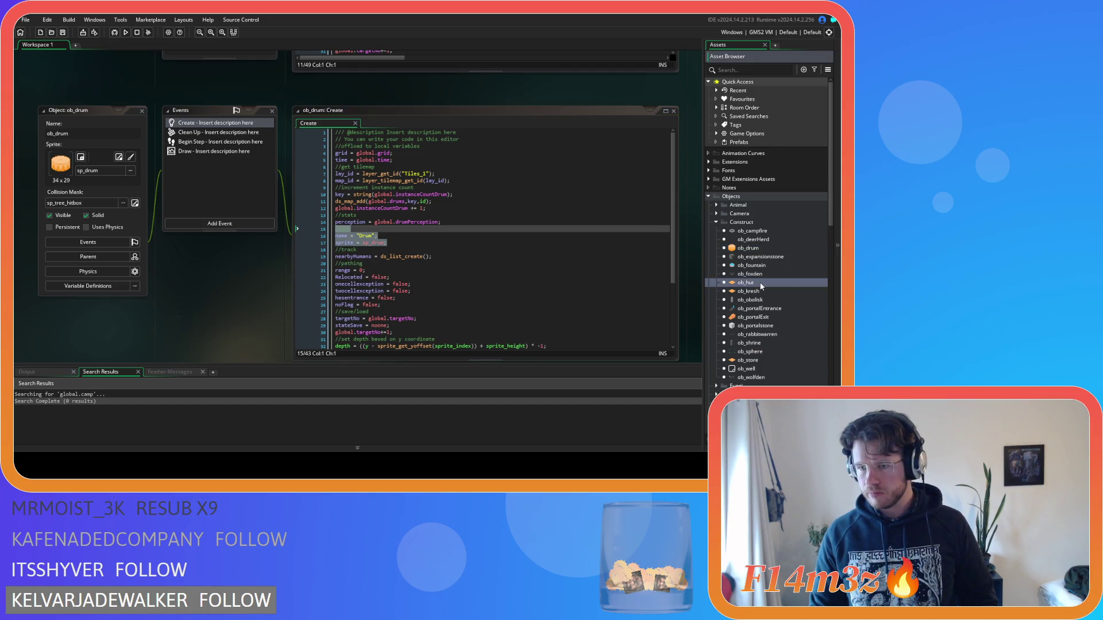
Paste the gui lines after line 18 of ob_hut's Create event and rename it "Tent".
left_click(186, 98)
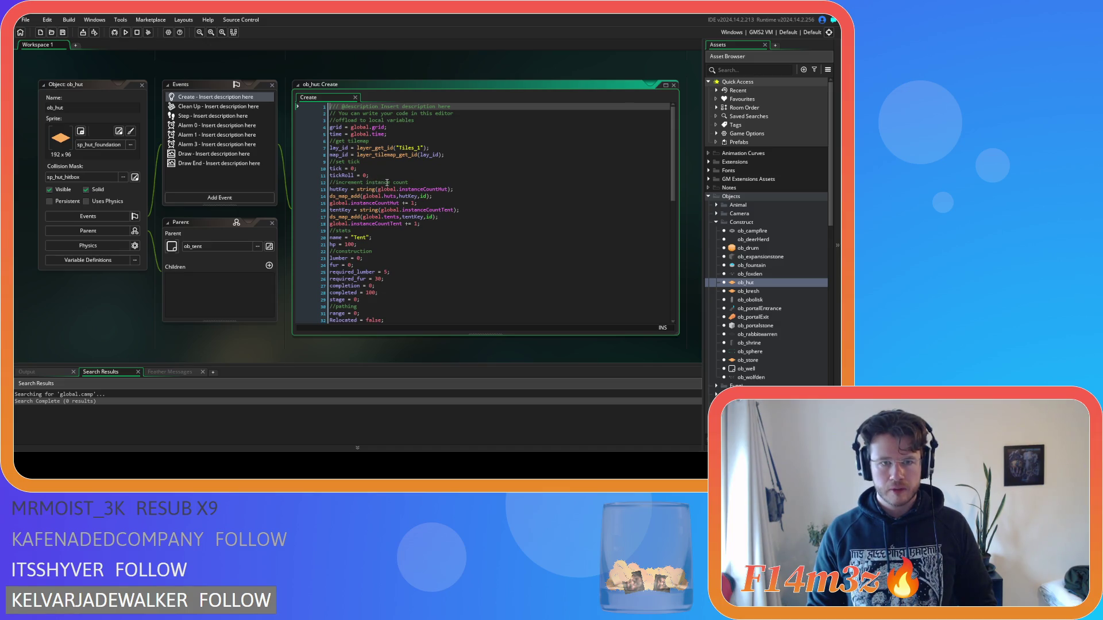
left_click(426, 225)
key("ctrl+v")
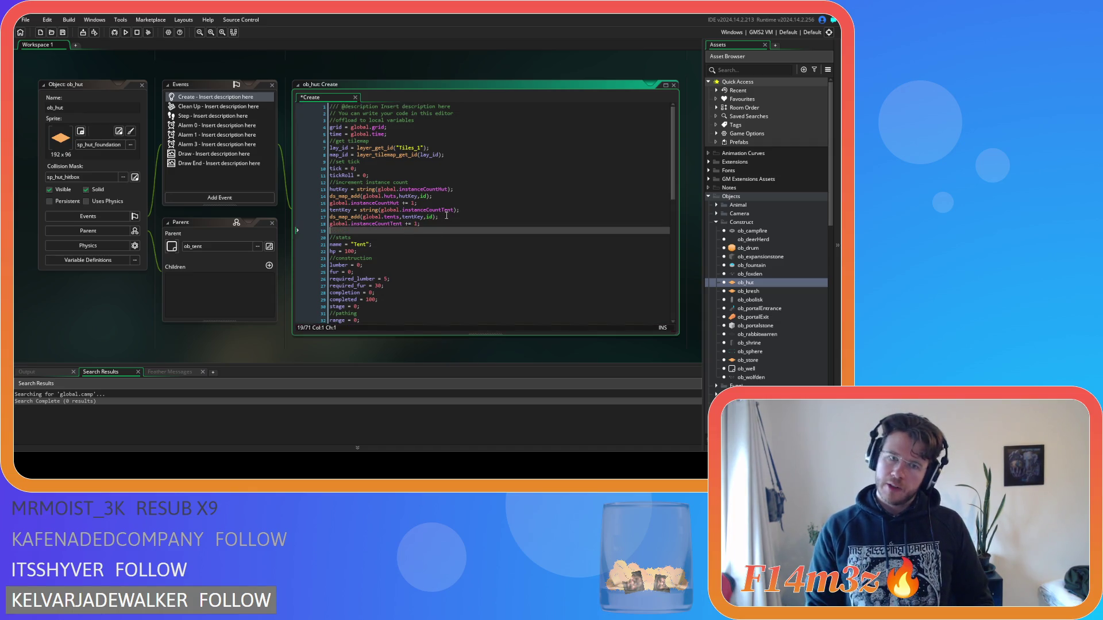
double_click(366, 238)
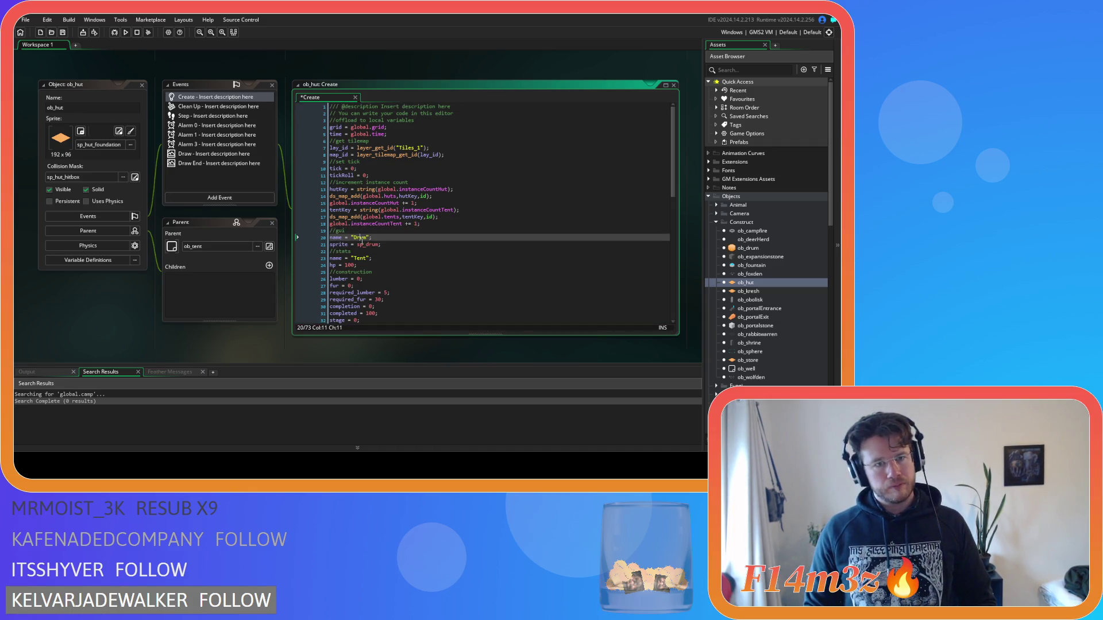
type("Tent")
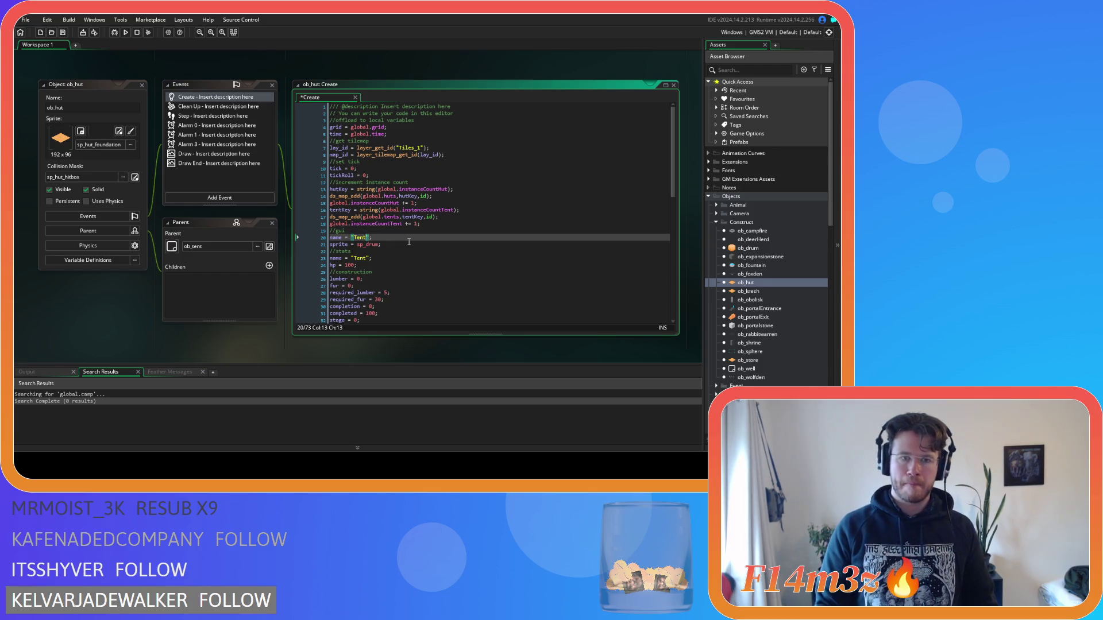
double_click(371, 245)
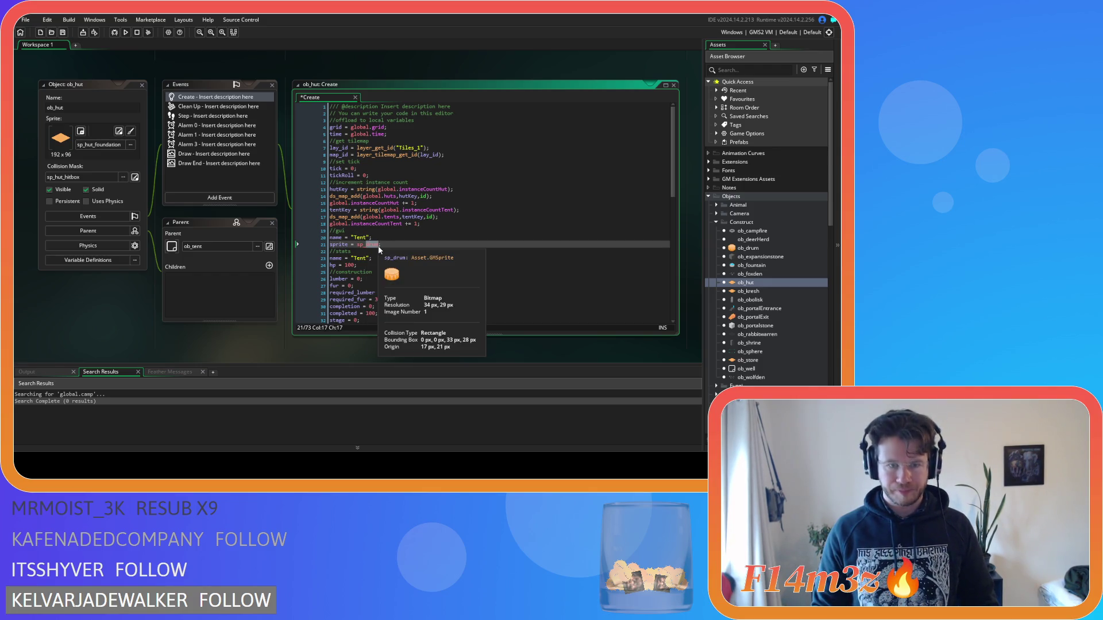
type("tent")
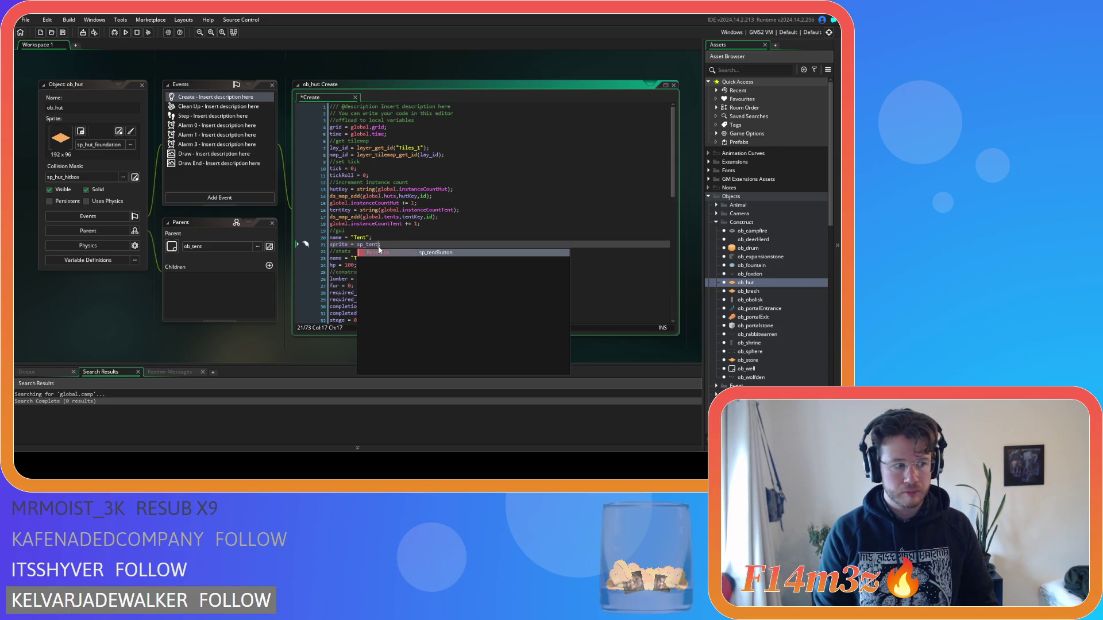
Browse Sprites > UI > Icons > Constructs to find a suitable hut sprite.
key("BackSpace")
key("BackSpace")
key("BackSpace")
key("BackSpace")
type("mini")
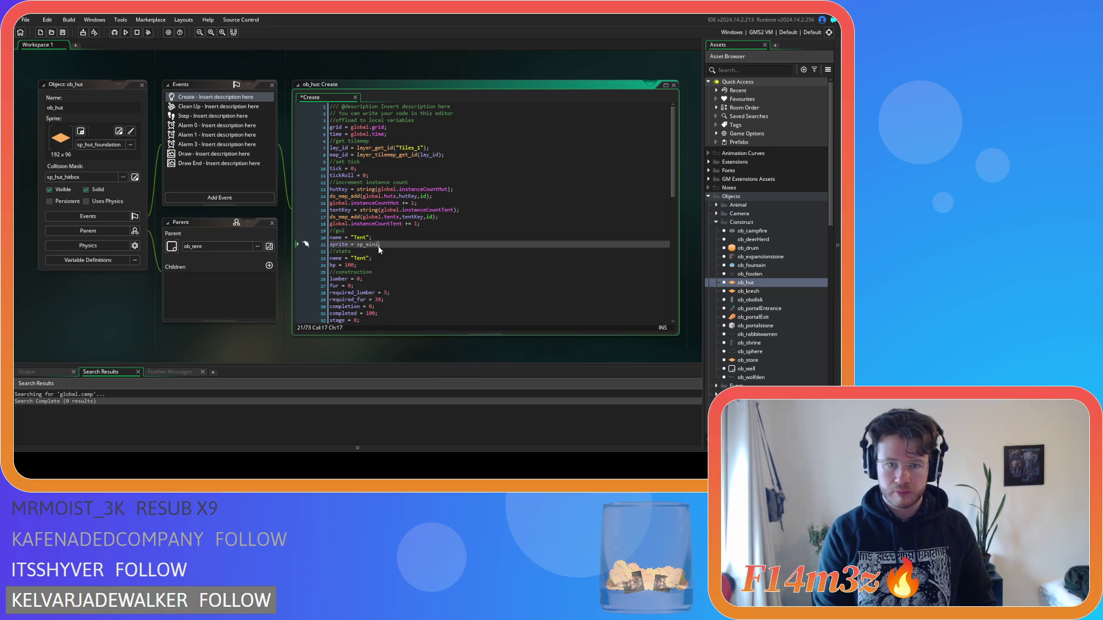
key("BackSpace")
key("BackSpace")
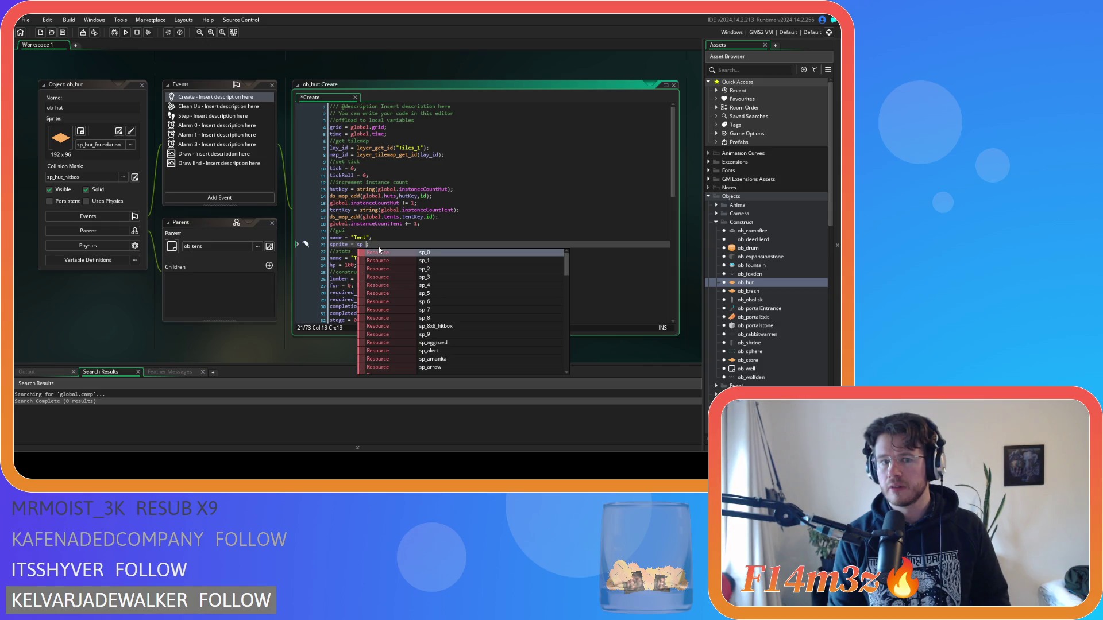
scroll(793, 270, "down", 10)
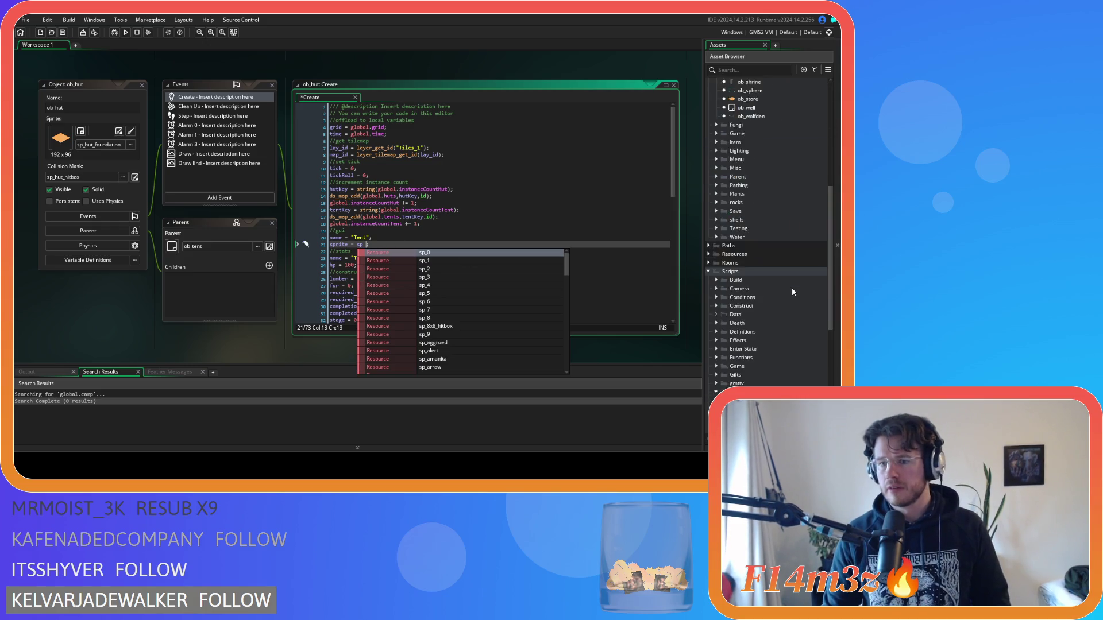
scroll(738, 355, "down", 5)
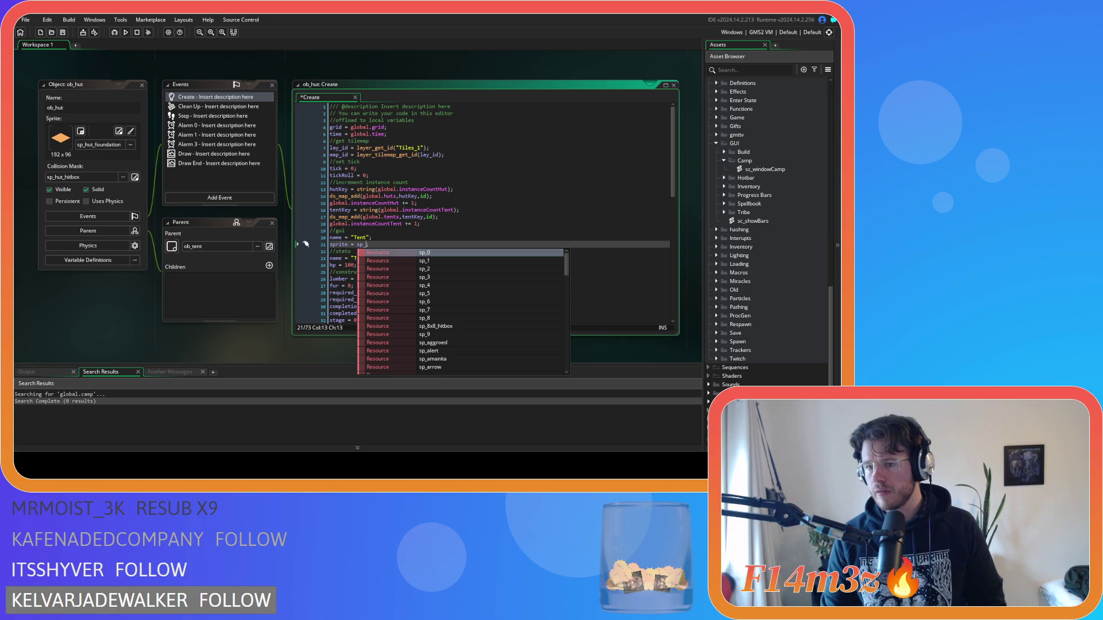
left_click(709, 393)
scroll(713, 385, "down", 5)
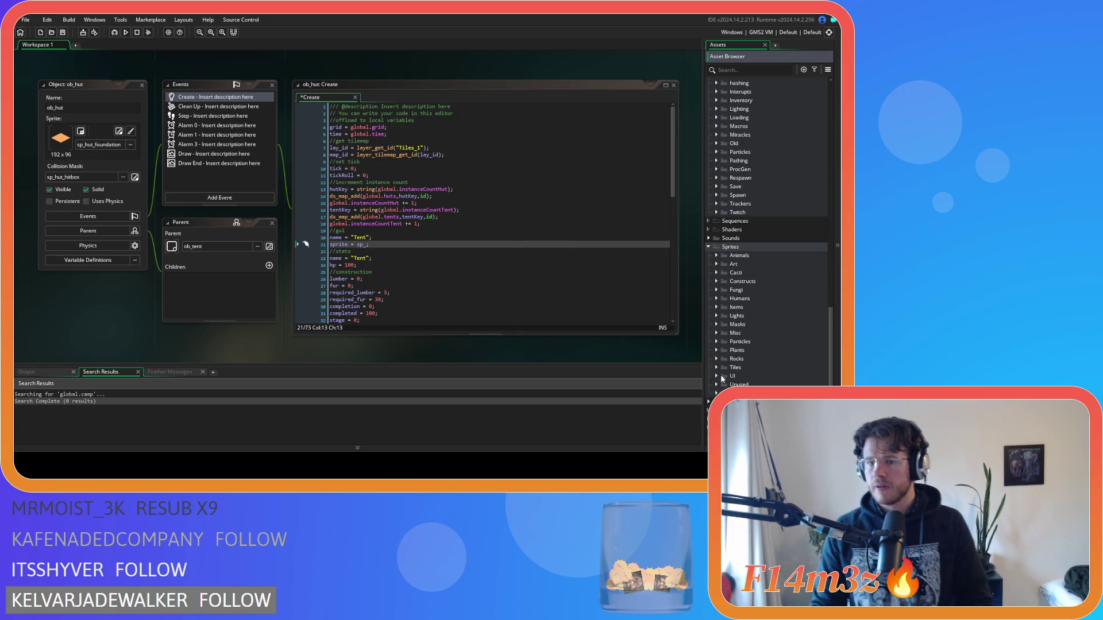
left_click(716, 376)
scroll(717, 371, "down", 3)
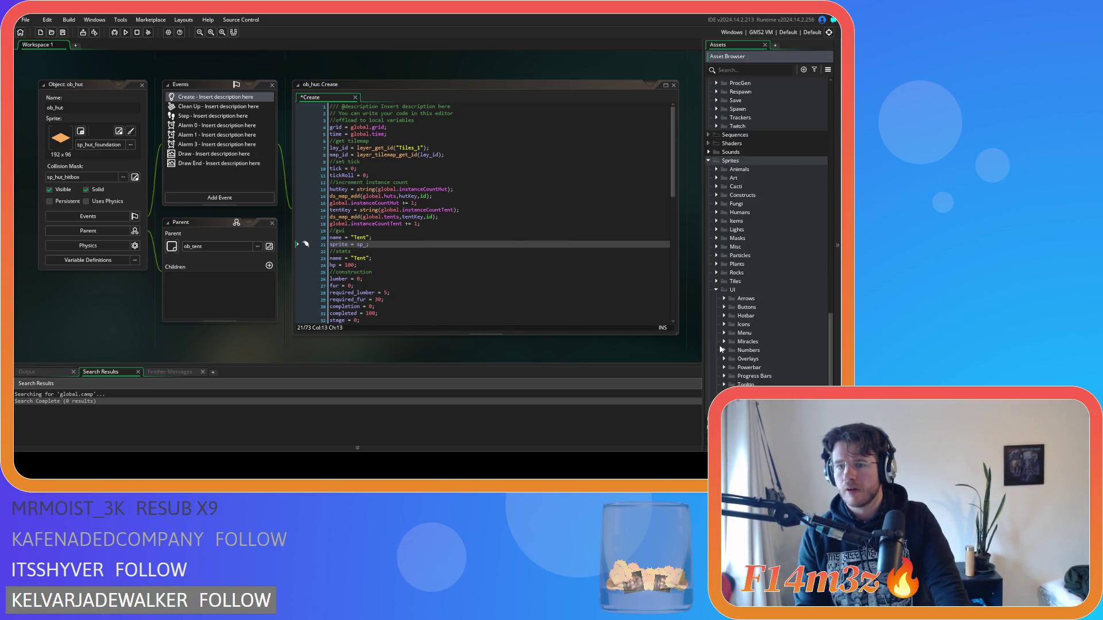
left_click(723, 325)
left_click(731, 359)
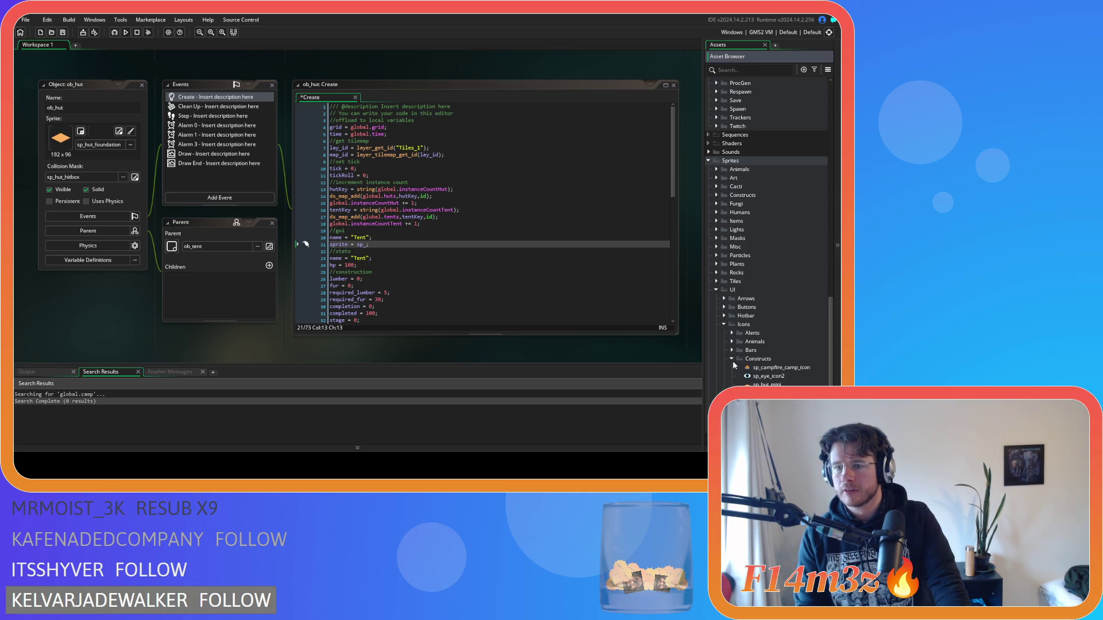
Set the hut's sprite to sp_hut_mini and select the gui, name and sprite lines.
left_click(371, 247)
type("hut)")
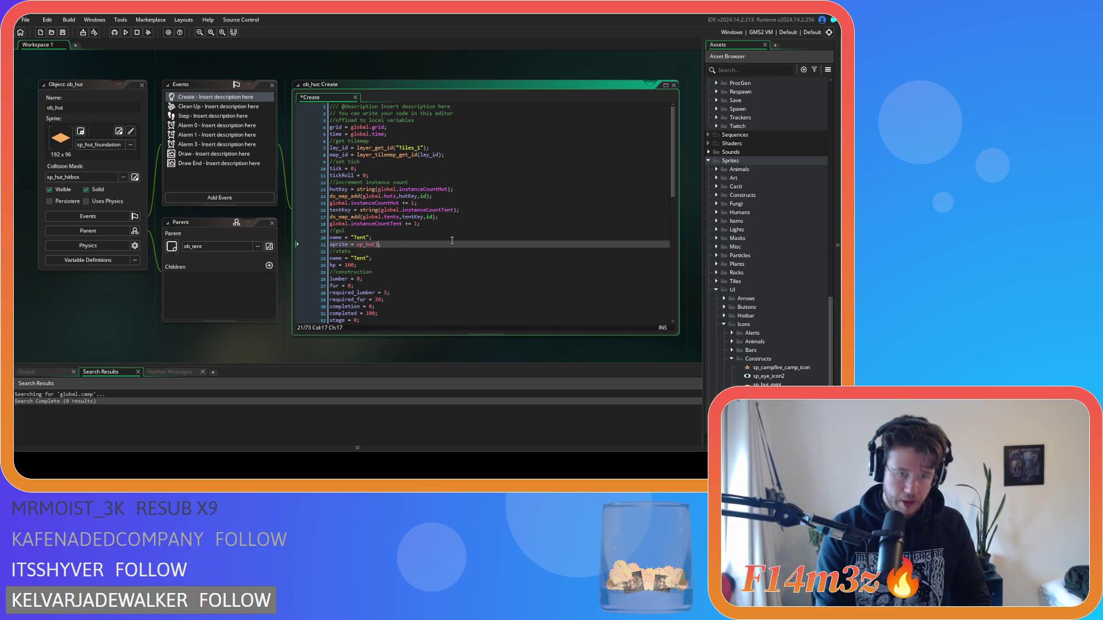
type("_")
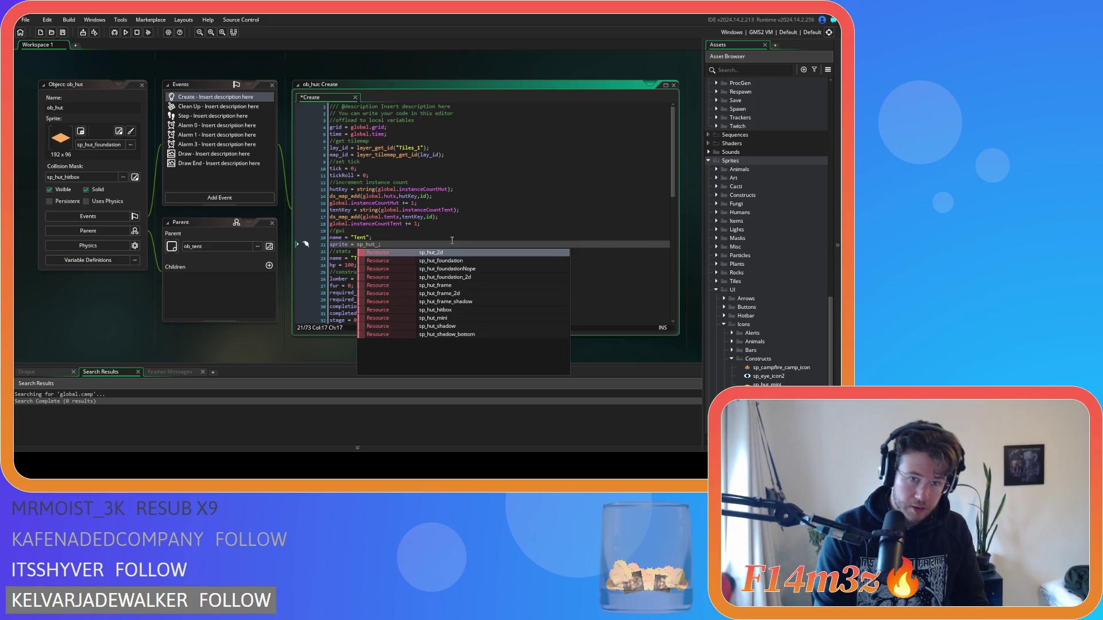
key("Down")
key("Down")
key("Down")
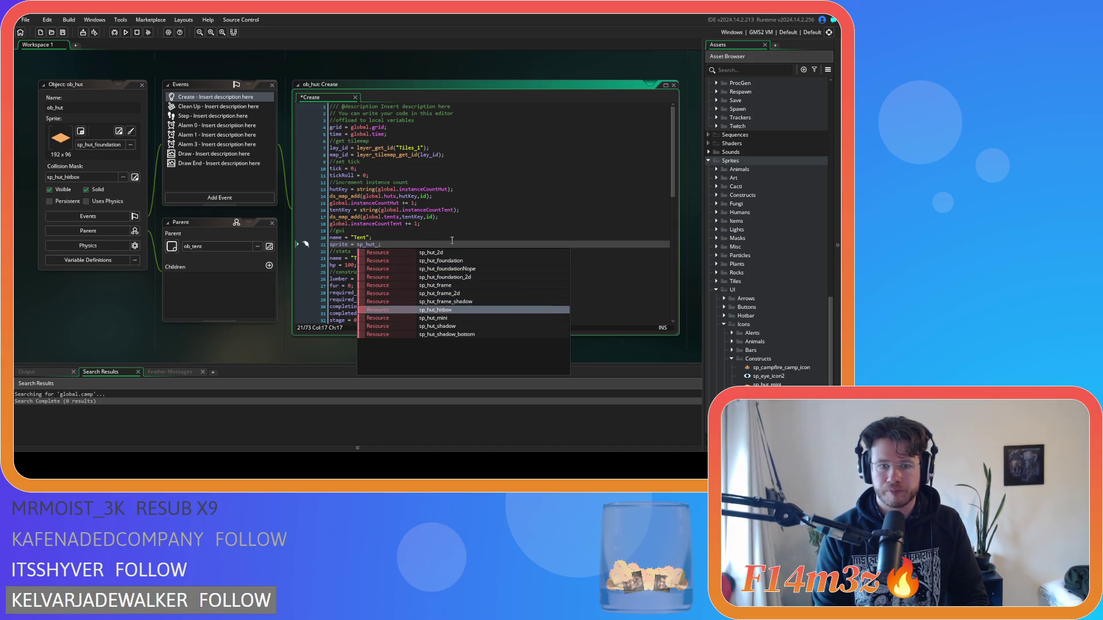
key("Return")
left_click_drag(404, 245, 302, 226)
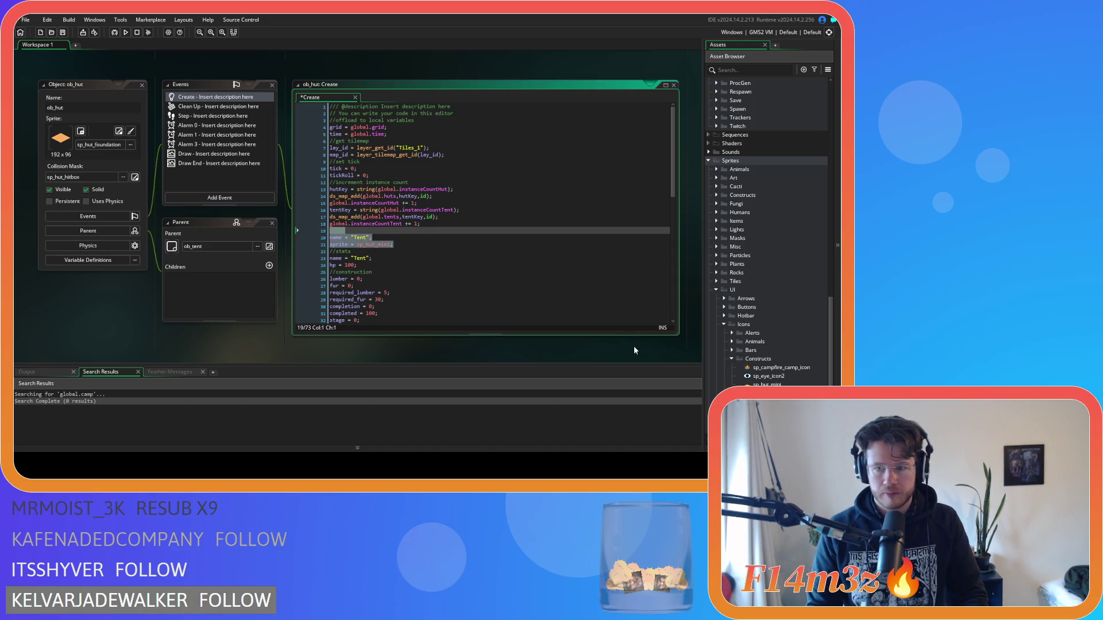
scroll(726, 329, "up", 10)
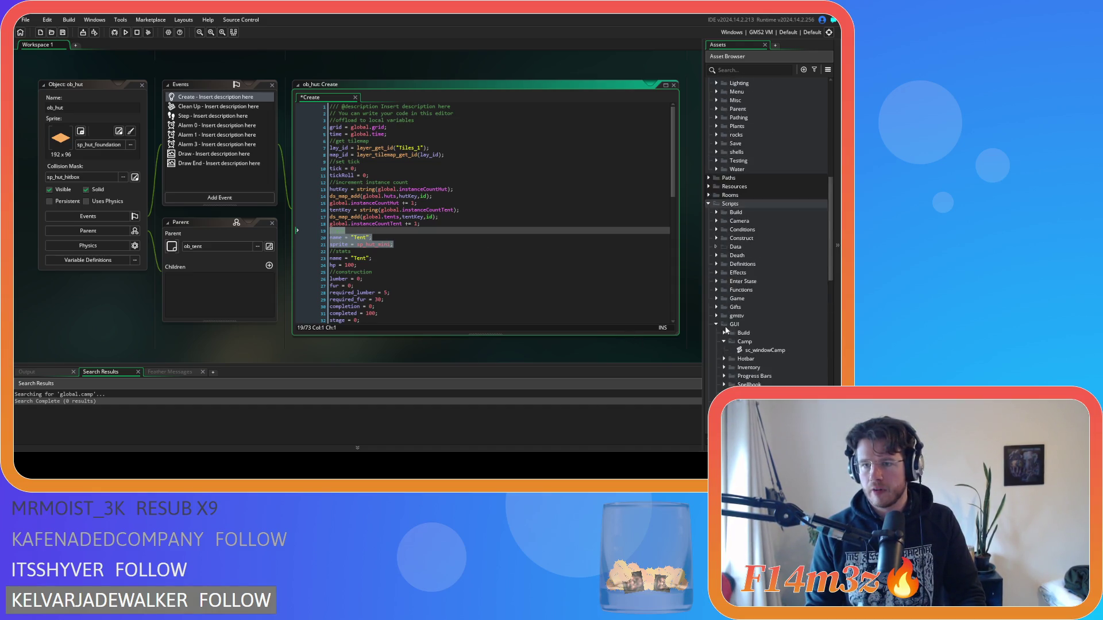
scroll(735, 316, "up", 10)
double_click(755, 276)
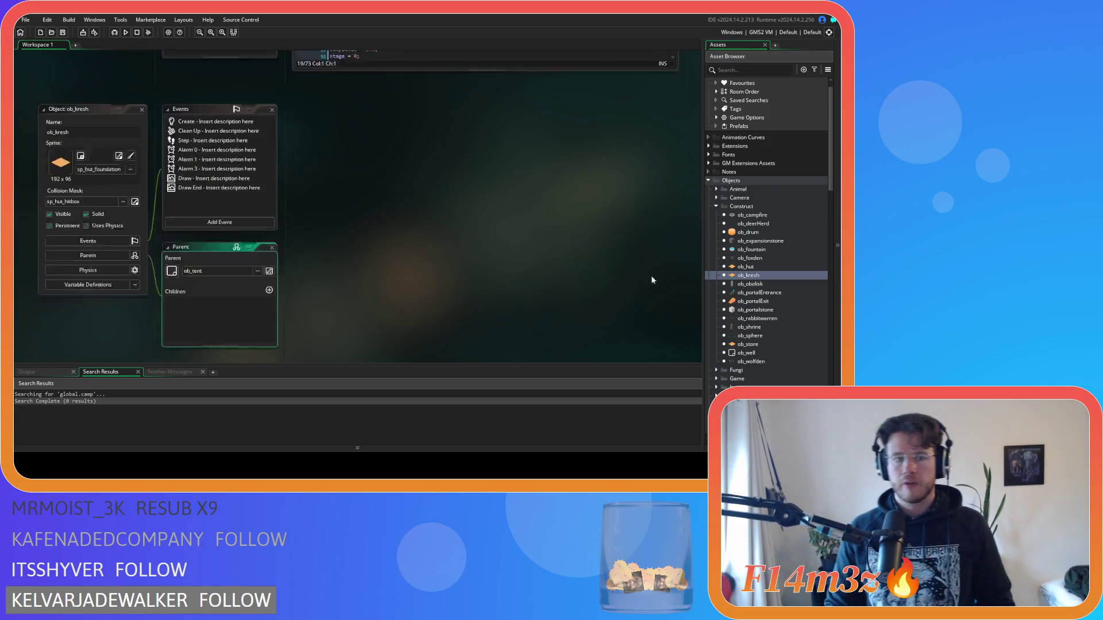
Paste the gui block after line 15 of ob_kresh's Create event, rename it "Creche", and save.
double_click(210, 98)
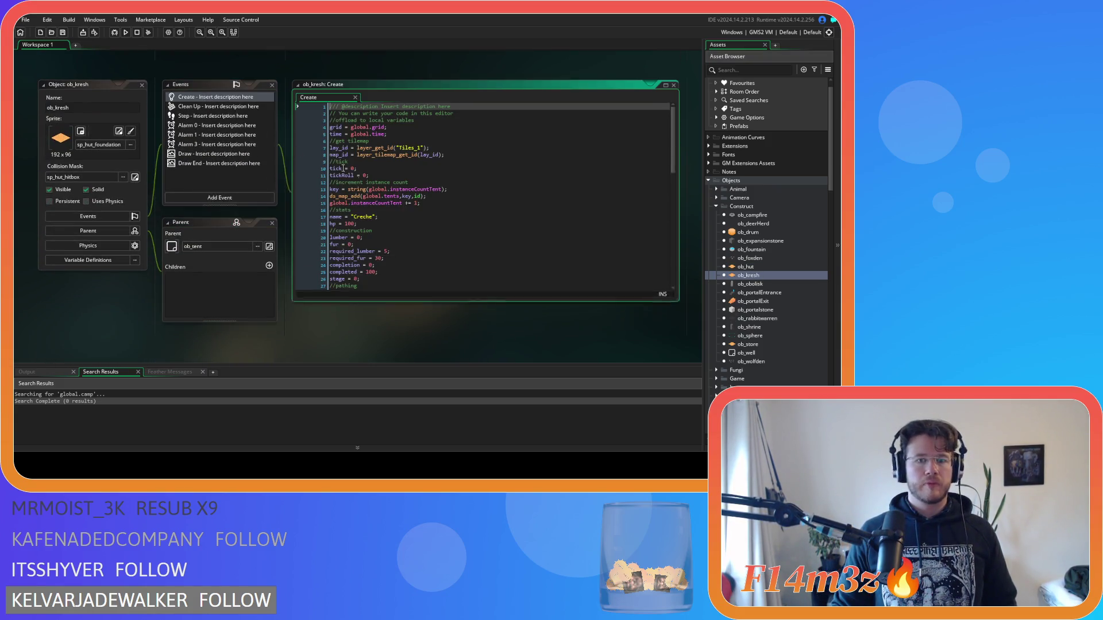
left_click(443, 204)
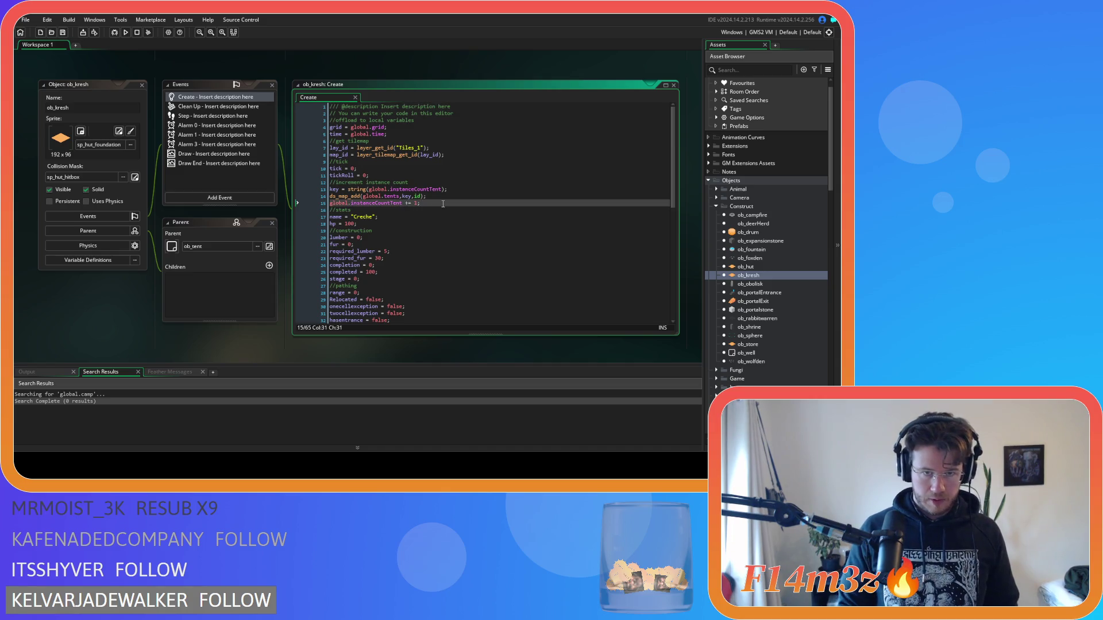
type("//gui name = \"Tent\"; sprite = sp_hut_mini;")
double_click(365, 218)
type("Creche")
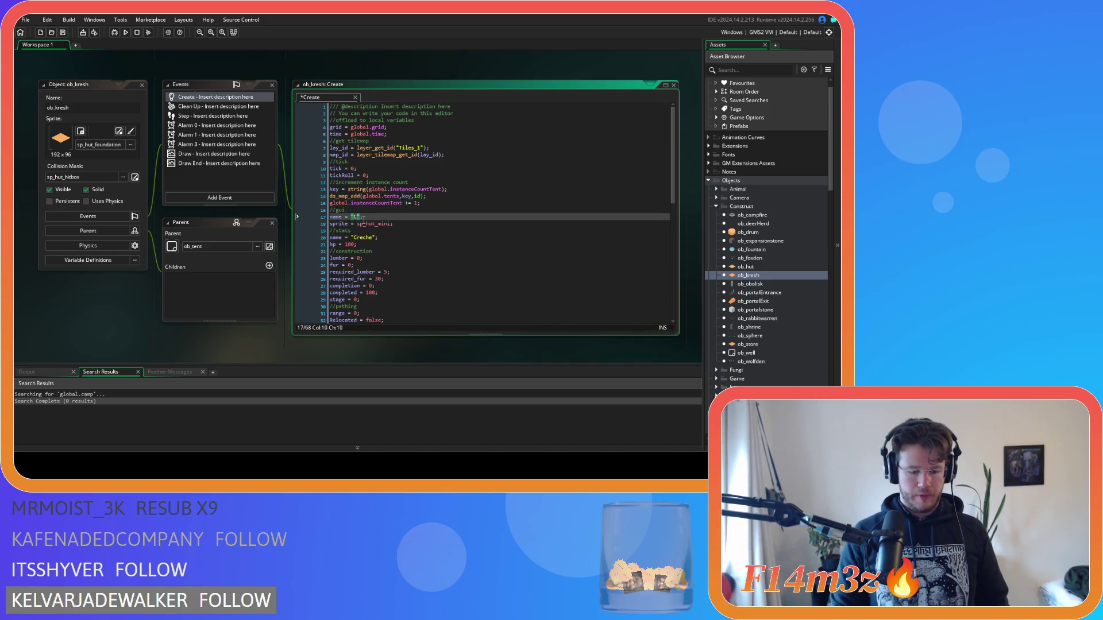
left_click_drag(394, 224, 330, 210)
key("ctrl+s")
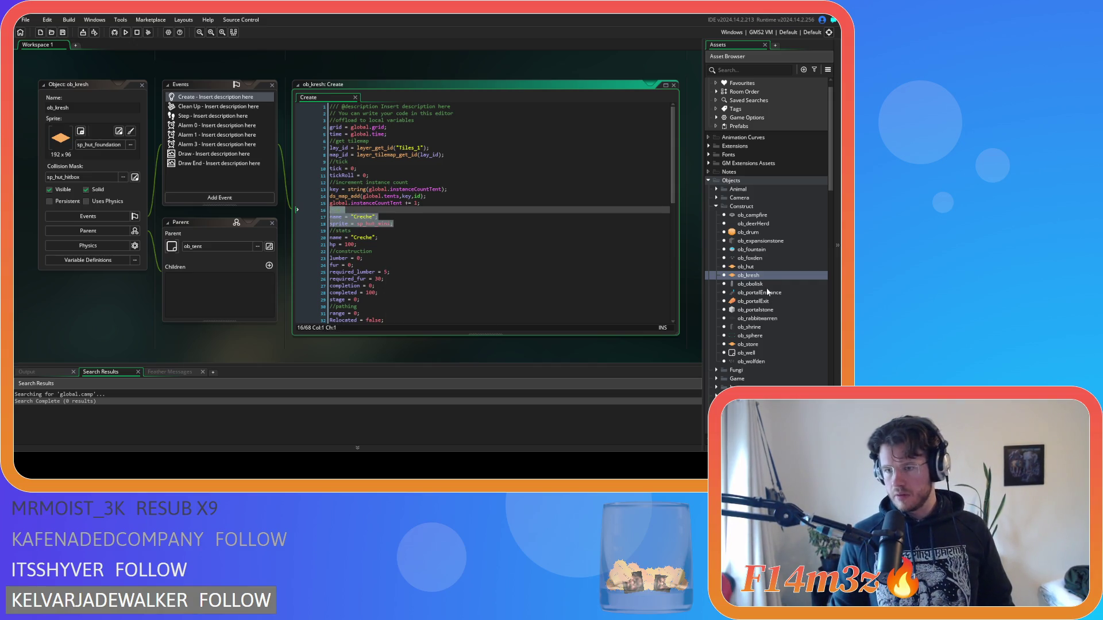
double_click(749, 344)
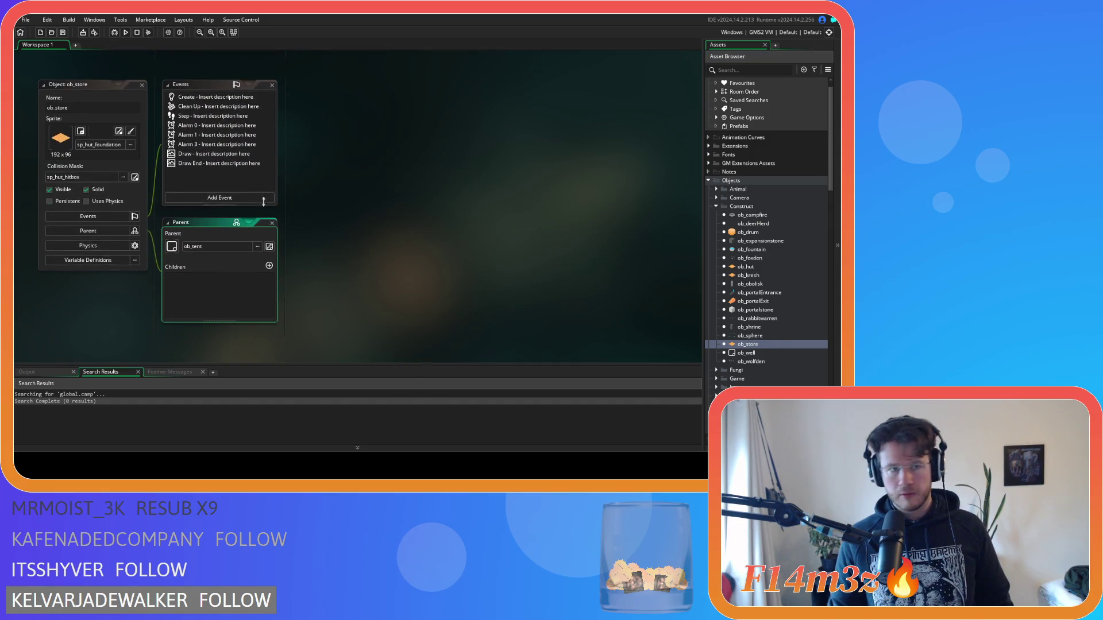
Paste the gui block after line 15 of ob_store's Create event, rename it "Store", and save.
double_click(186, 98)
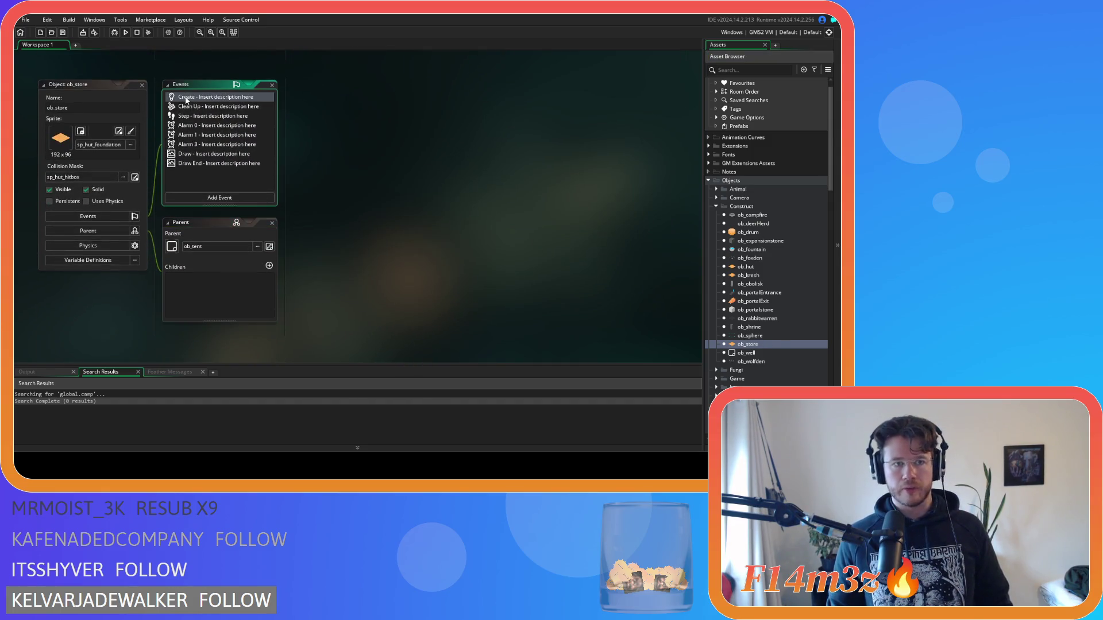
left_click(446, 200)
type("//gui name = \"Tent\"; sprite = sp_hut_mini;")
double_click(359, 217)
type("Store")
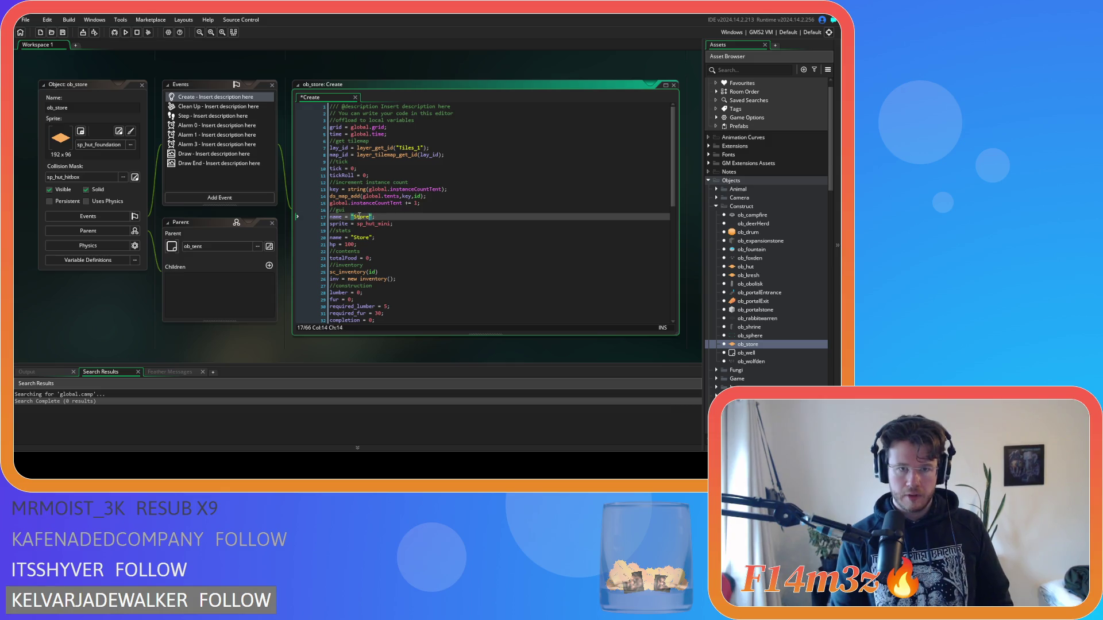
key("ctrl+s")
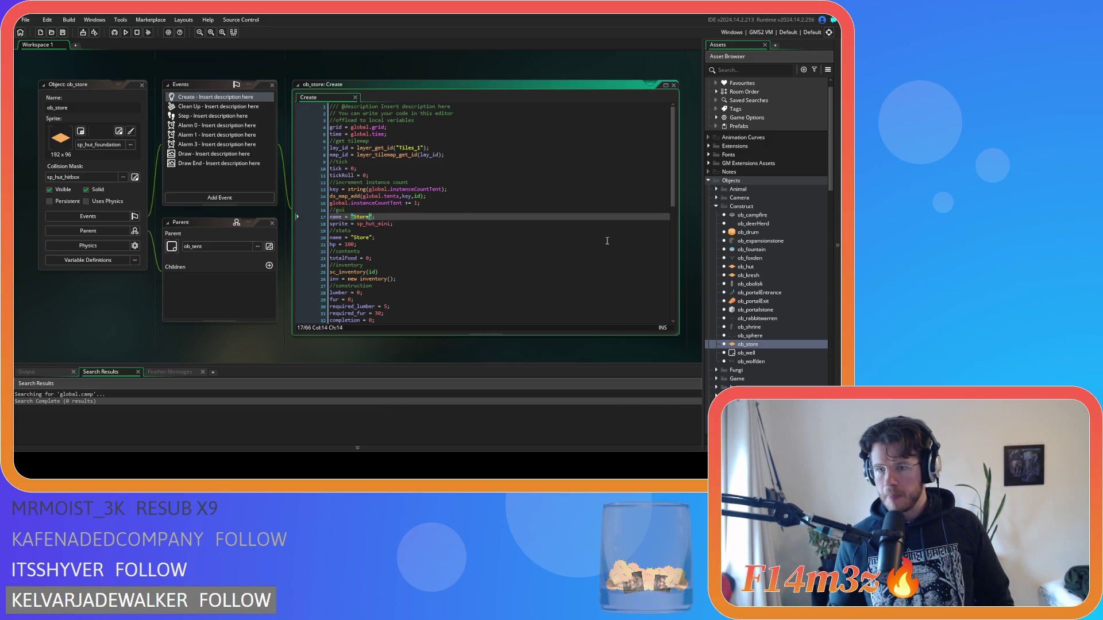
double_click(757, 284)
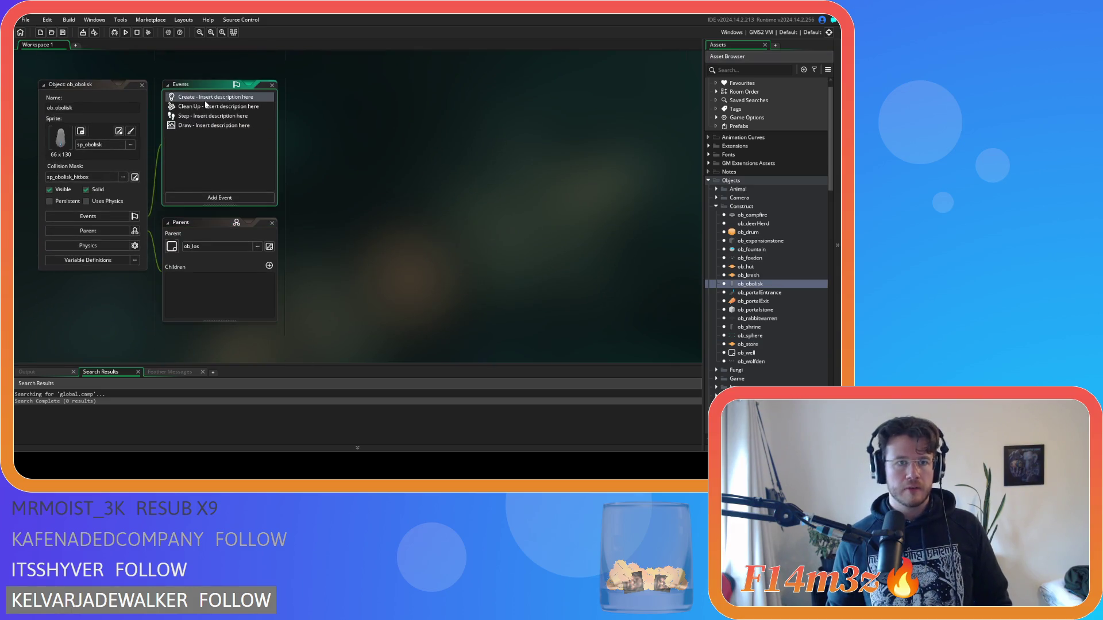
Paste the gui block after line 12 of ob_obolisk, naming it "Menhir" with sprite sp_obolisk_icon, and save.
left_click(387, 176)
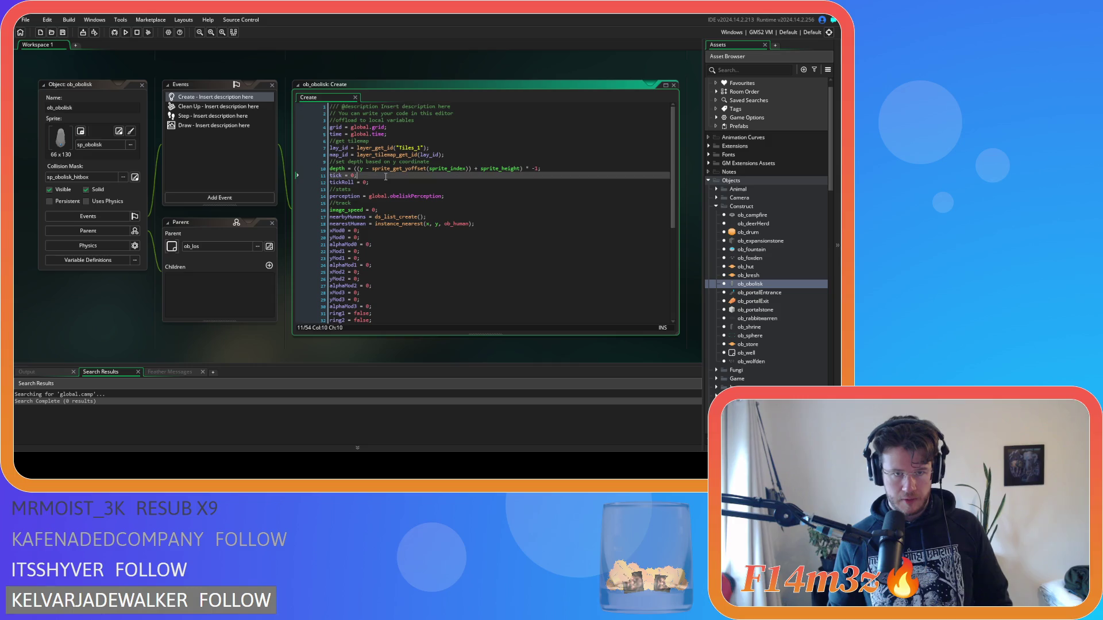
left_click(388, 182)
key("ctrl+v")
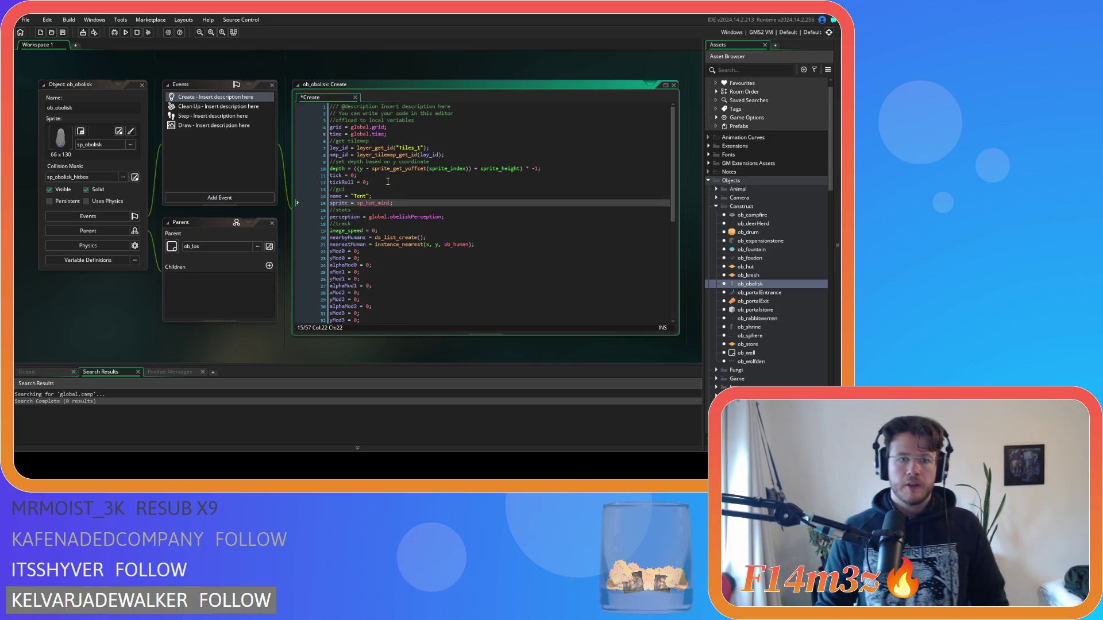
double_click(359, 196)
type("Menhir")
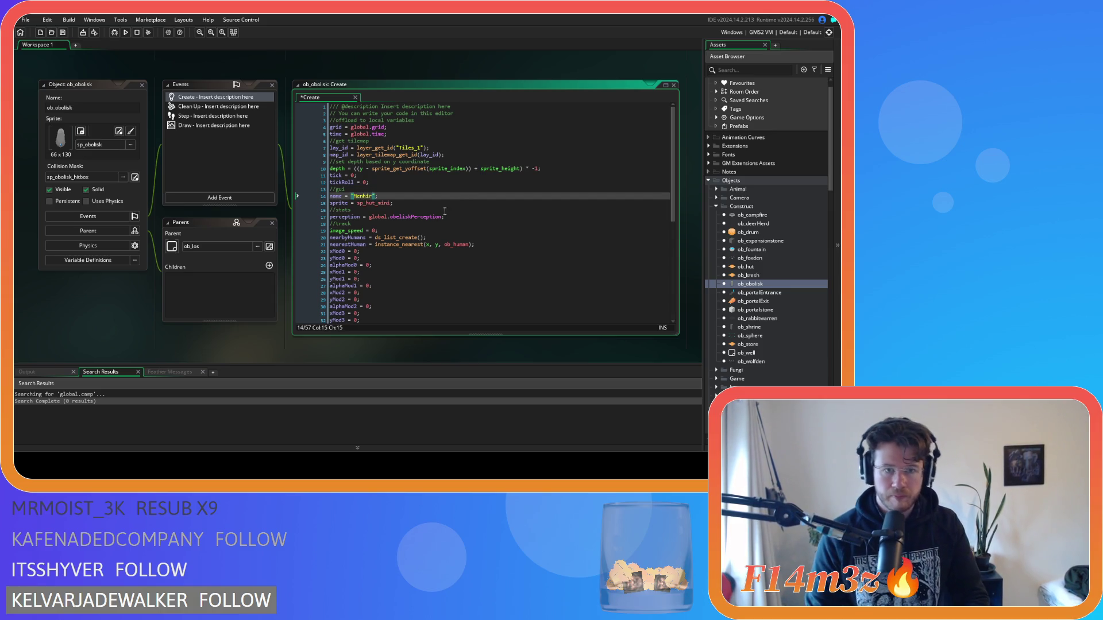
left_click_drag(366, 203, 390, 204)
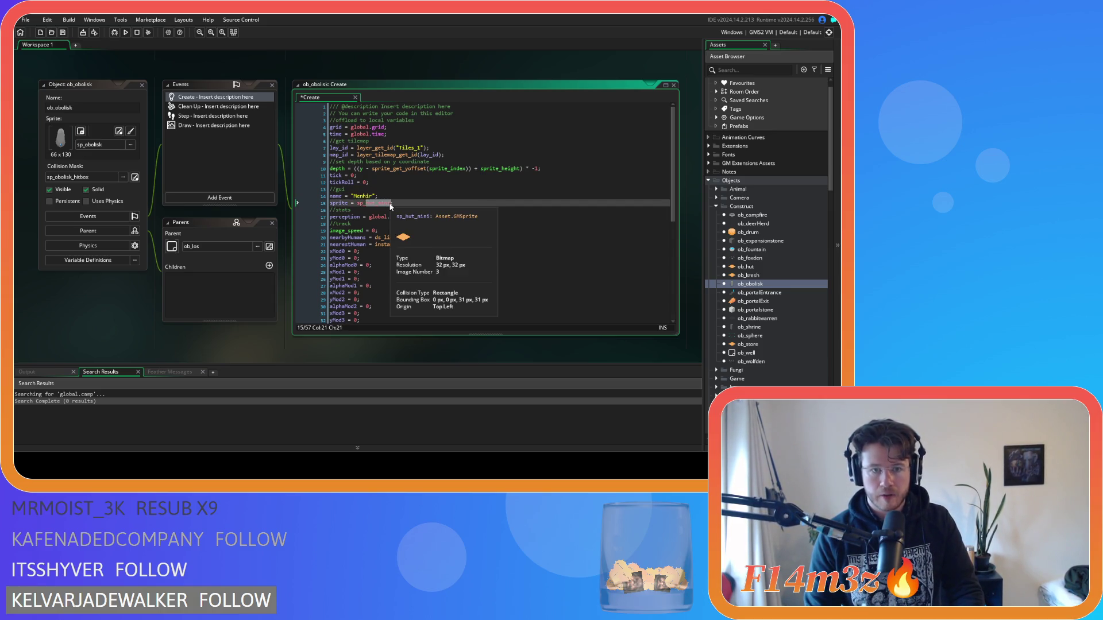
type("obo")
key("Down")
key("Down")
key("Return")
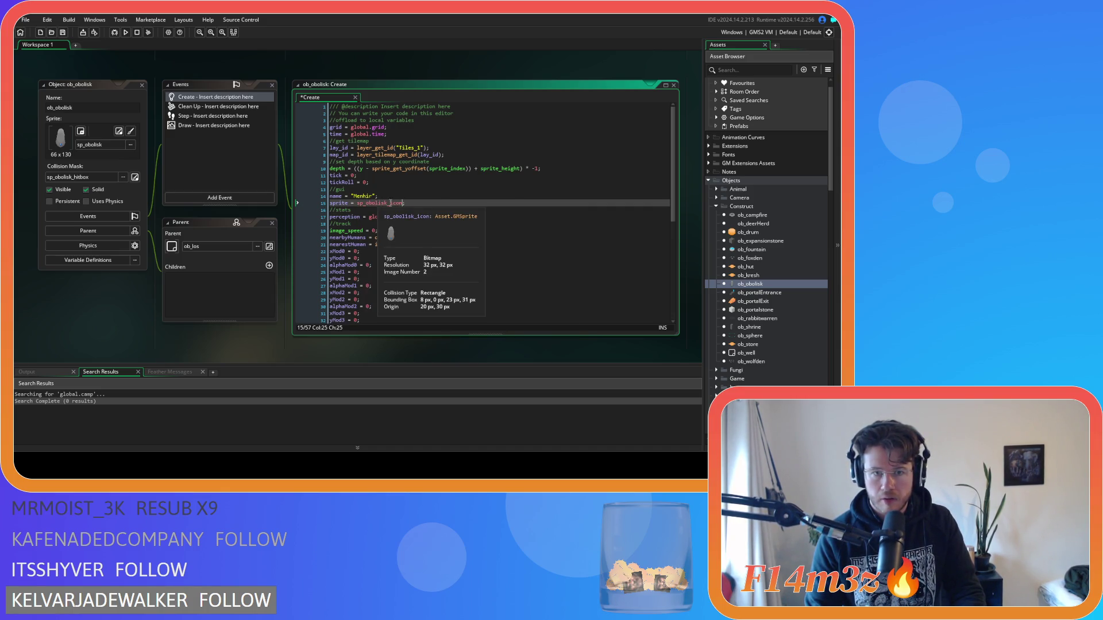
left_click(432, 203)
type(";")
key("ctrl+s")
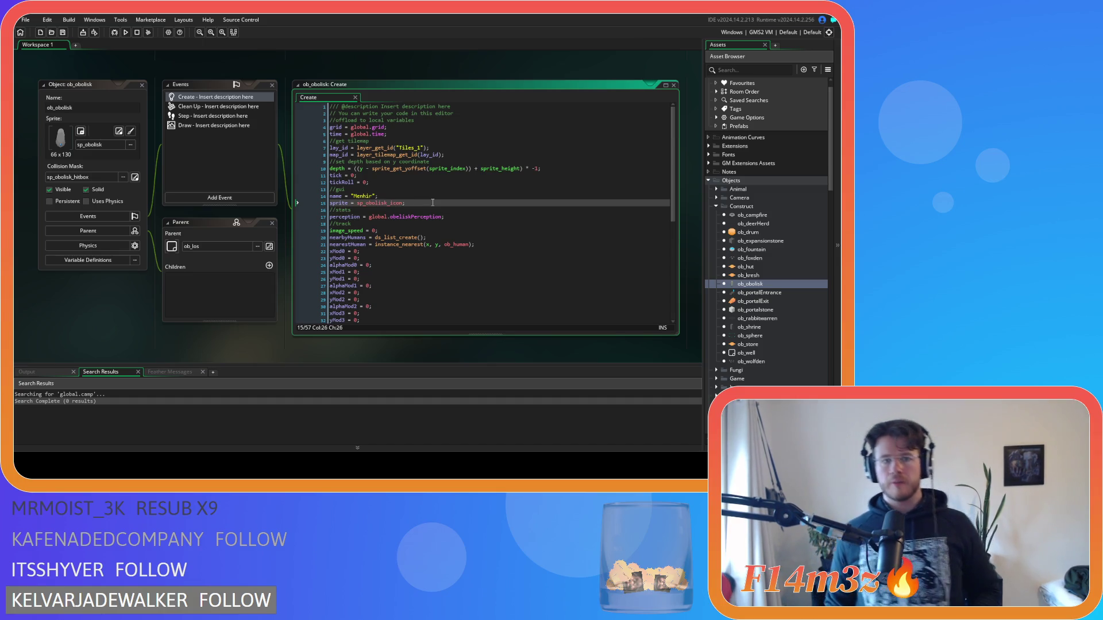
Close all open editors in the workspace via Windows > Close All.
right_click(91, 312)
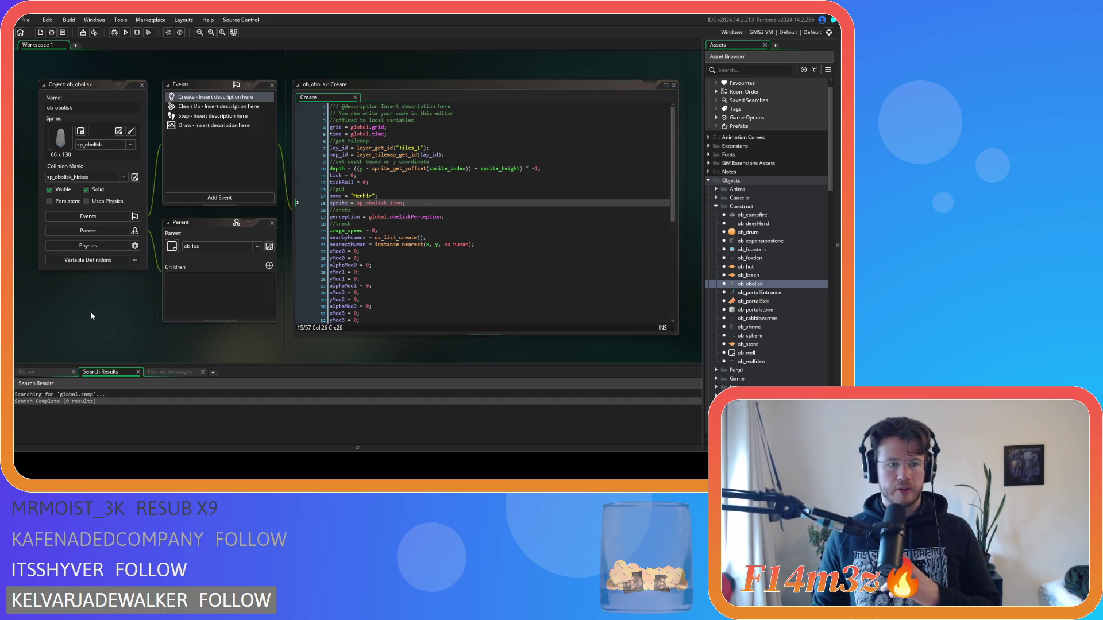
mouse_move(126, 326)
left_click(160, 403)
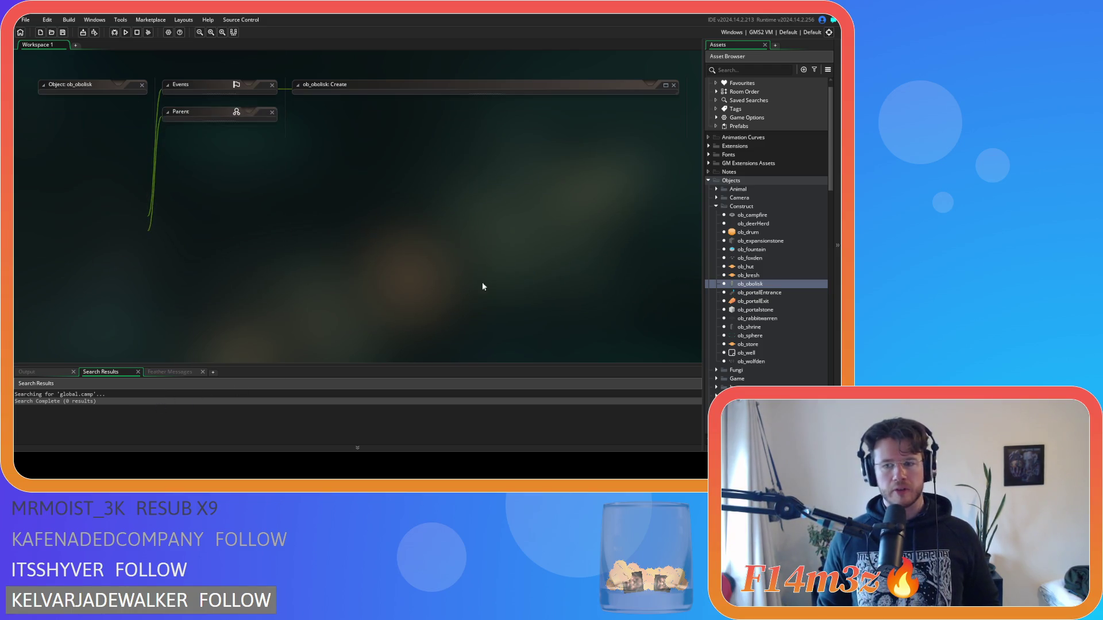
Collapse the Construct, Scripts and Objects folders in the Asset Browser.
left_click(715, 206)
left_click(708, 361)
left_click(707, 361)
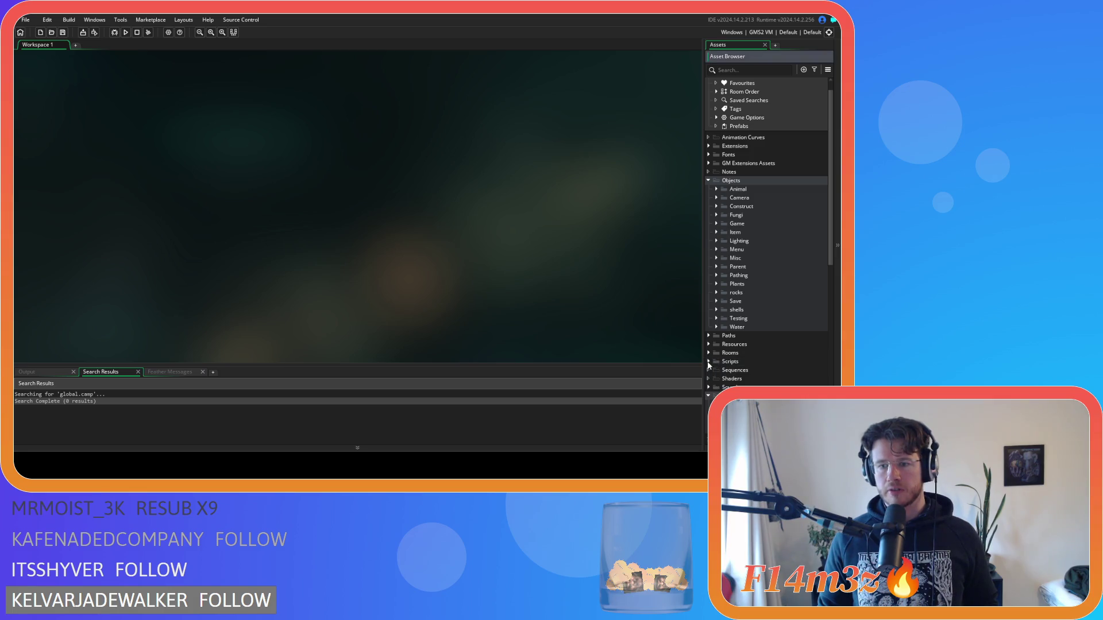
left_click(708, 395)
left_click(708, 180)
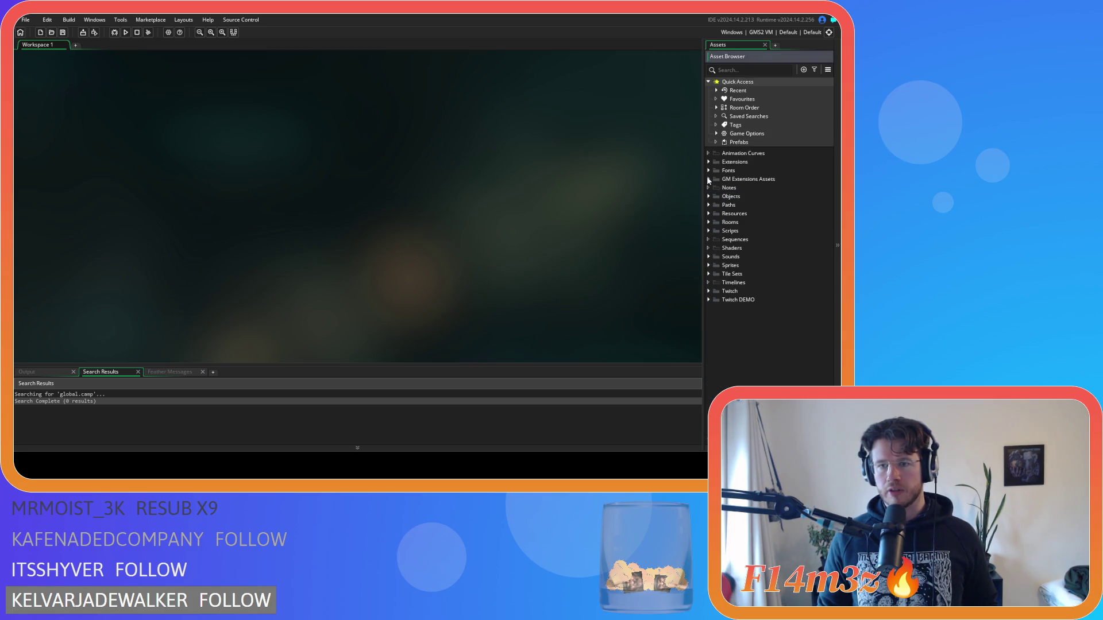
Build and run the project with F5, stop it, then run it again.
key("F5")
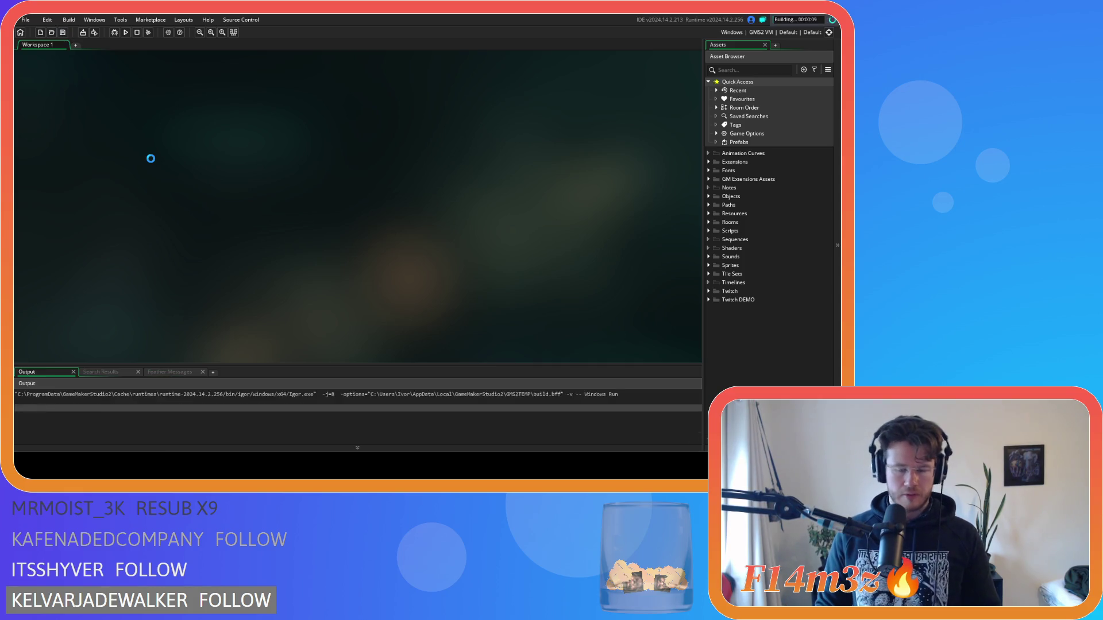
left_click(136, 33)
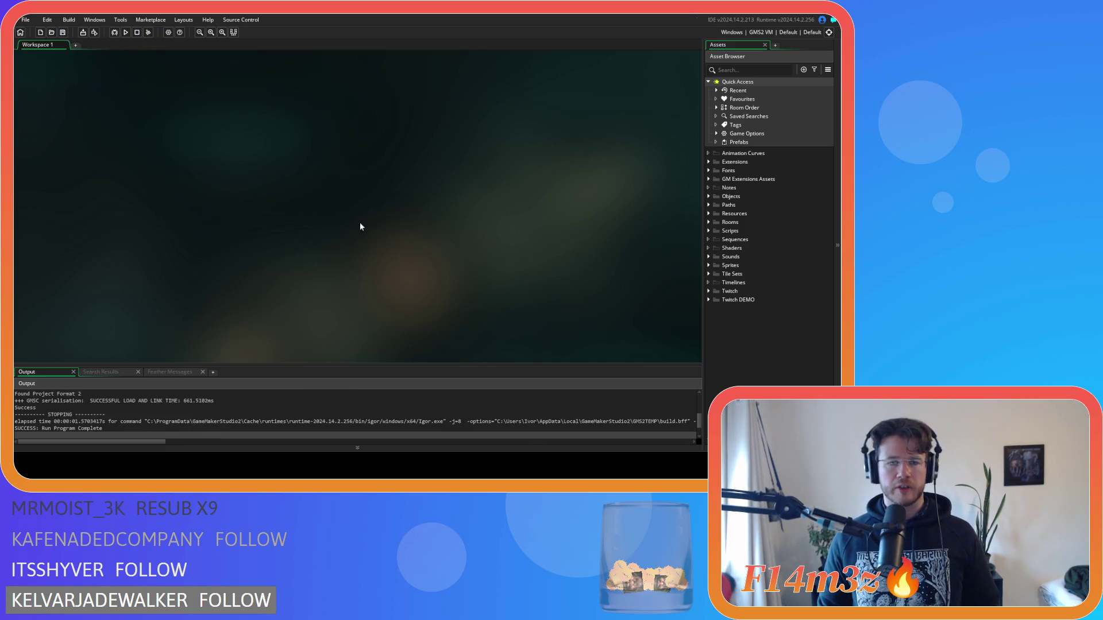
key("F5")
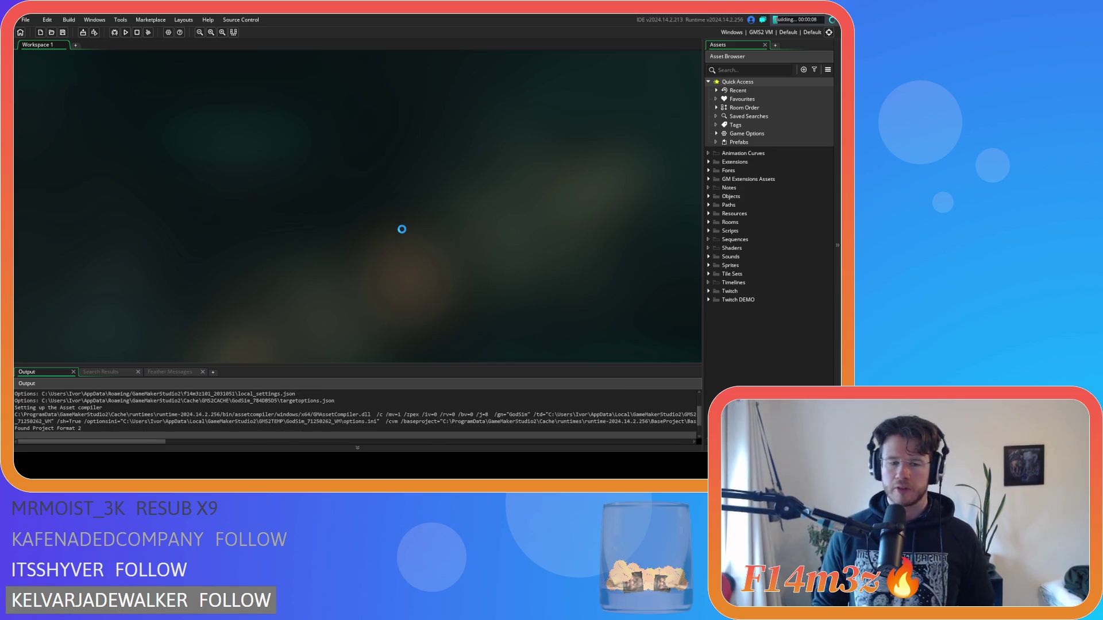
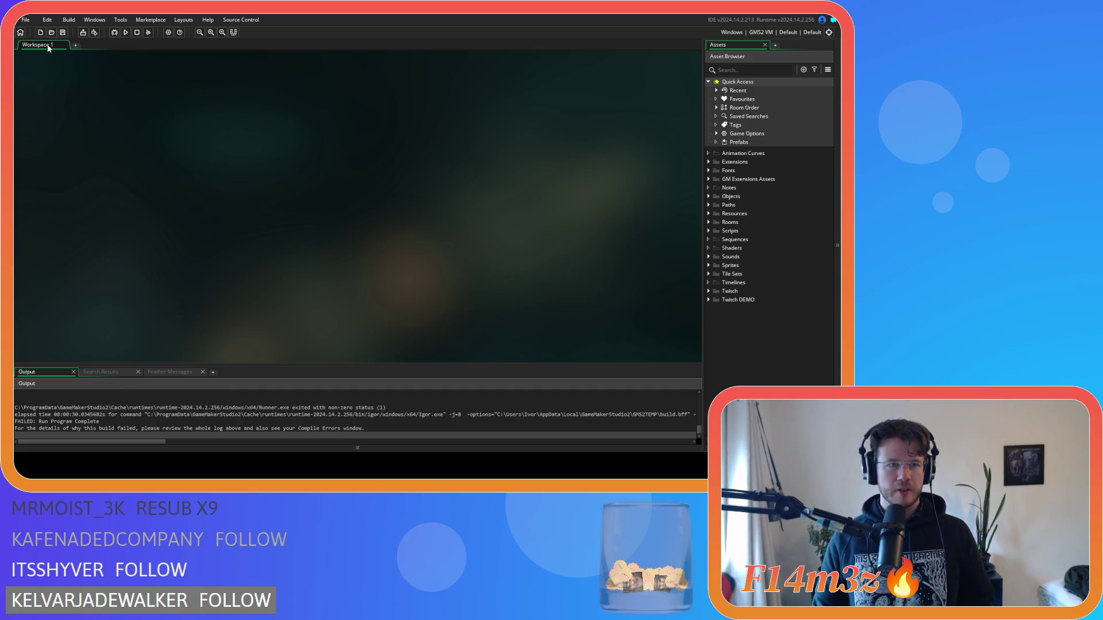
Browse the Objects groups down to Construct and open the ob_campfire object editor.
left_click(710, 196)
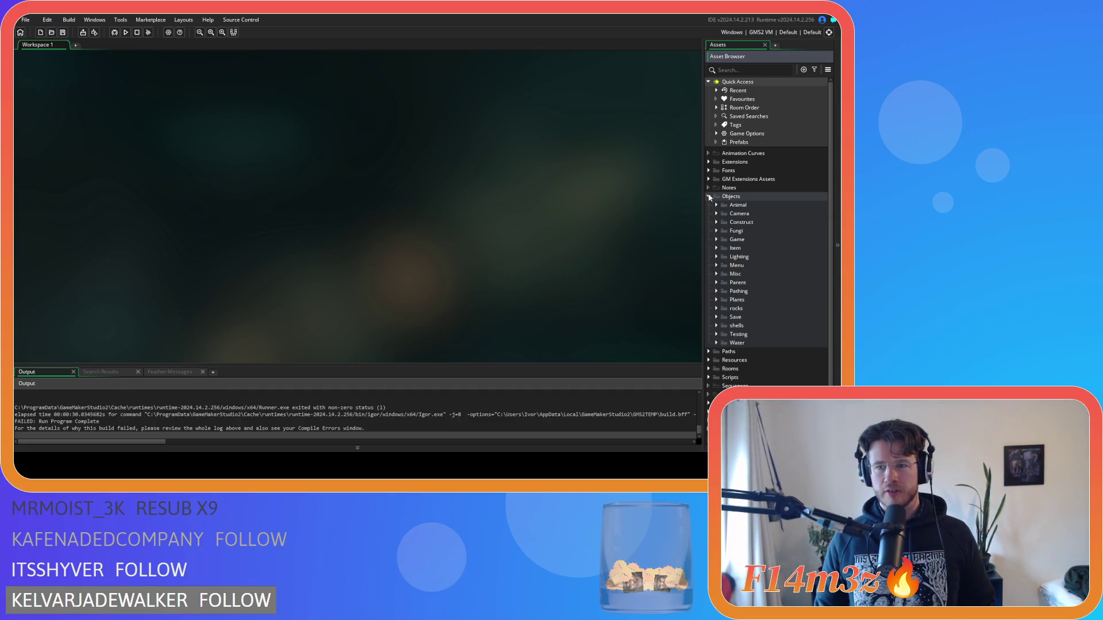
left_click(716, 205)
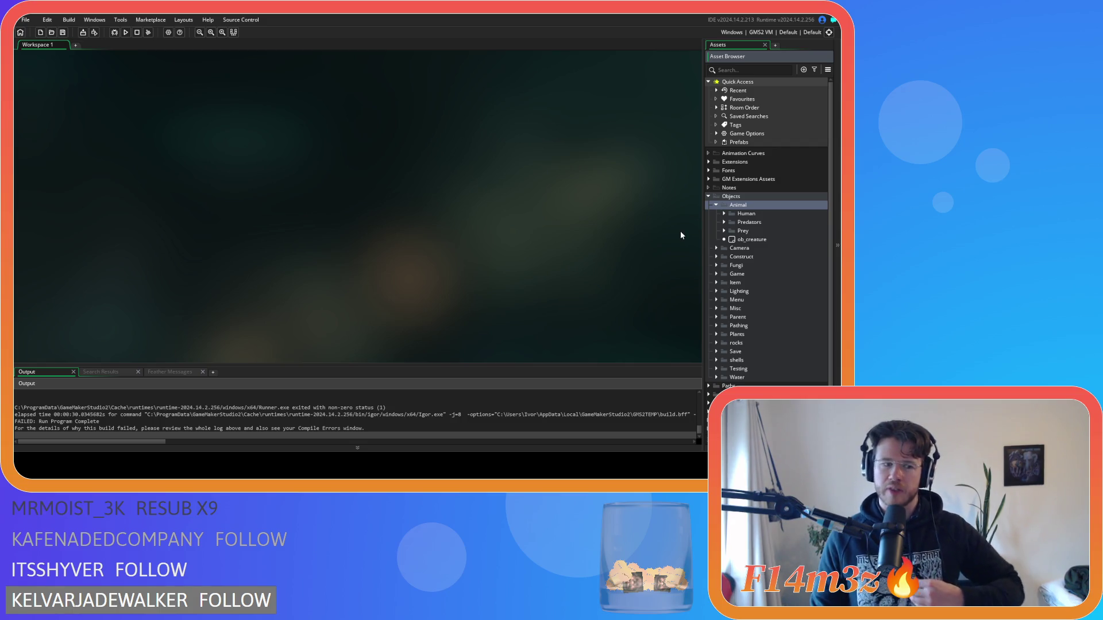
left_click(724, 214)
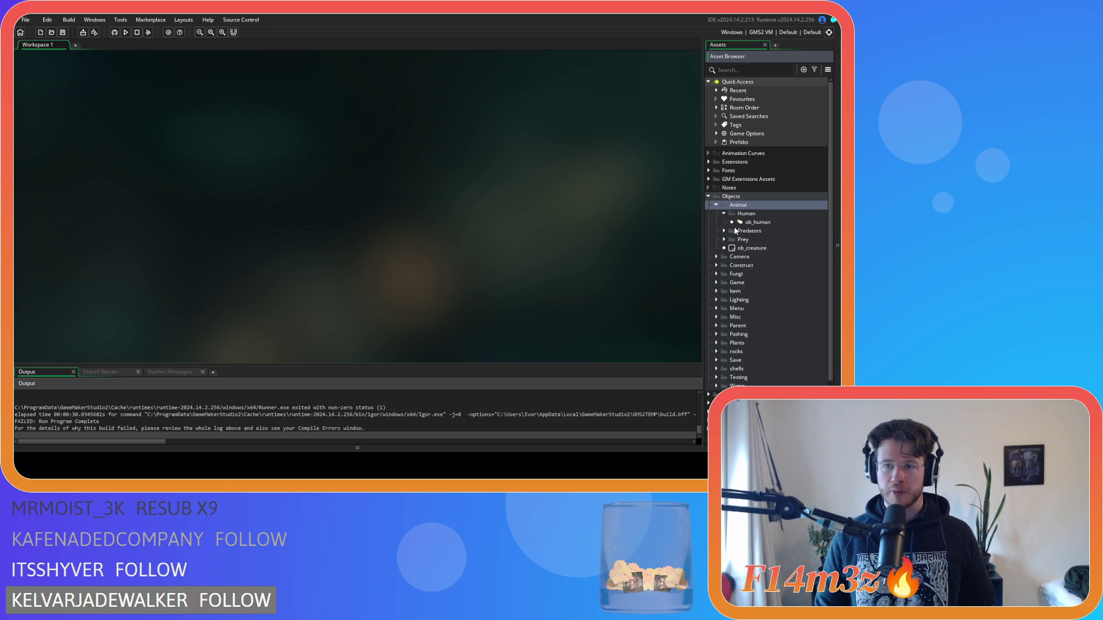
left_click(724, 213)
left_click(716, 204)
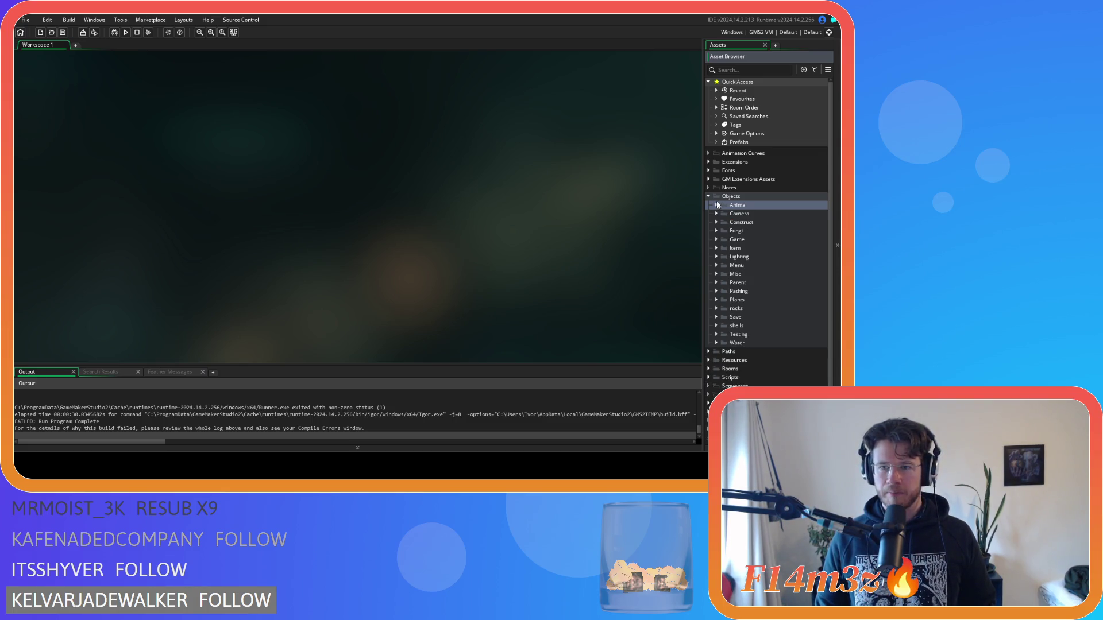
left_click(716, 240)
left_click(717, 240)
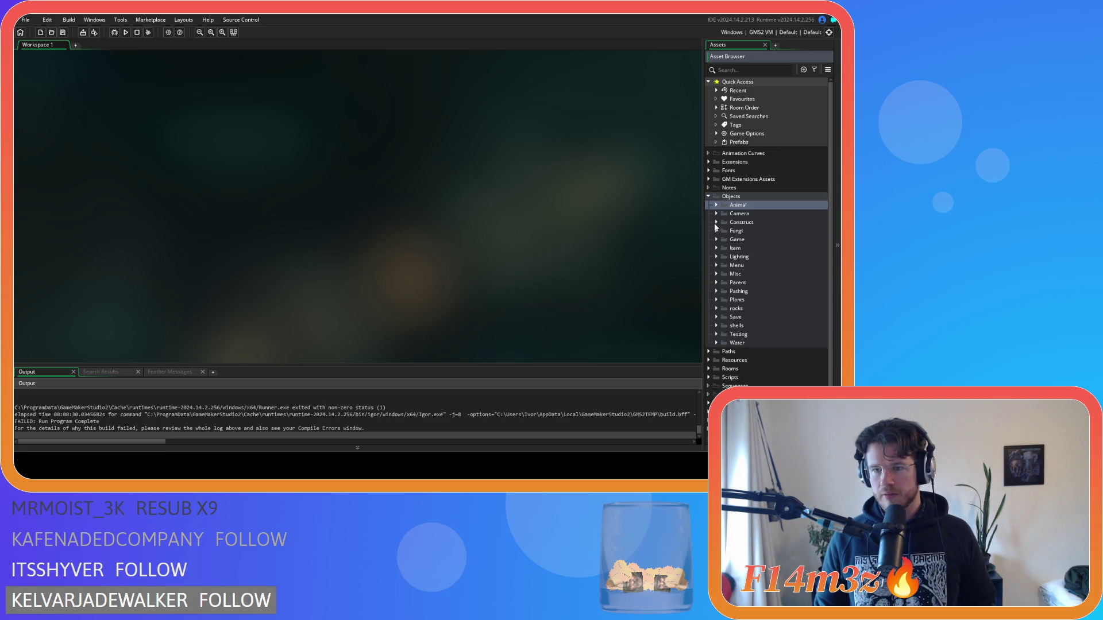
left_click(716, 222)
double_click(767, 231)
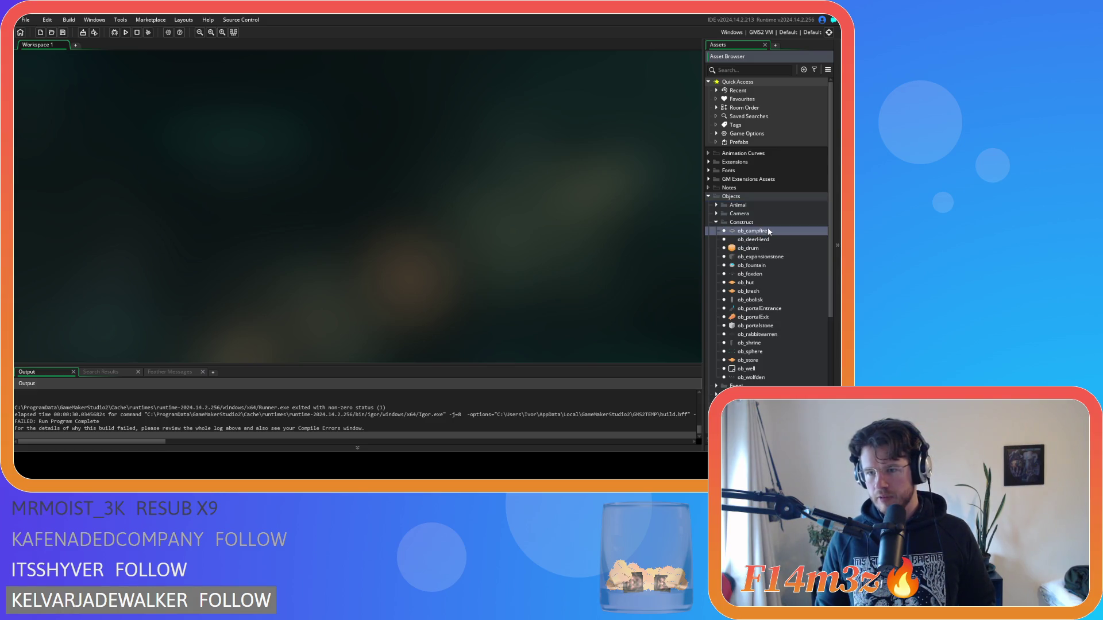
Add campPos = 0; after the stateSave line in ob_campfire's Create event and copy it.
scroll(376, 231, "down", 3)
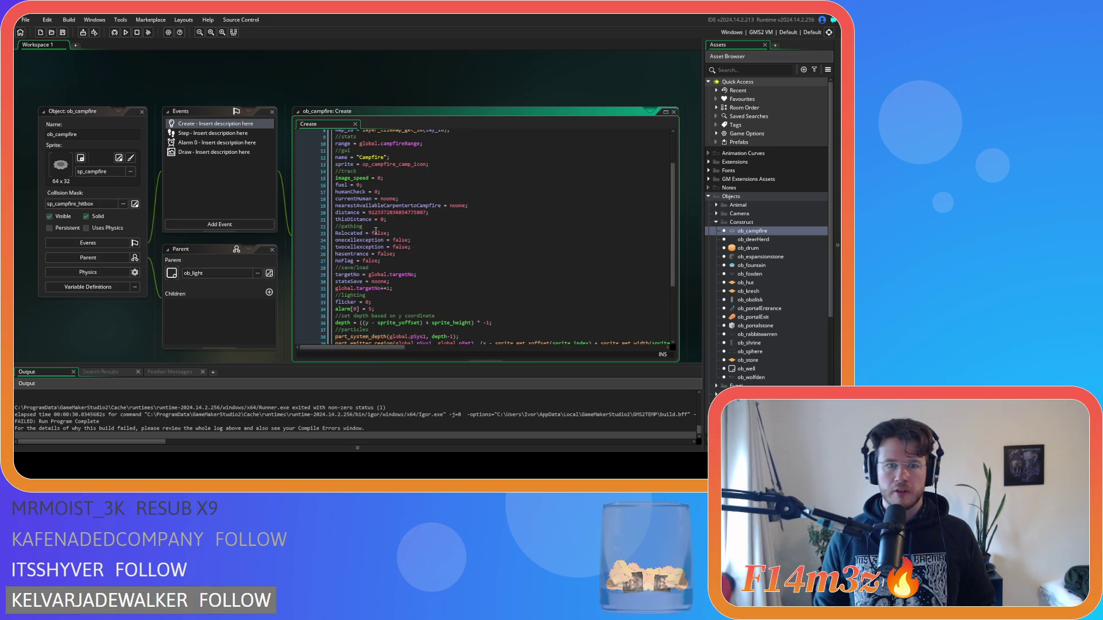
scroll(404, 247, "down", 2)
left_click(410, 250)
key("Return")
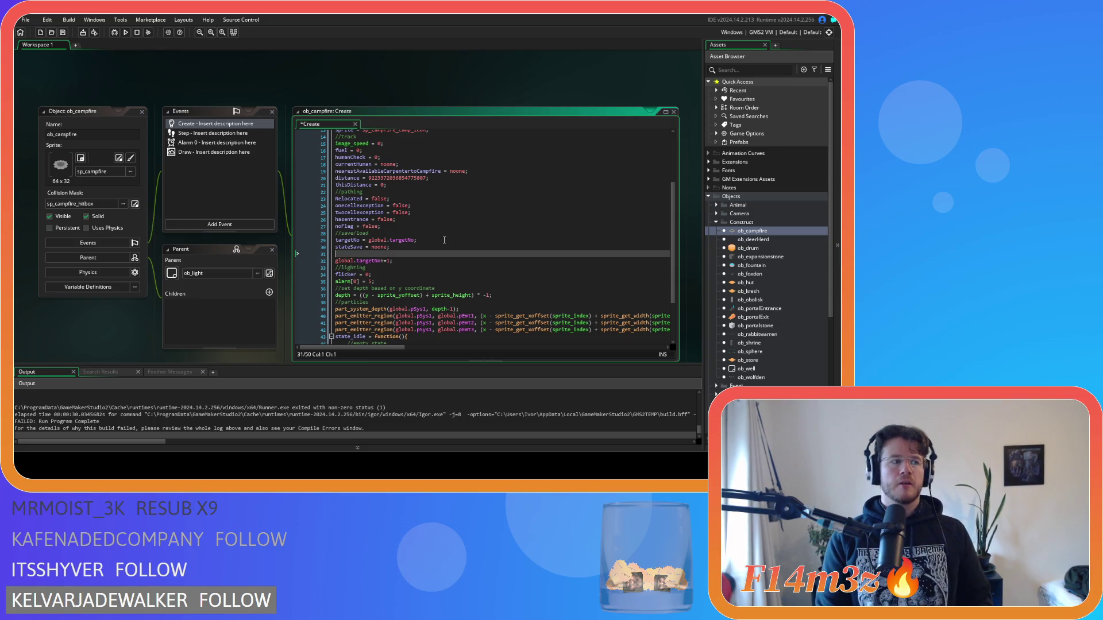
type("cam")
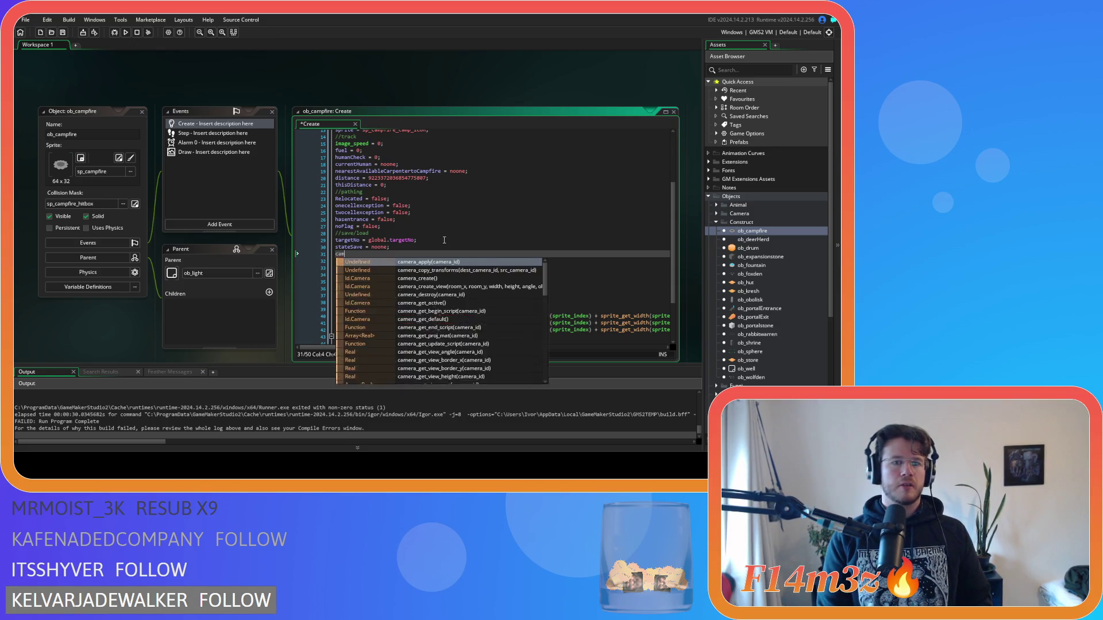
type("pPos")
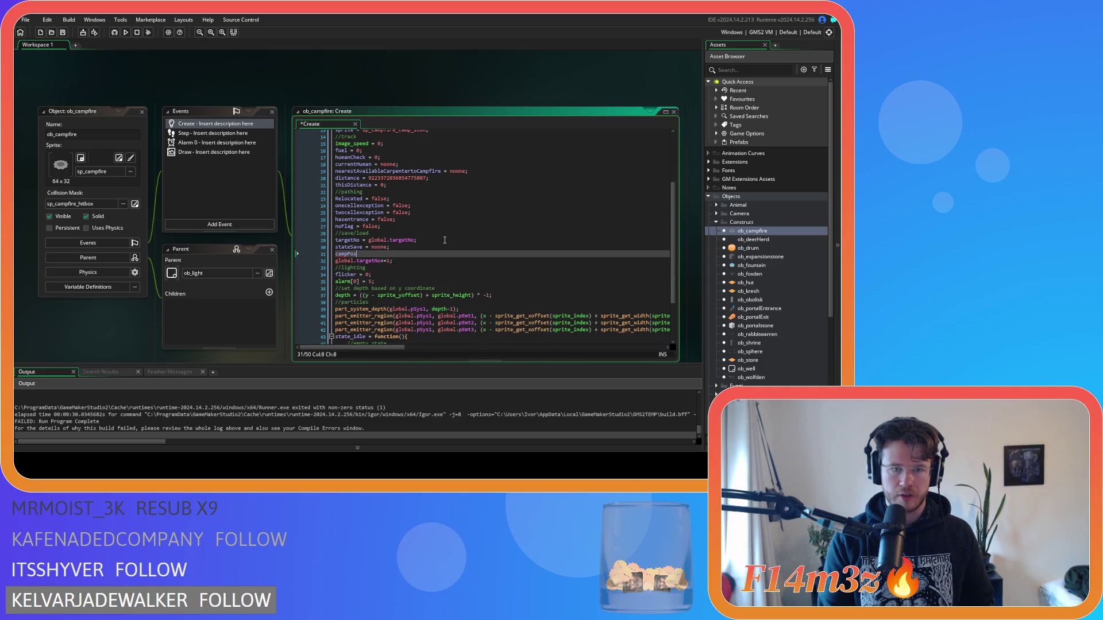
type(" = 0;")
key("shift+Home")
key("ctrl+c")
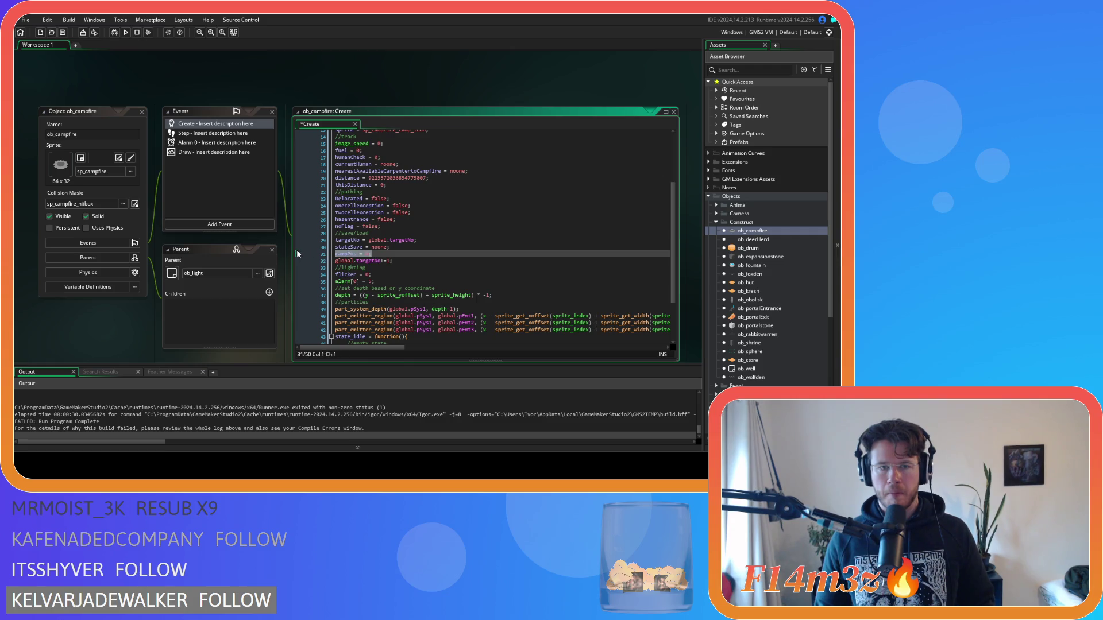
Paste campPos = 0; after the stateSave line in ob_drum's Create event.
double_click(763, 250)
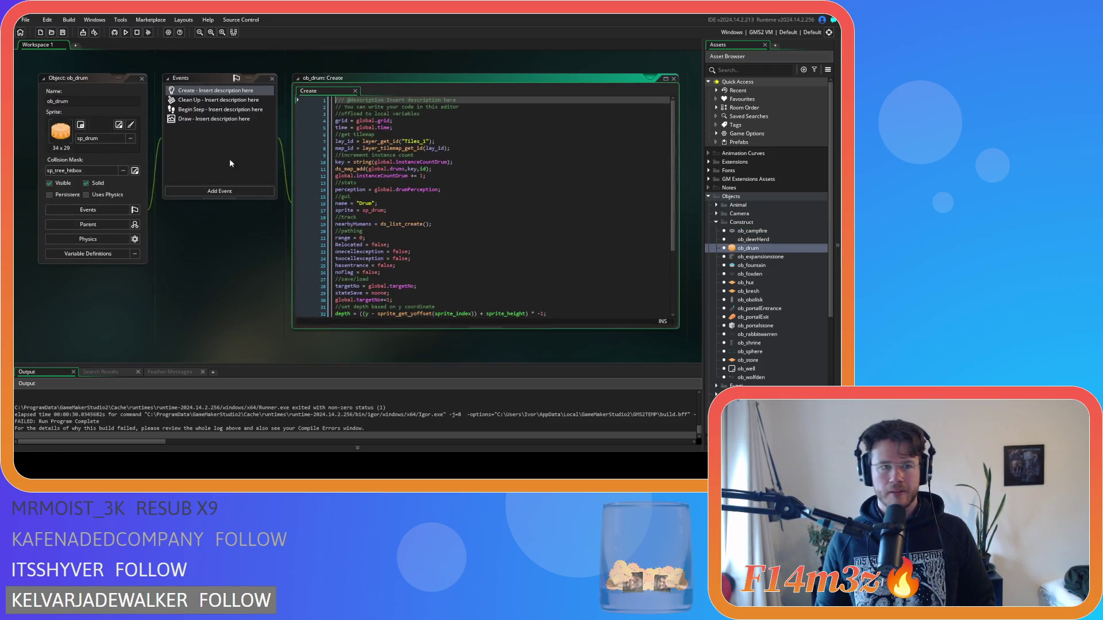
left_click(405, 225)
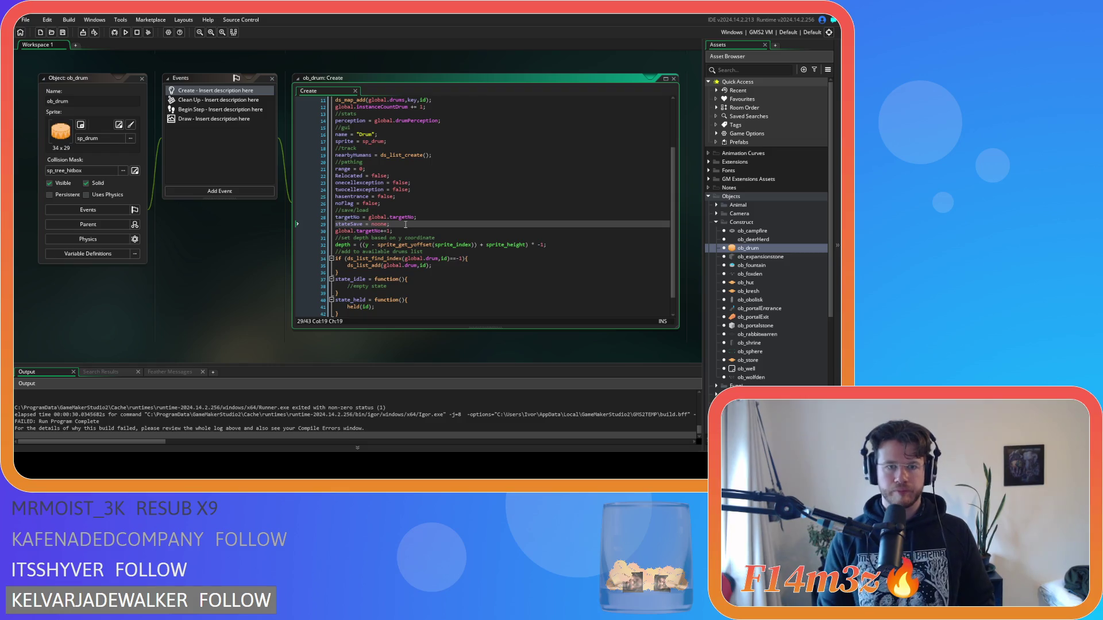
key("Return")
key("ctrl+v")
Open ob_hut and start a new line after its targetNo line.
left_click(759, 283)
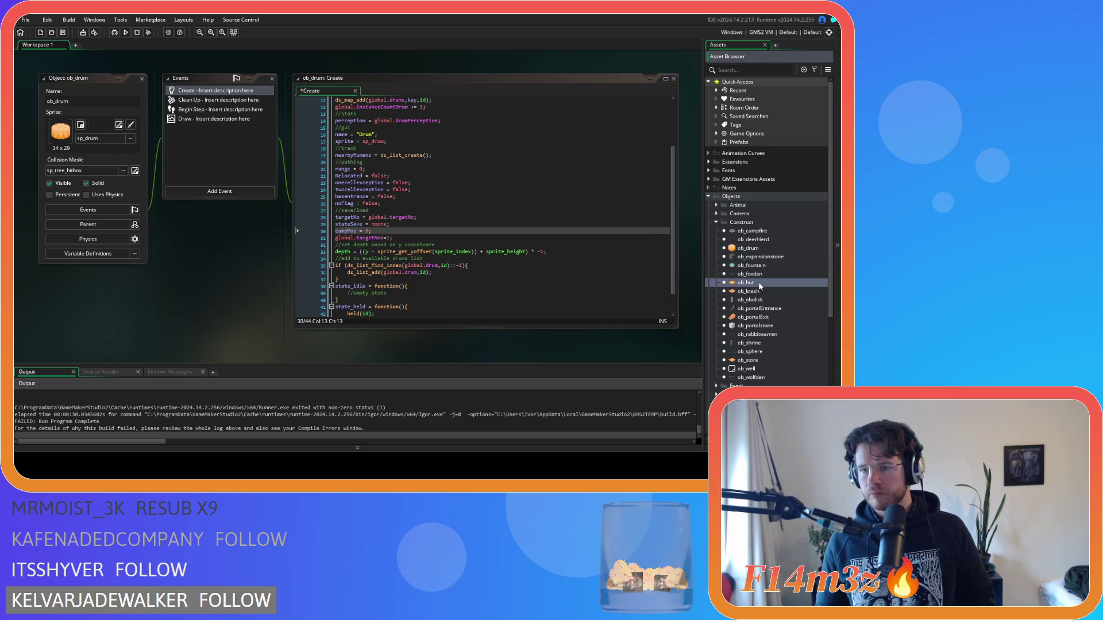
double_click(758, 282)
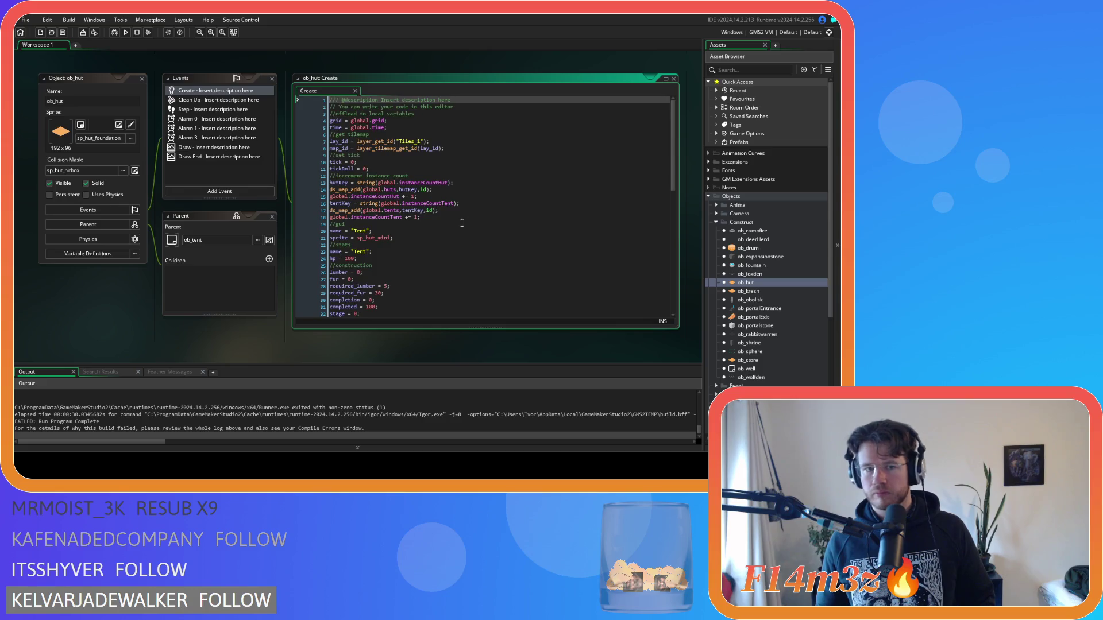
scroll(379, 254, "down", 10)
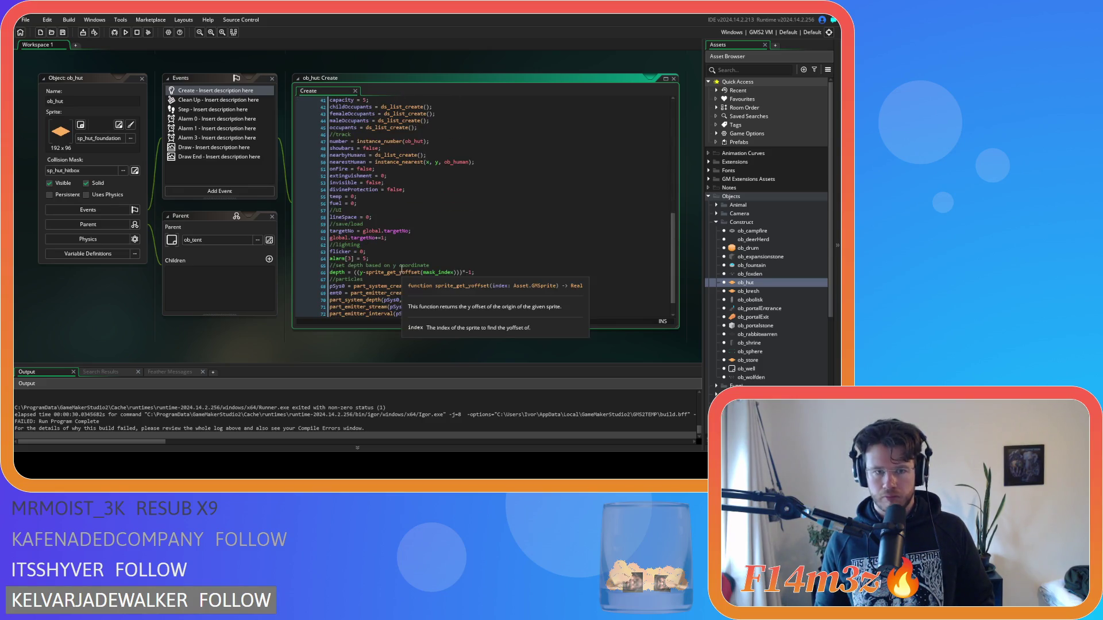
left_click(429, 234)
key("Return")
Enter campPos = 0; in ob_hut, then add it after targetNo in ob_kresh.
type("campPos = 0;")
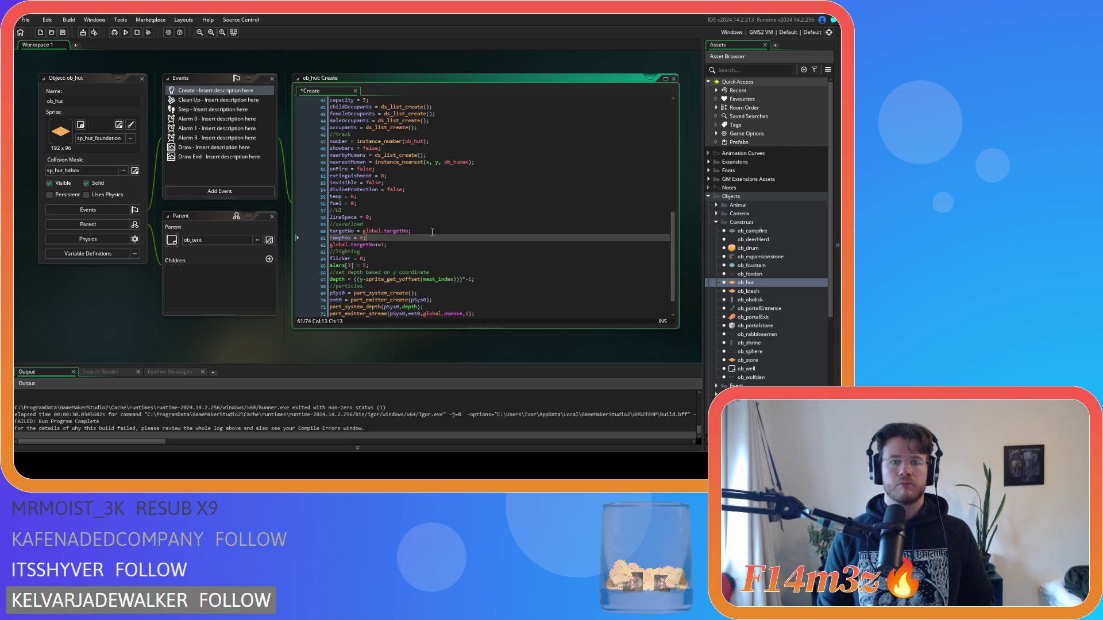
double_click(748, 291)
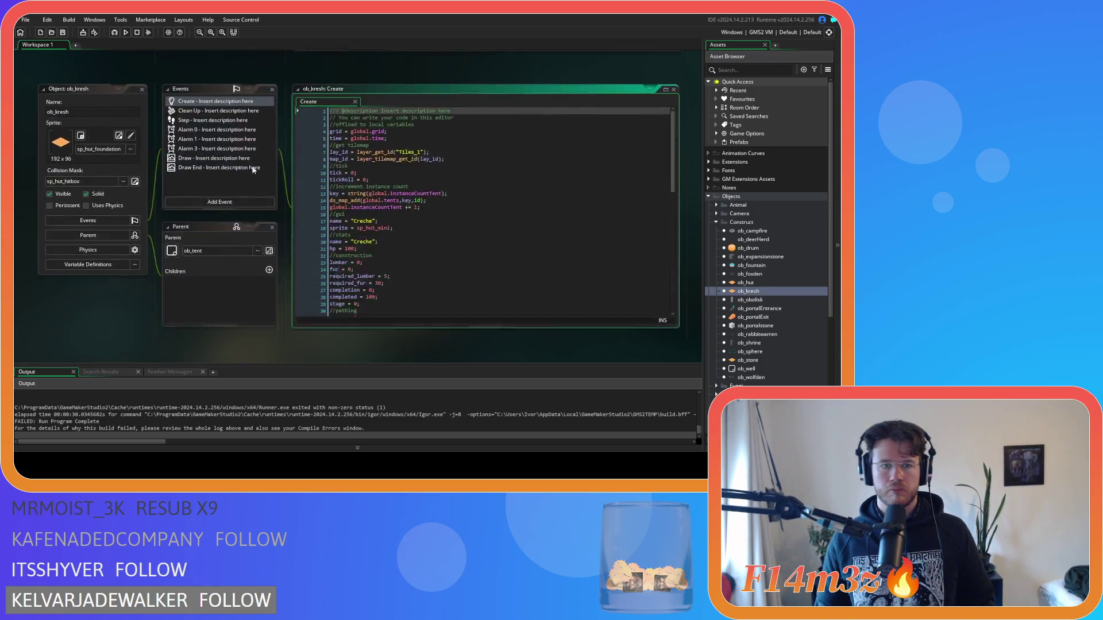
scroll(383, 204, "down", 7)
left_click(429, 230)
key("Return")
type("campPos = 0;")
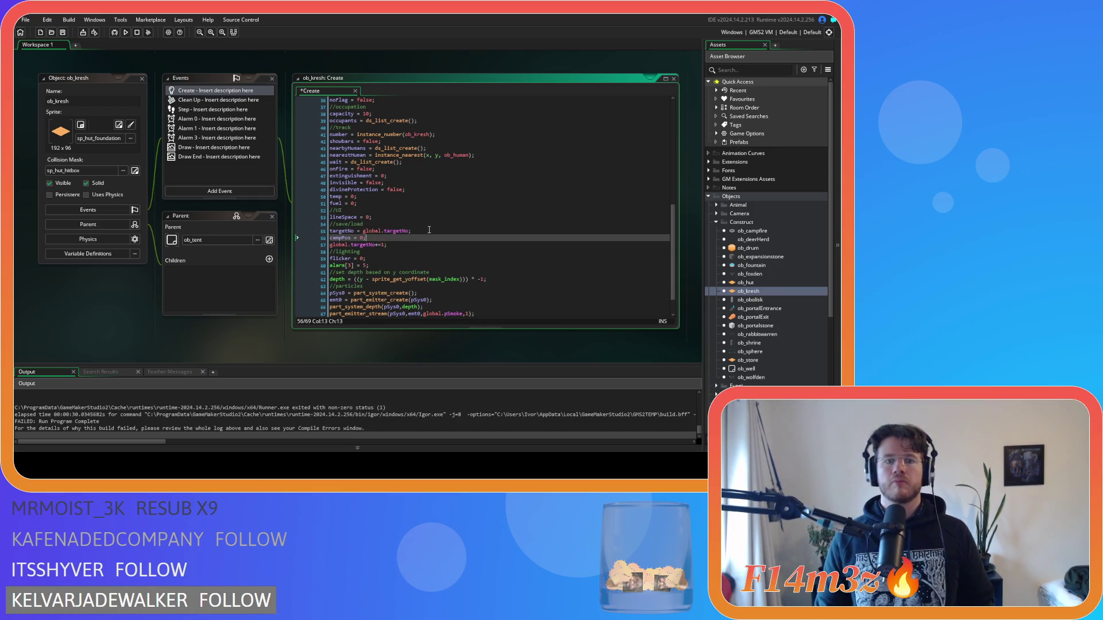
Add campPos = 0; after the targetNo line in ob_obolisk's Create event.
double_click(769, 300)
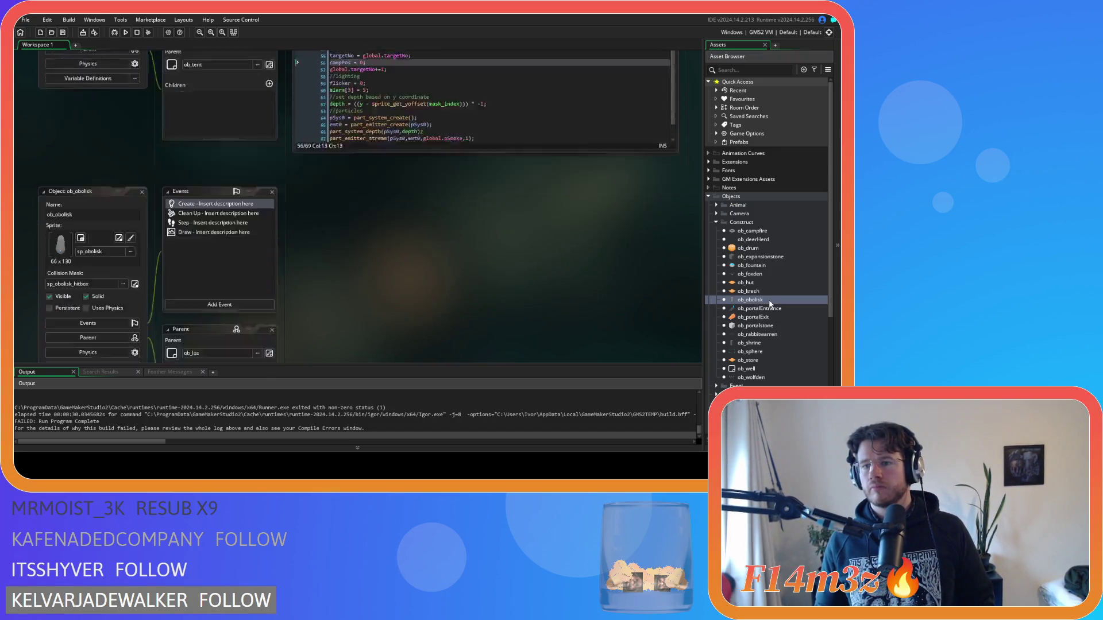
scroll(471, 227, "down", 3)
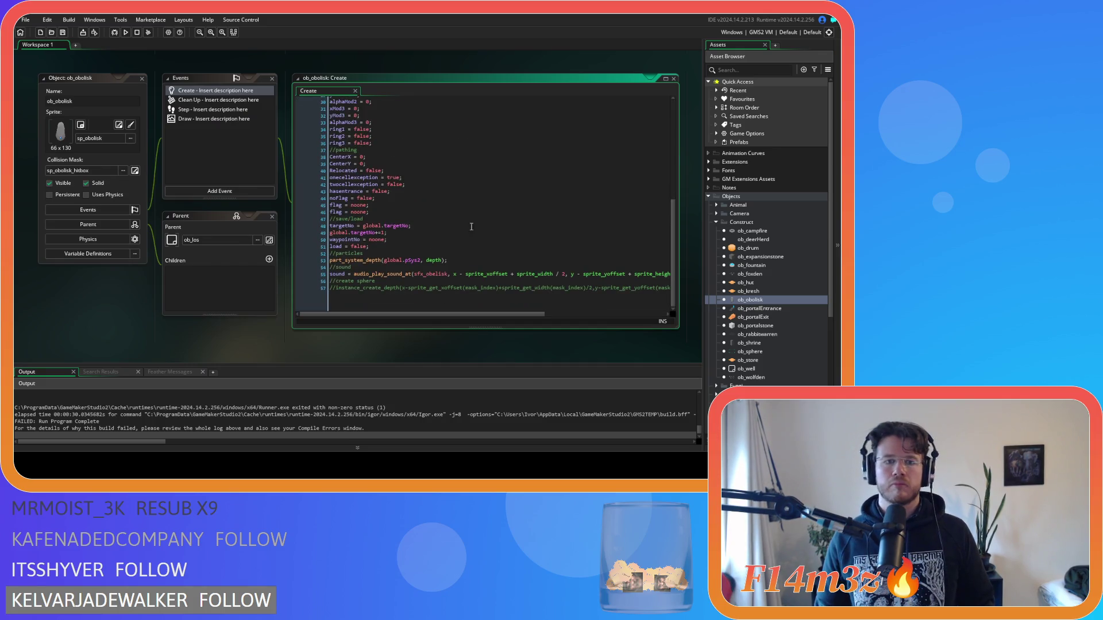
left_click(416, 225)
key("Return")
type("campPos = 0;")
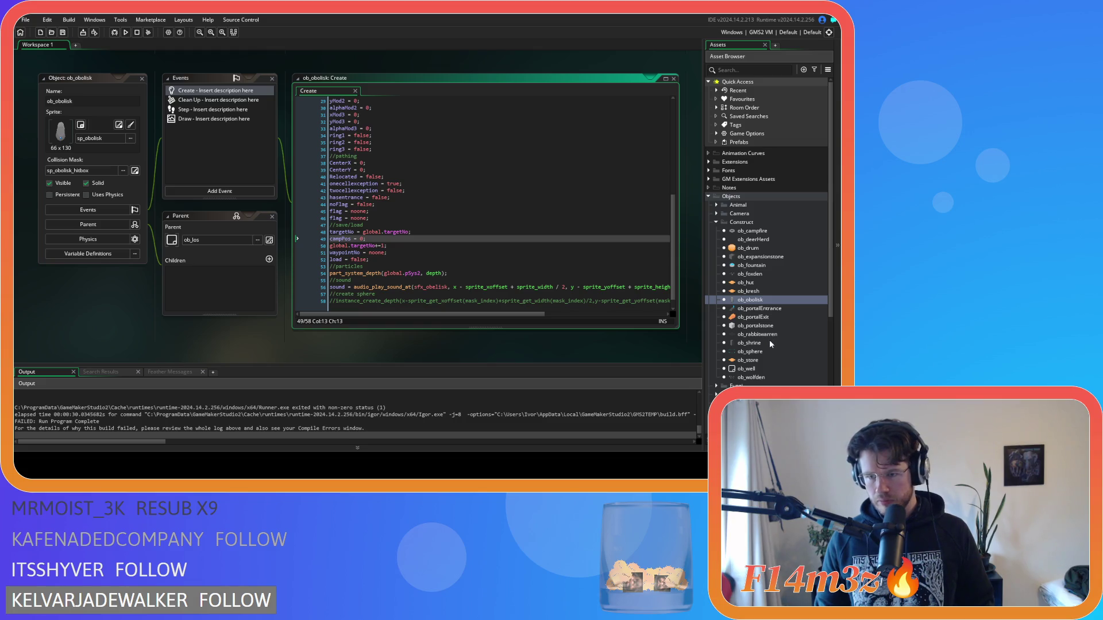
Recheck ob_drum's code and open ob_store's Create event.
left_click(776, 360)
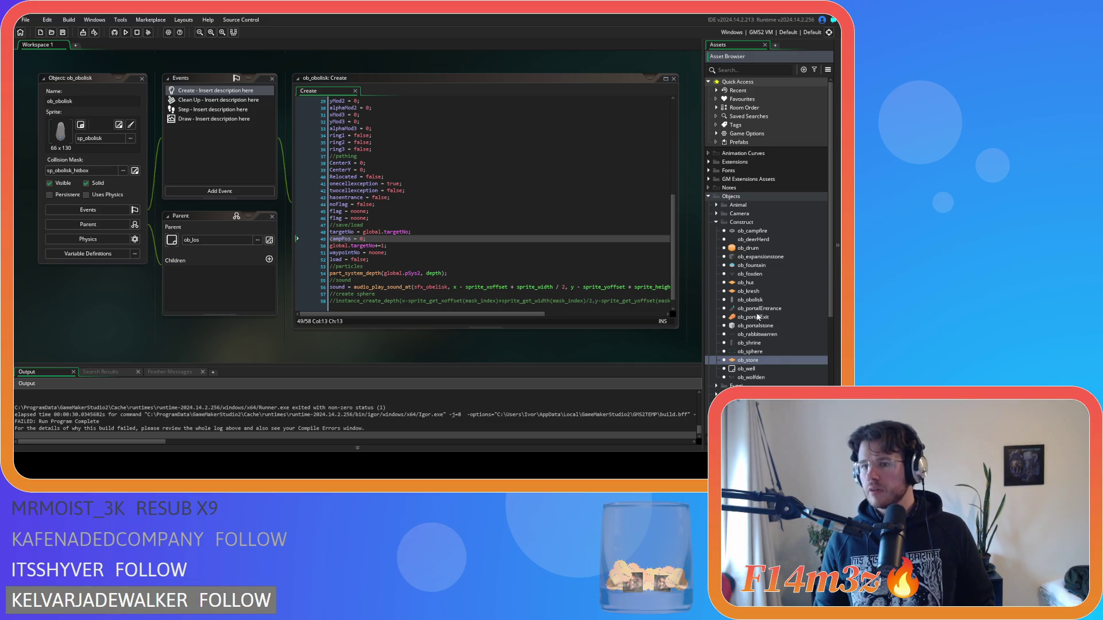
double_click(760, 249)
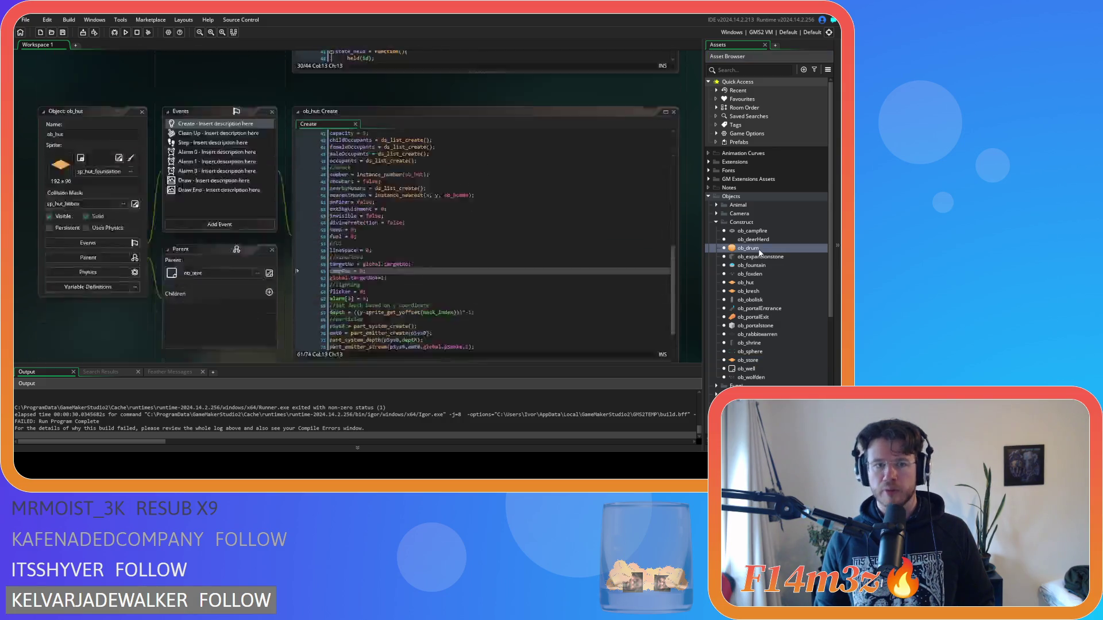
double_click(757, 361)
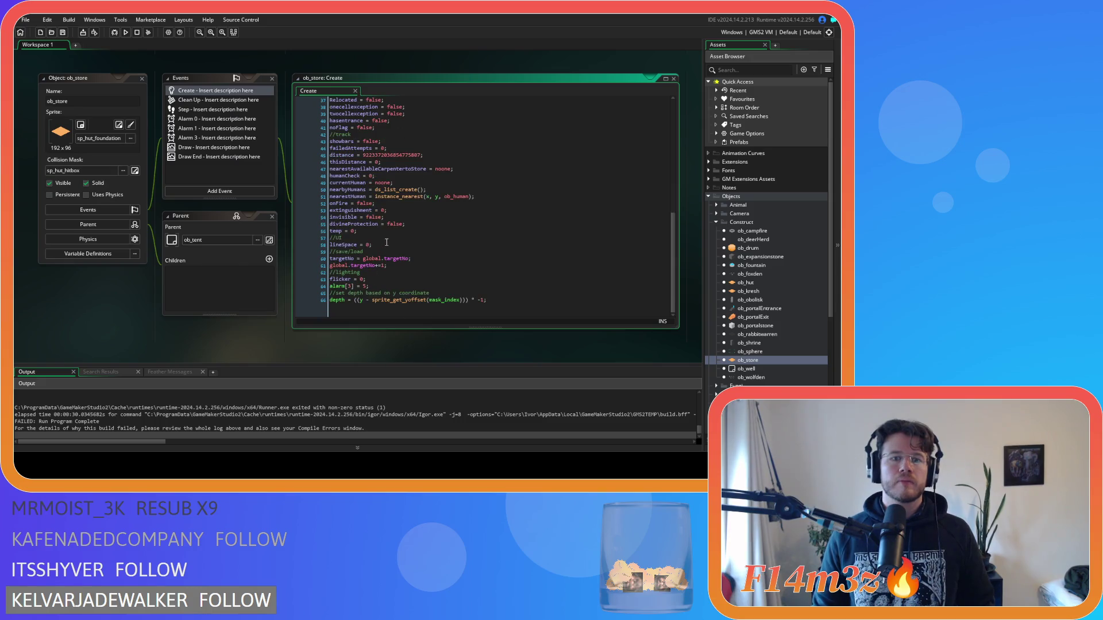
Paste campPos = 0; after targetNo in ob_store and run the game with F5.
left_click(435, 258)
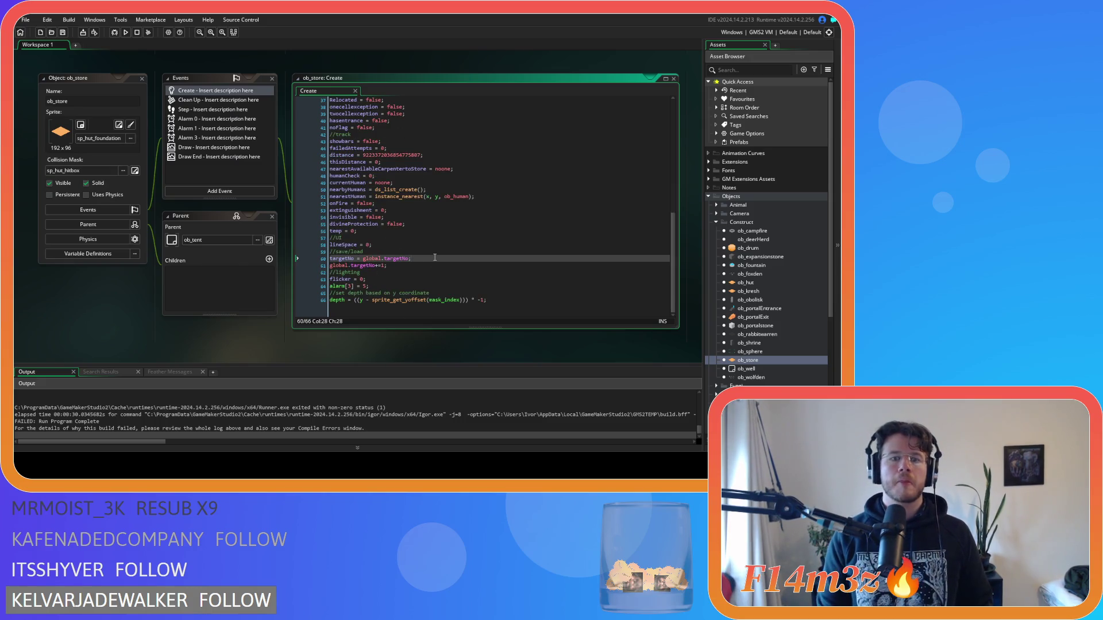
key("Return")
type("campPos = 0;")
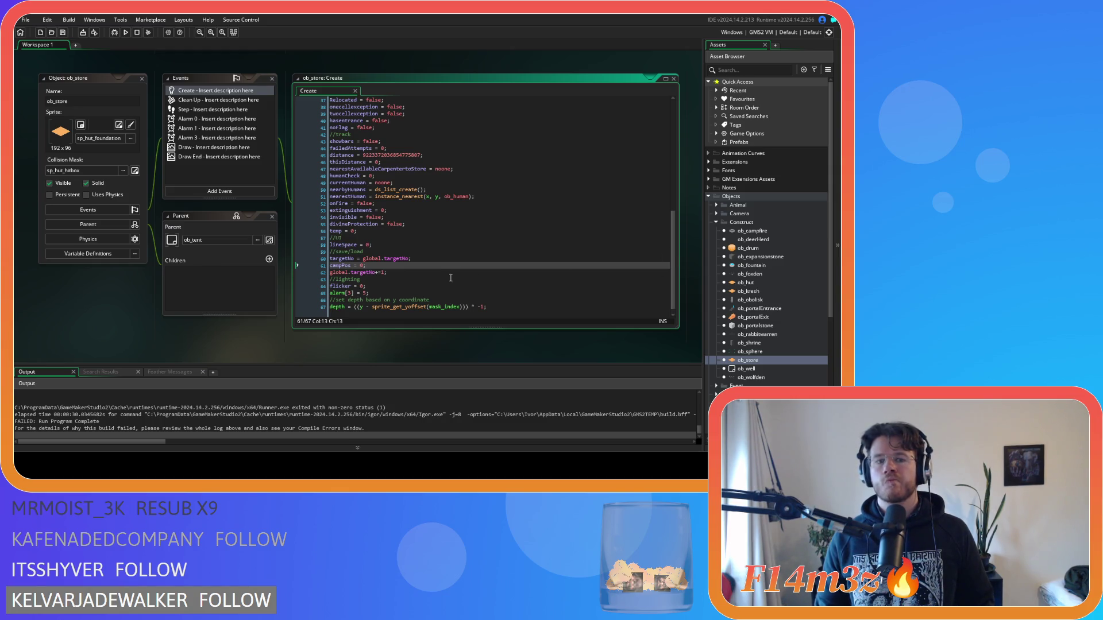
key("F5")
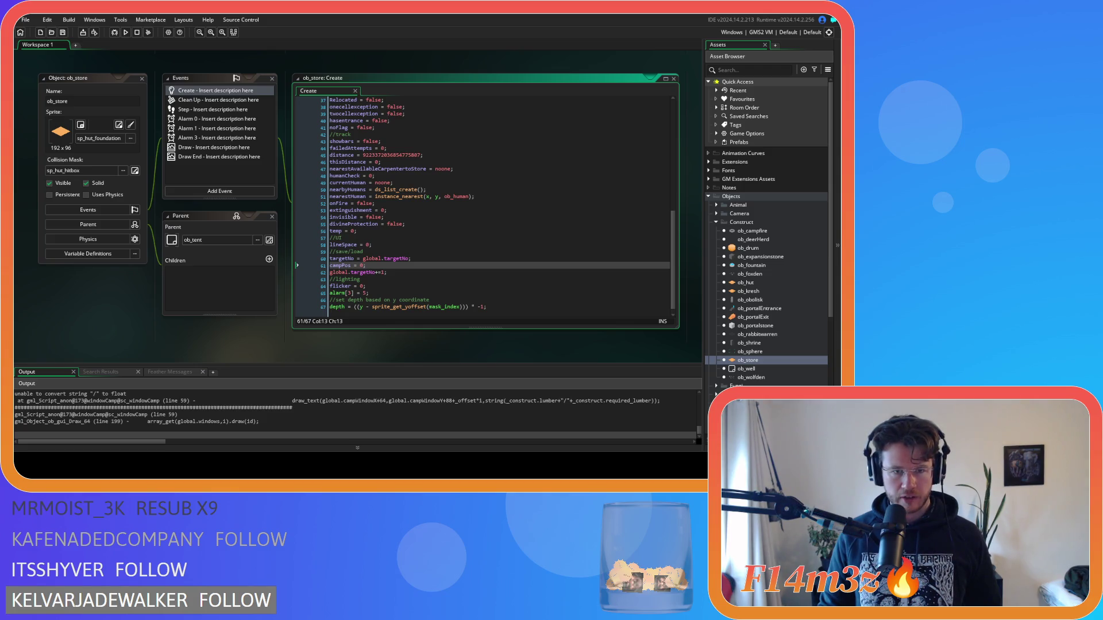
Close all workspace windows and open sc_windowCamp from Scripts > GUI > Camp.
right_click(390, 343)
mouse_move(413, 357)
left_click(454, 420)
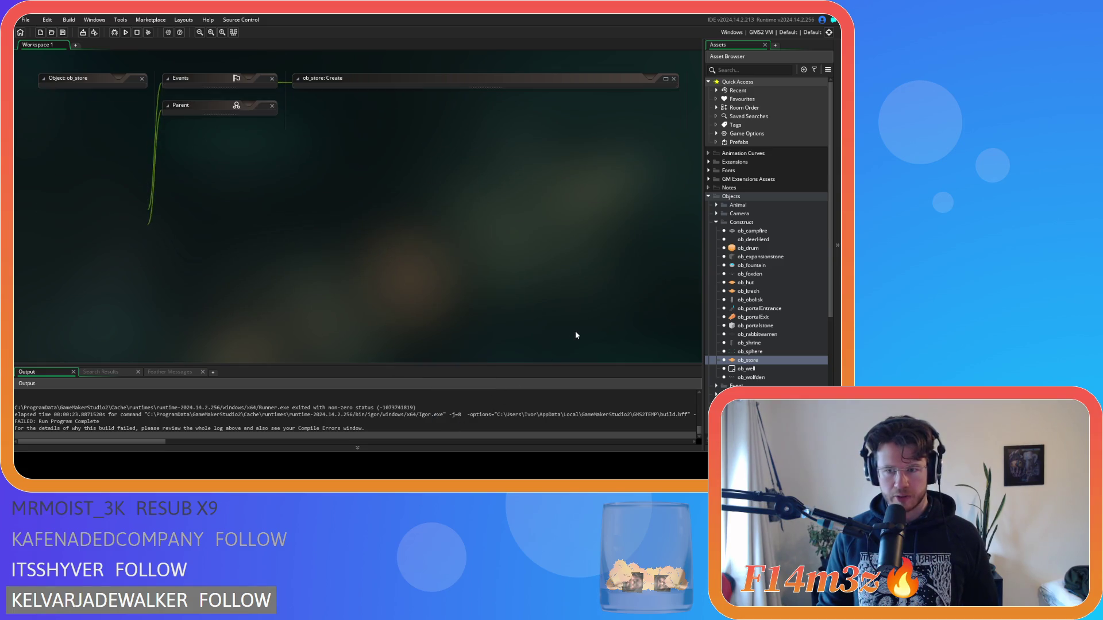
left_click(716, 223)
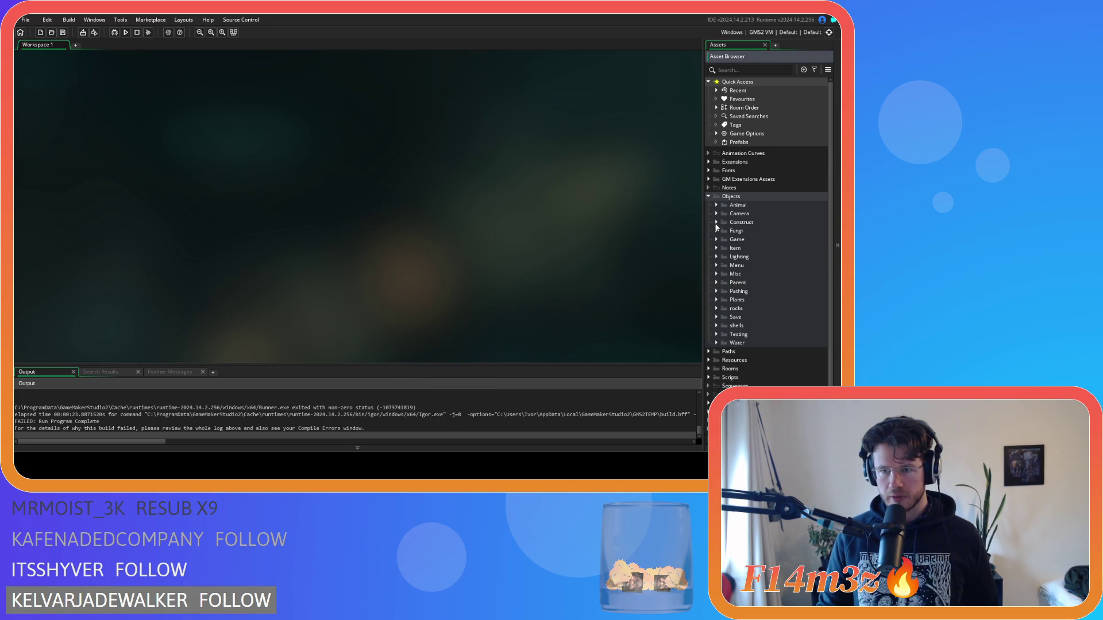
left_click(708, 198)
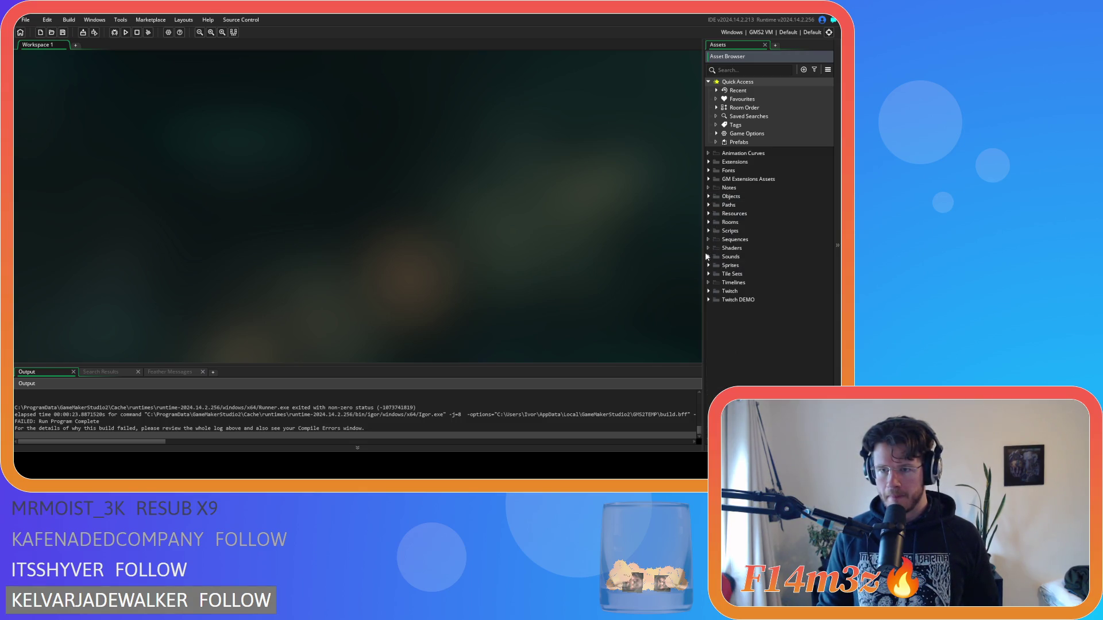
left_click(708, 230)
double_click(753, 377)
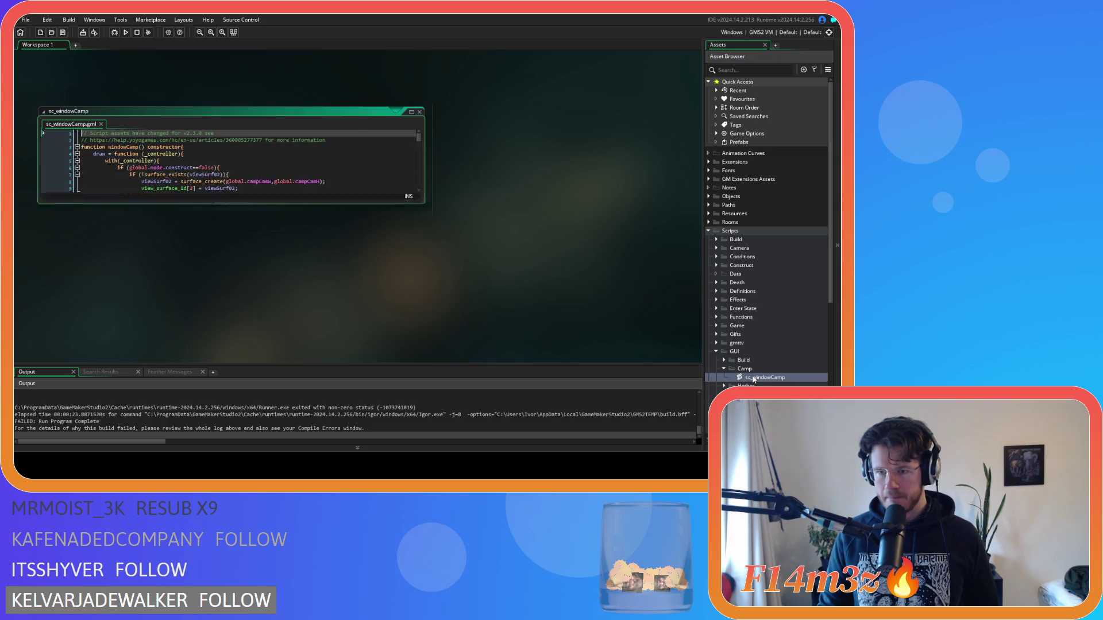
Wrap _construct.required_lumber in string() in the construct text drawing.
scroll(299, 202, "down", 7)
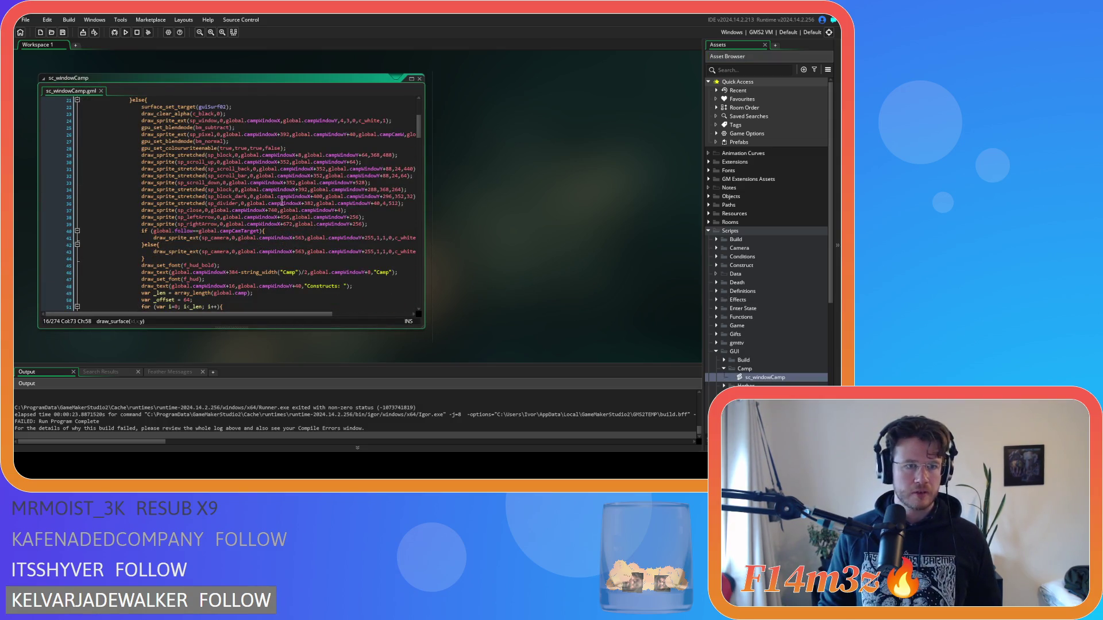
scroll(122, 236, "down", 5)
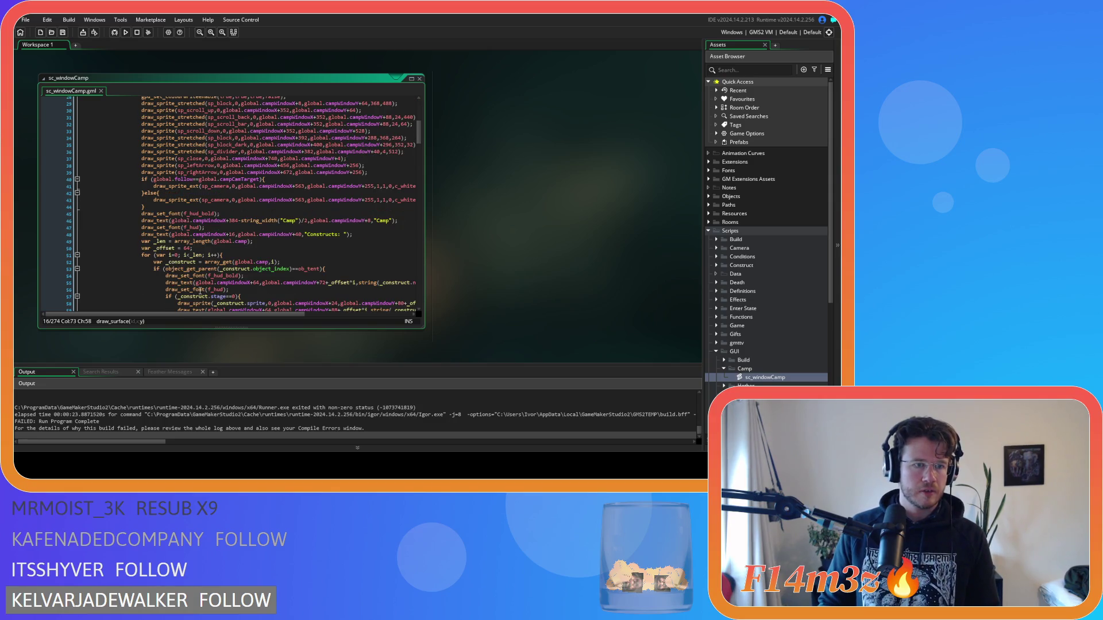
left_click(217, 258)
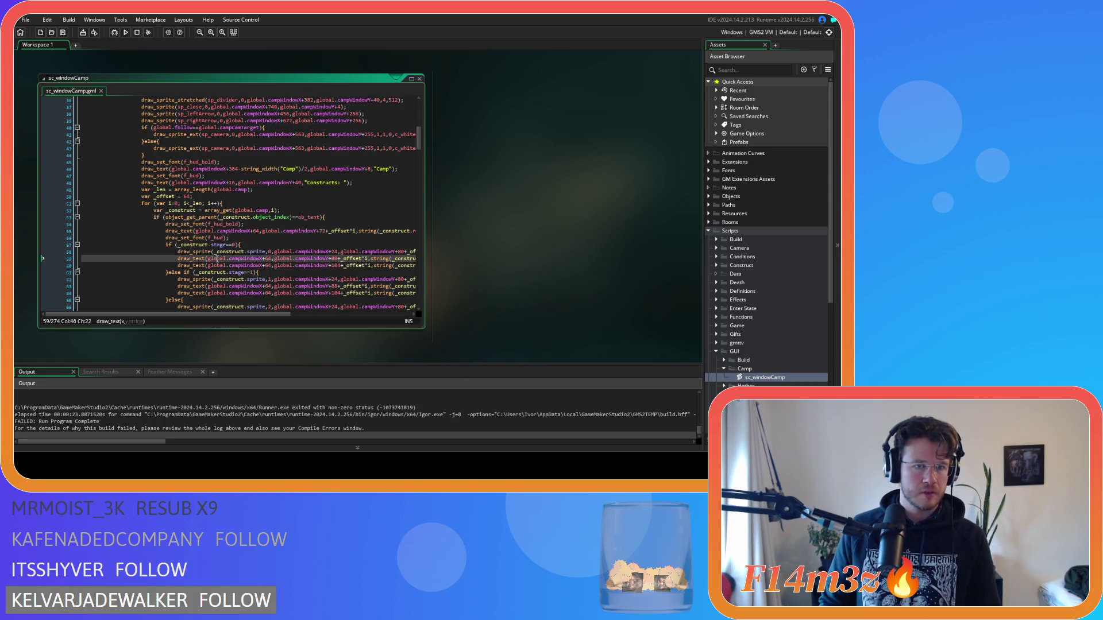
scroll(274, 296, "down", 3)
left_click_drag(213, 313, 347, 324)
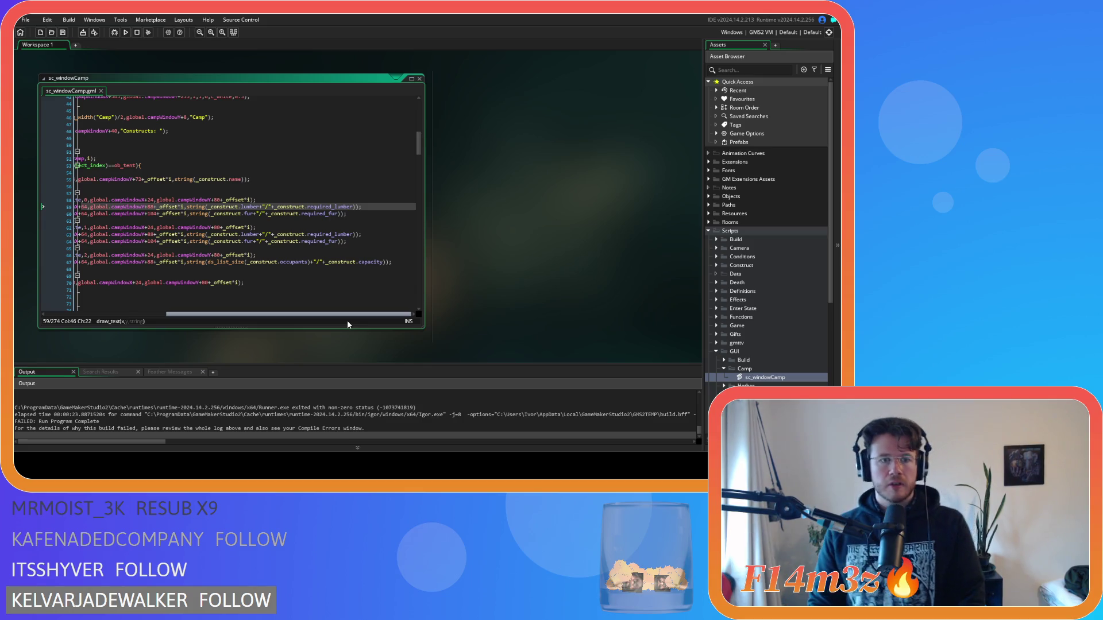
mouse_move(347, 324)
left_mouse_down()
mouse_move(291, 328)
mouse_move(319, 317)
left_mouse_up()
left_click(280, 207)
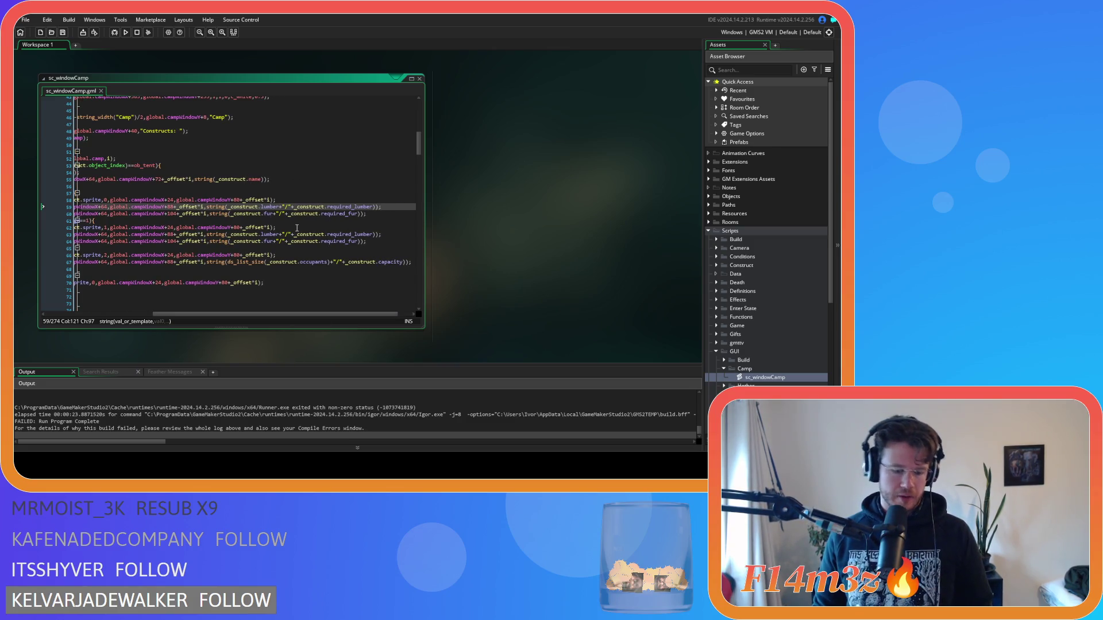
type(")")
left_click(222, 208)
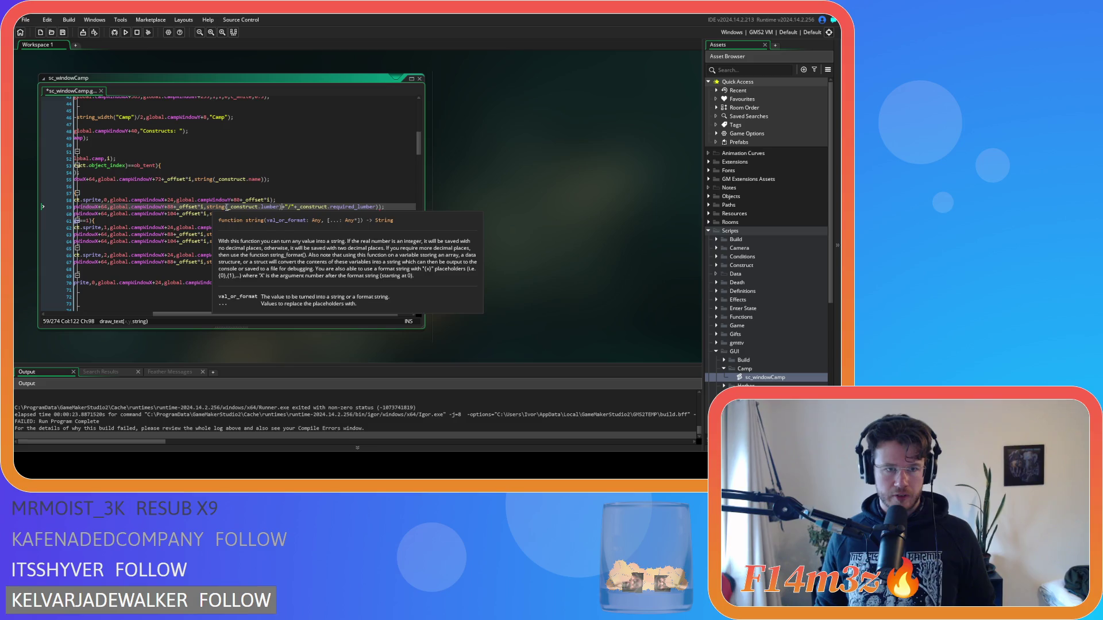
left_click(208, 207)
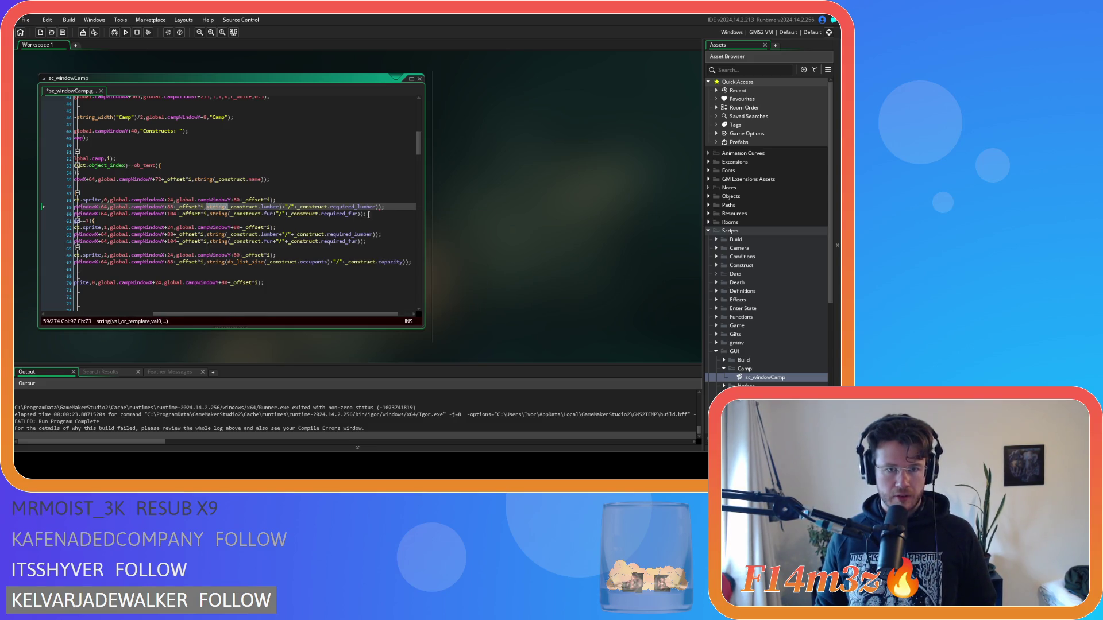
left_click(298, 208)
type("string(")
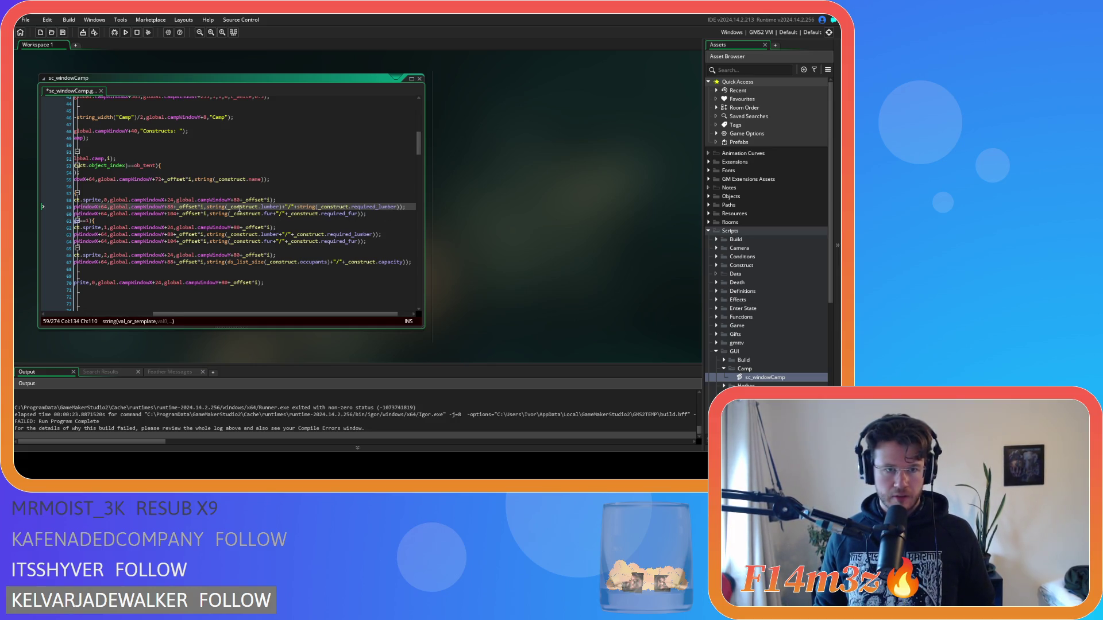
Wrap required_fur in string() and indent lines 59–60.
left_click(273, 216)
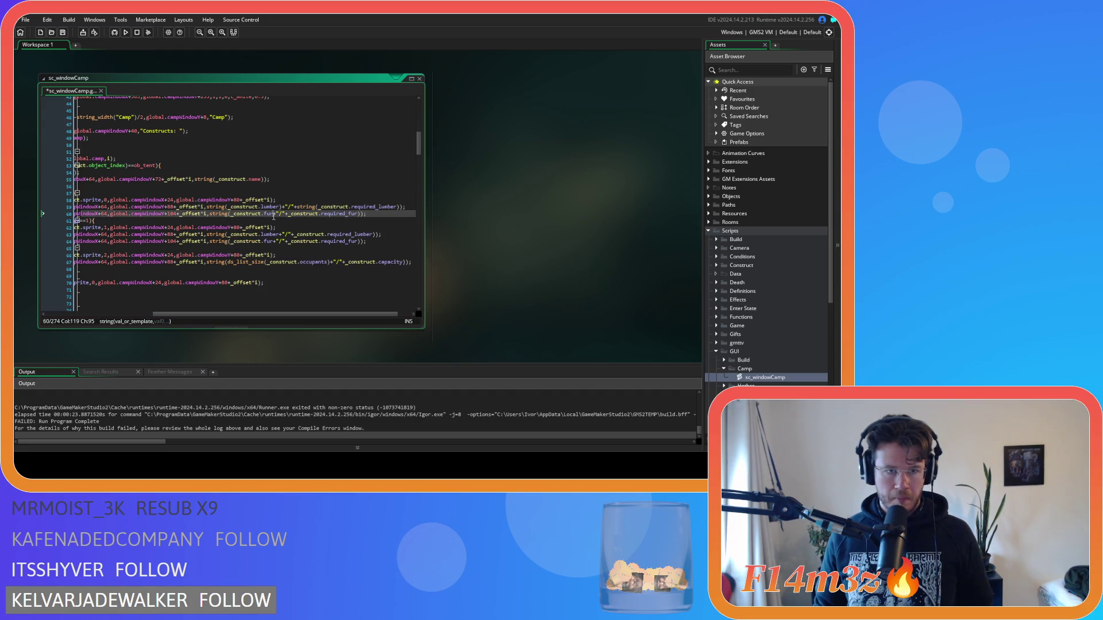
type(")")
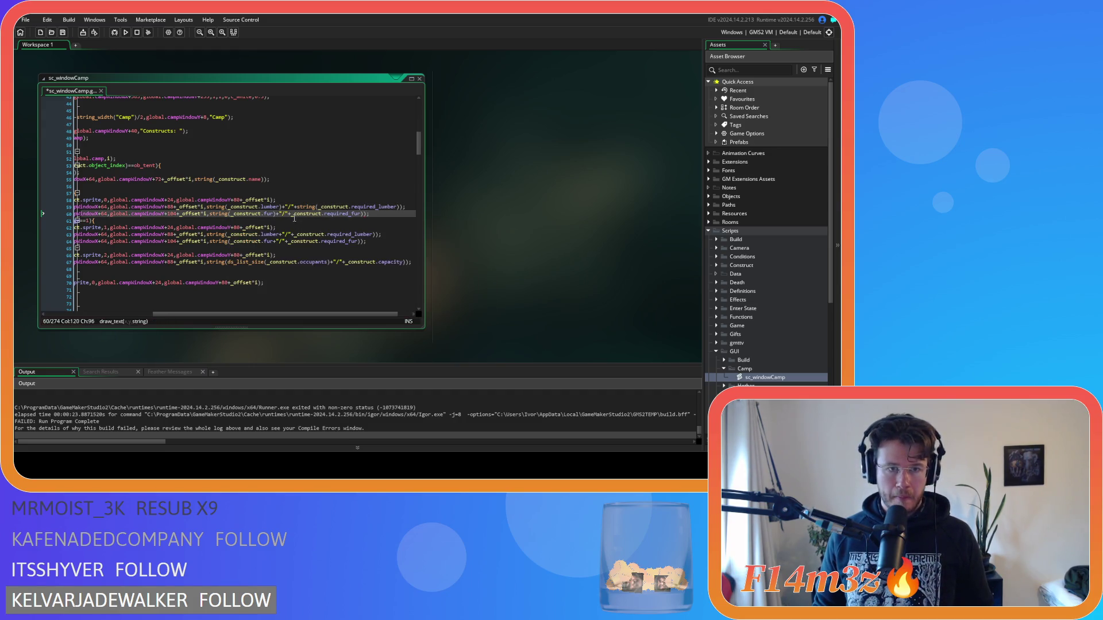
left_click(290, 214)
type("string(")
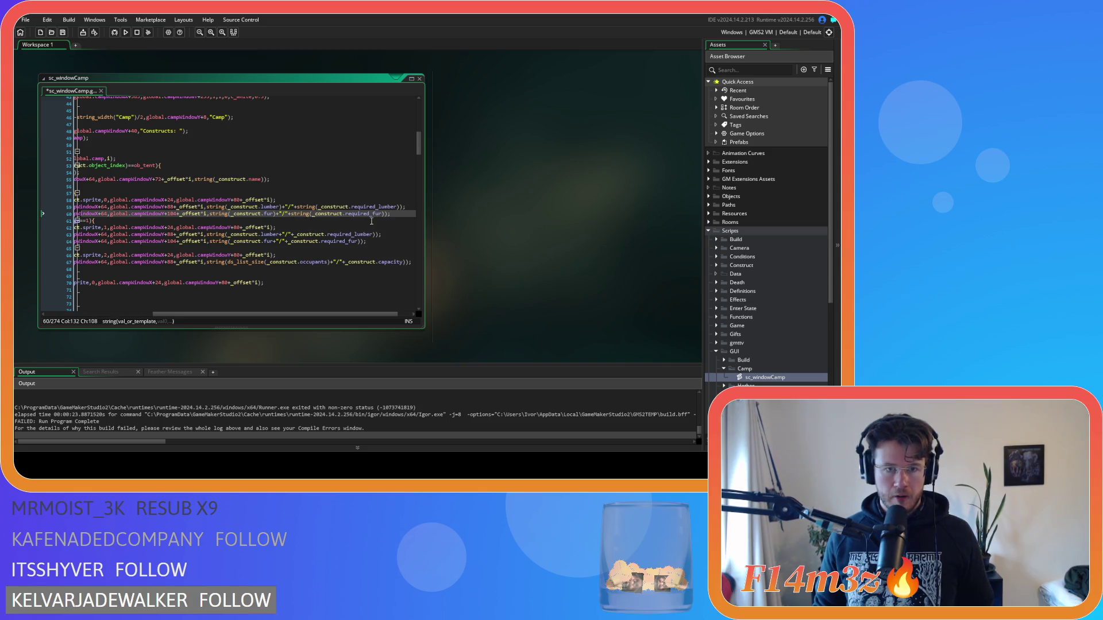
mouse_move(394, 214)
left_mouse_down()
mouse_move(71, 209)
mouse_move(170, 208)
left_mouse_up()
key("Tab")
Close the string() wrap around the occupants count on line 67.
scroll(369, 271, "right", 3)
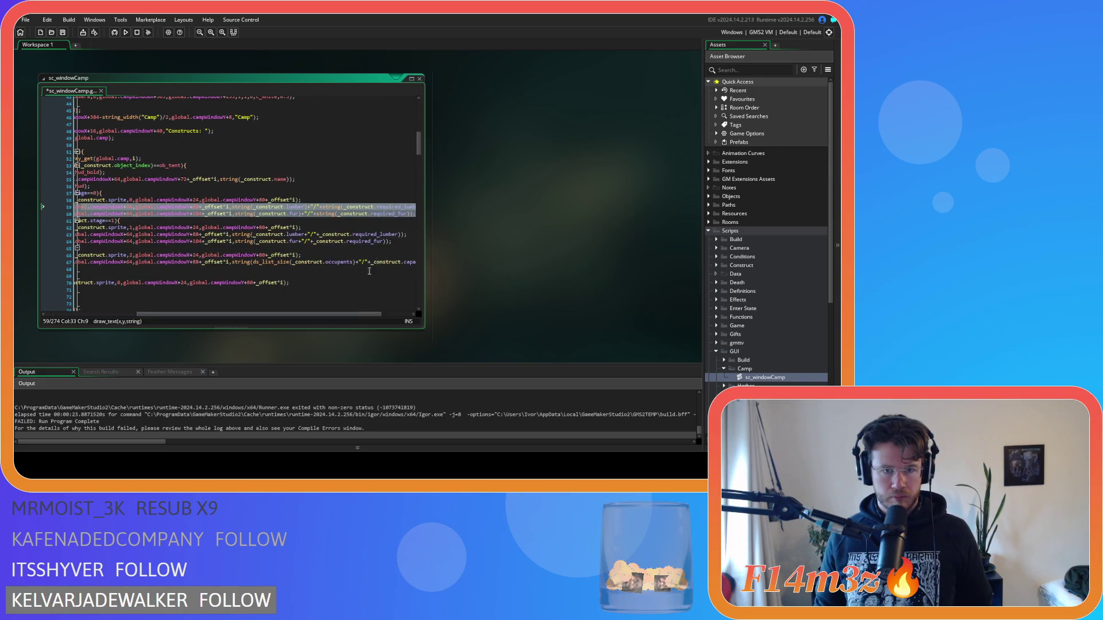
mouse_move(401, 243)
left_mouse_down()
mouse_move(71, 237)
mouse_move(416, 241)
left_mouse_up()
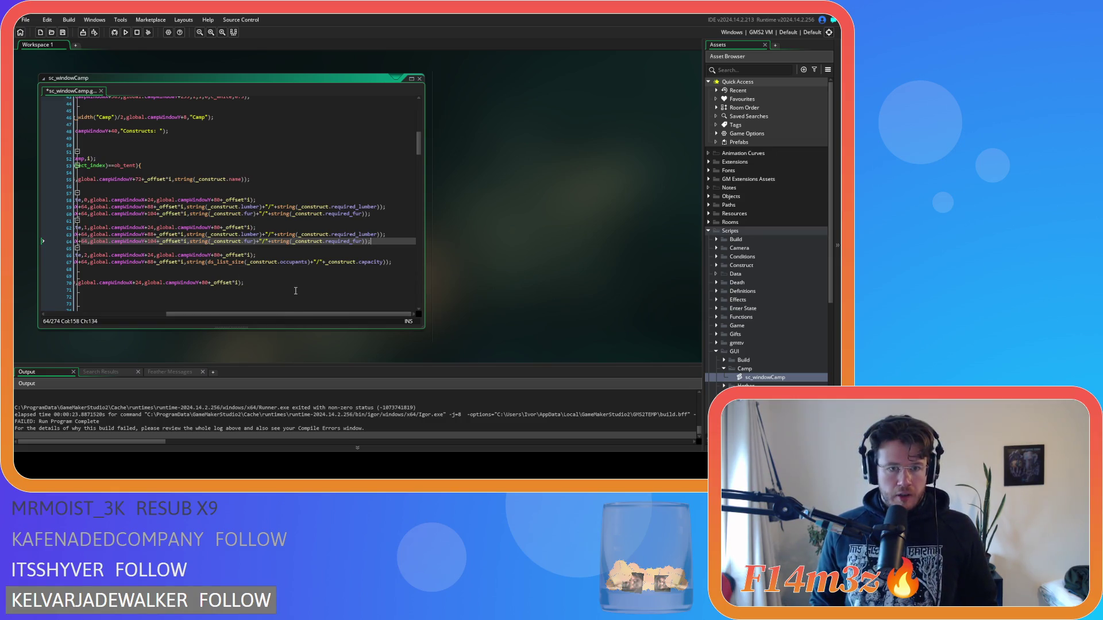
left_click(229, 262)
key("Right")
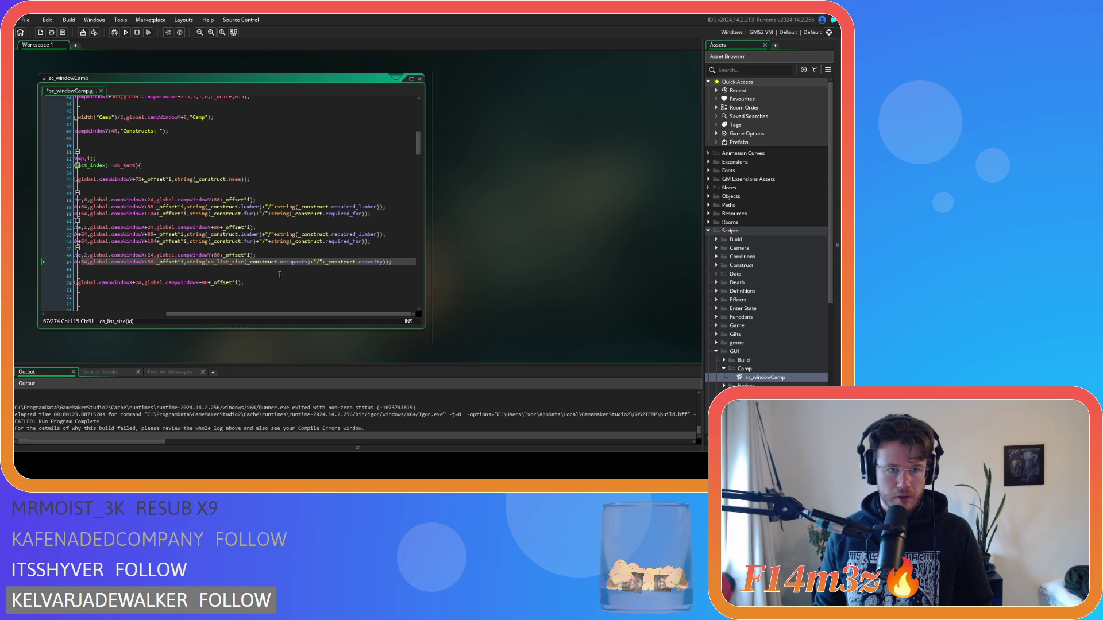
left_click(311, 262)
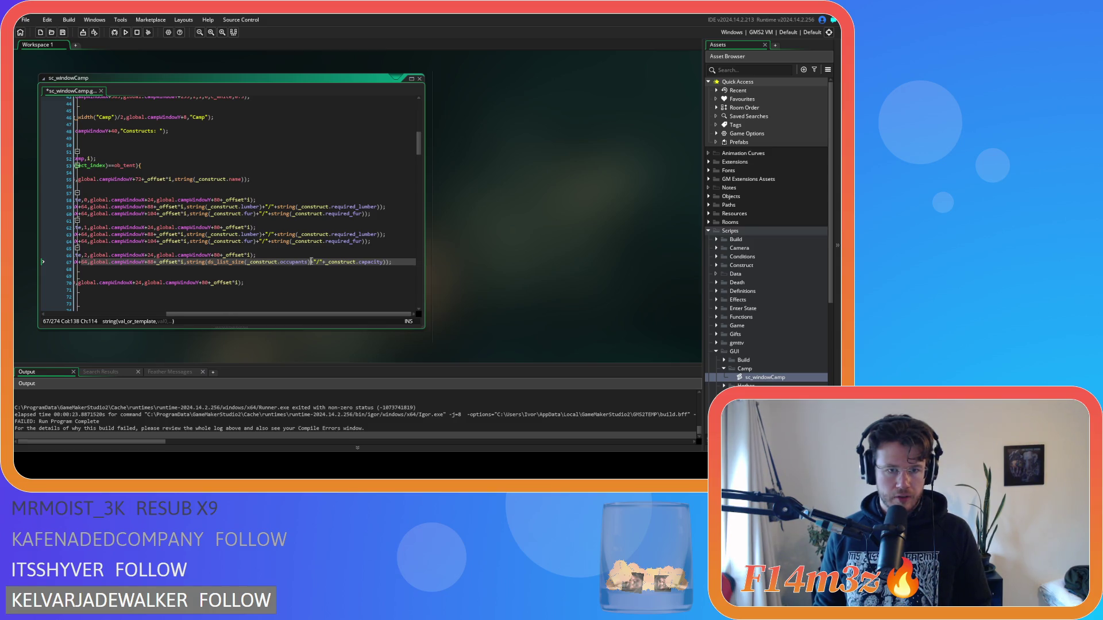
type(")")
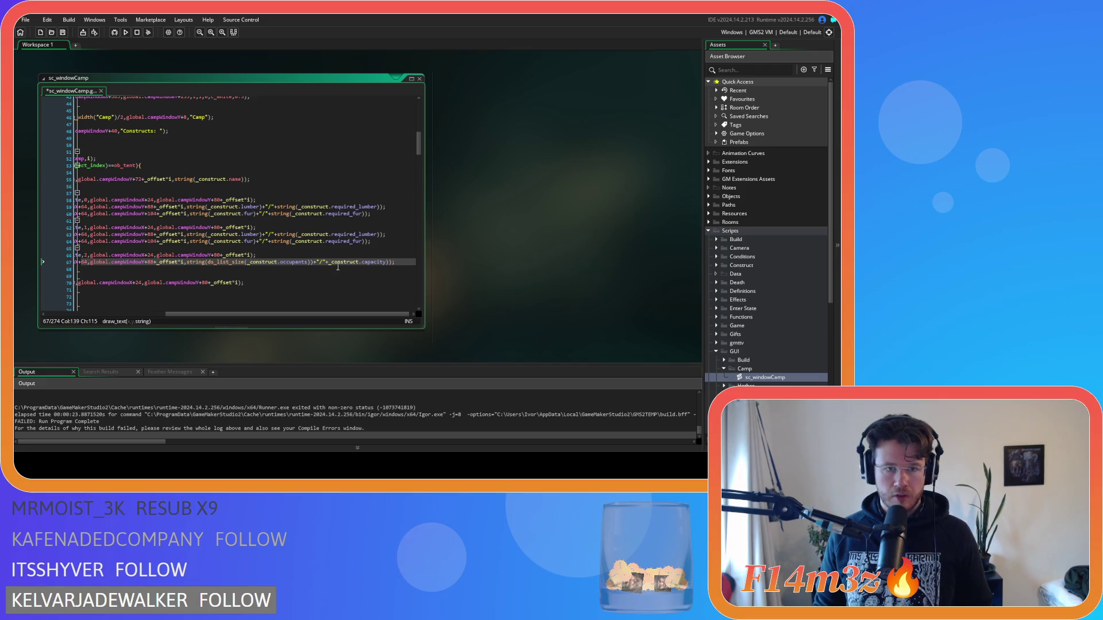
key("ctrl+v")
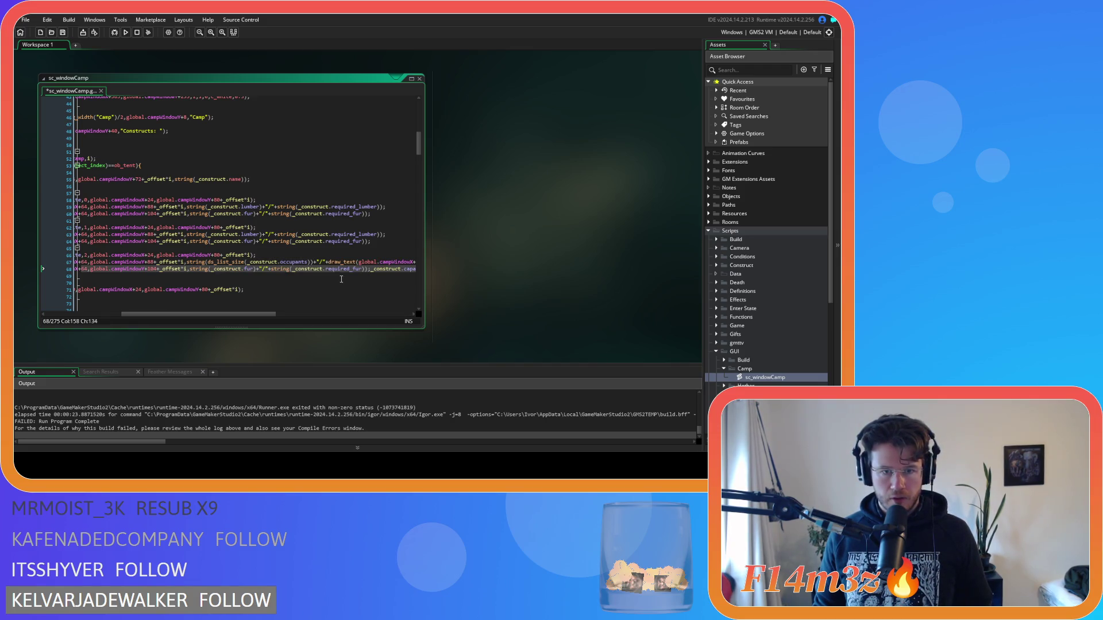
key("ctrl+z")
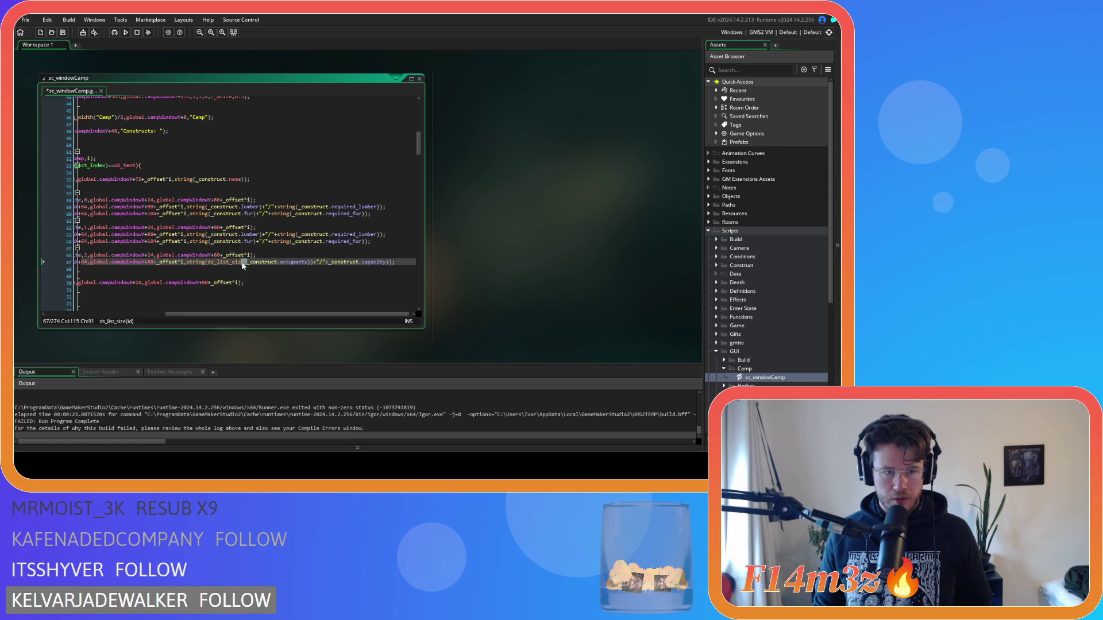
Wrap the capacity value in string(), save the script, and run the game.
double_click(210, 266)
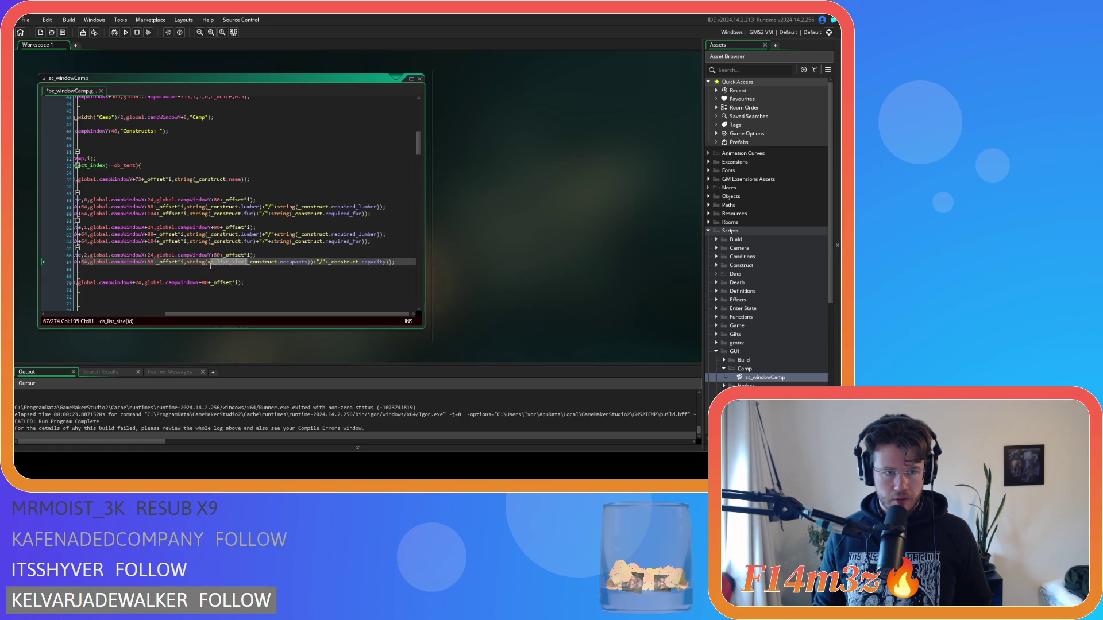
double_click(191, 266)
key("ctrl+c")
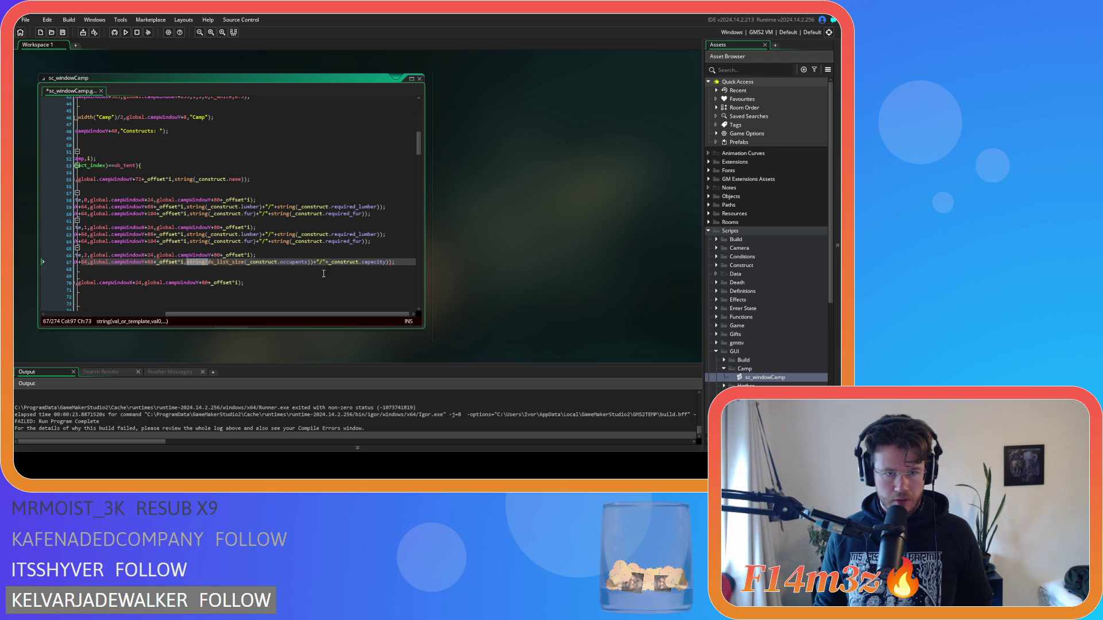
left_click(350, 263)
key("ctrl+v")
type("(")
key("ctrl+s")
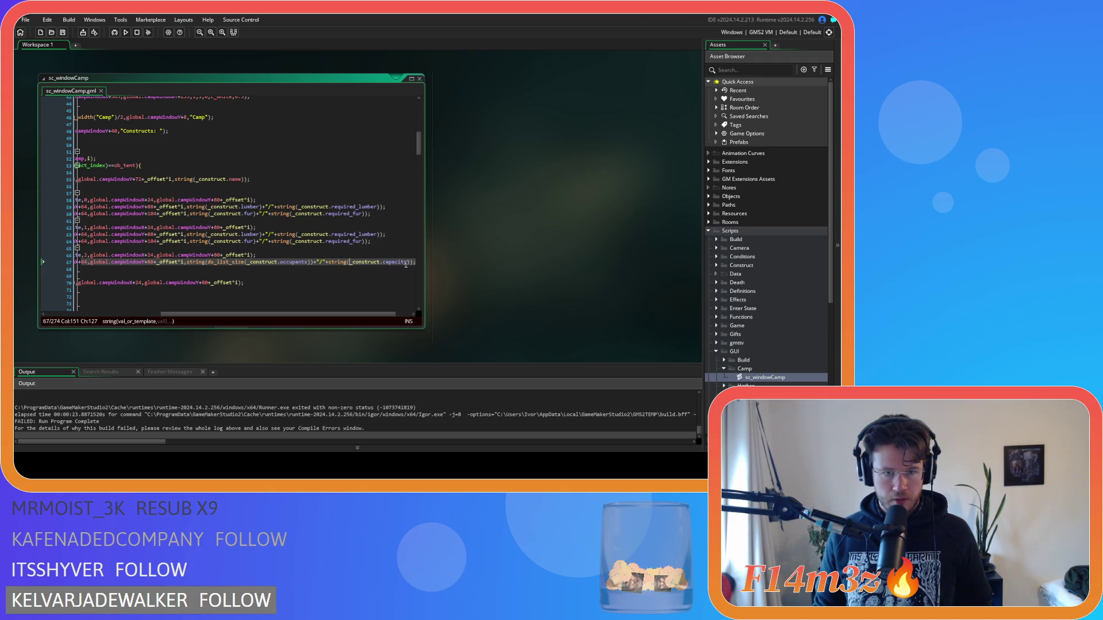
scroll(277, 305, "left", 5)
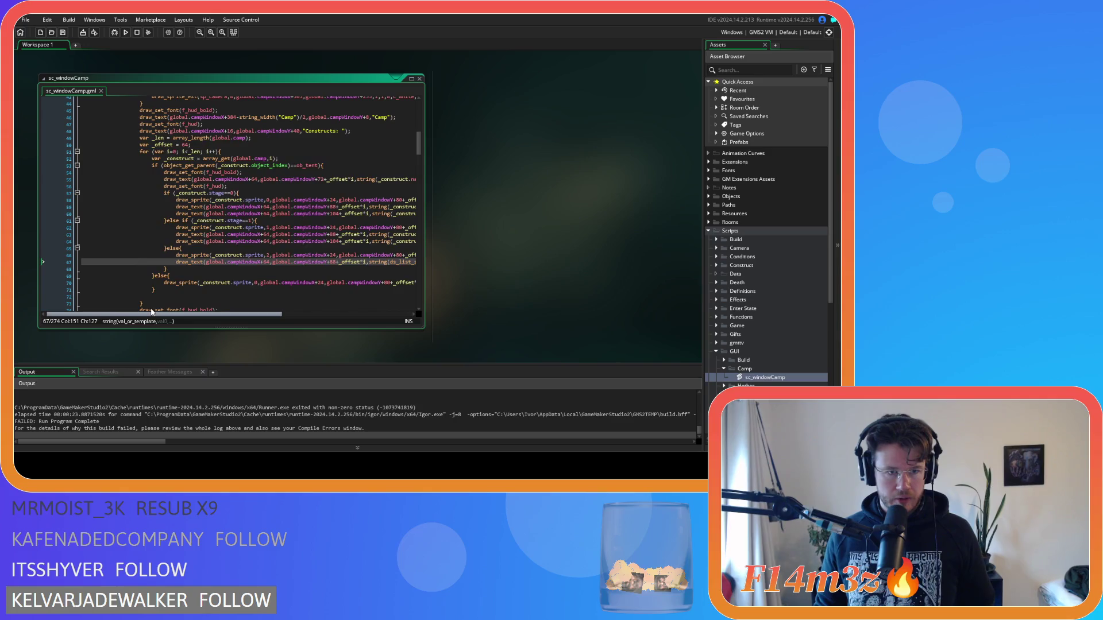
key("F5")
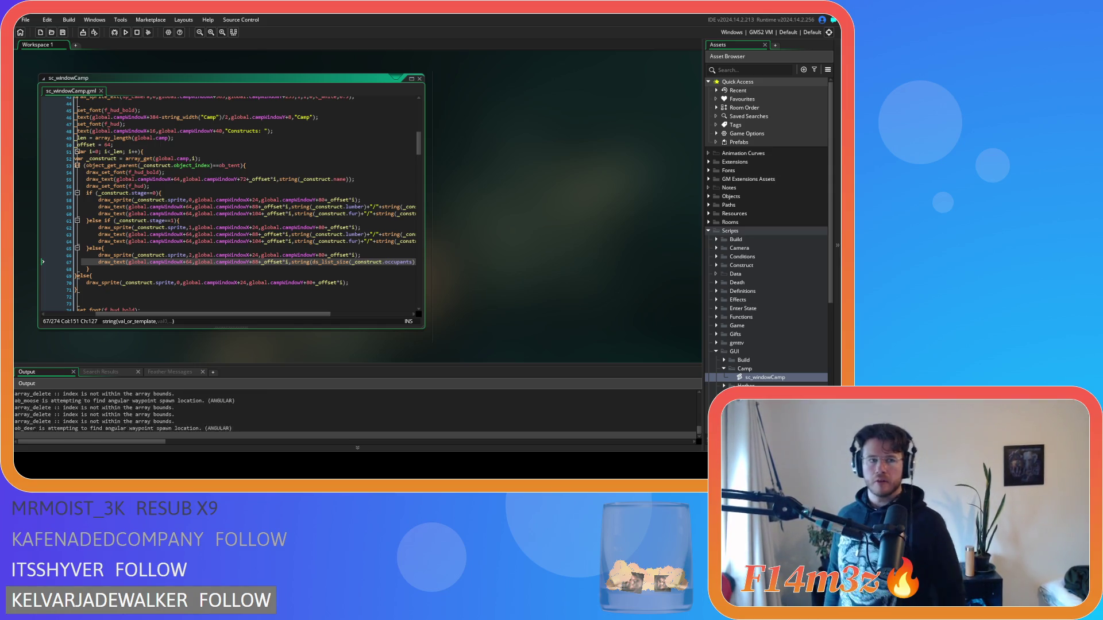
Check the Camp window's Creche and Tent construct list in-game, then quit back to the IDE.
key("alt+Tab")
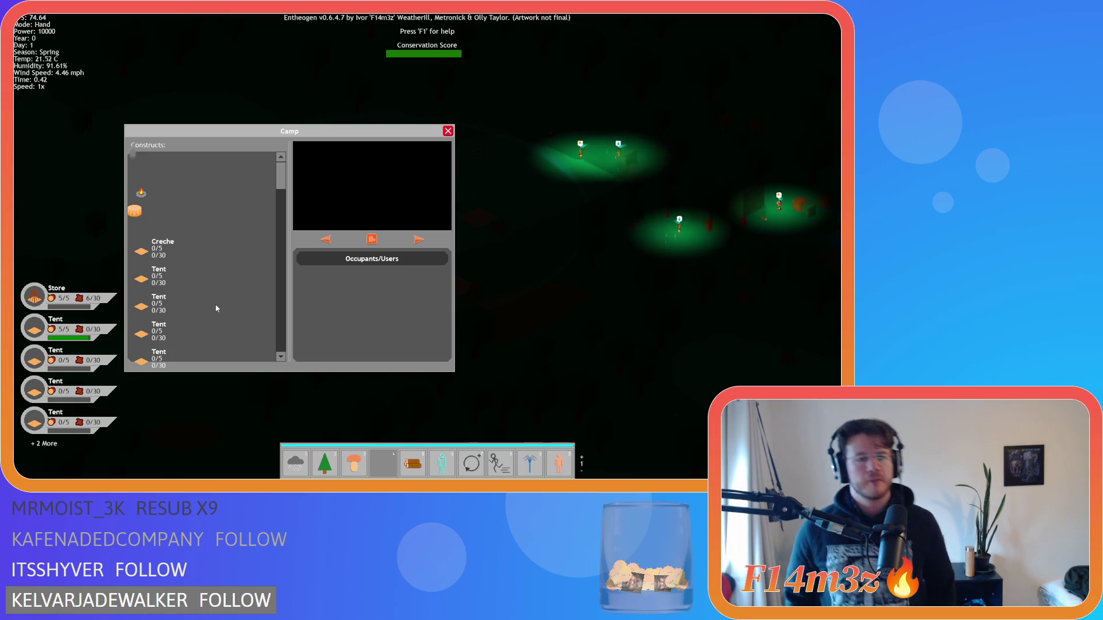
key("Escape")
key("Escape")
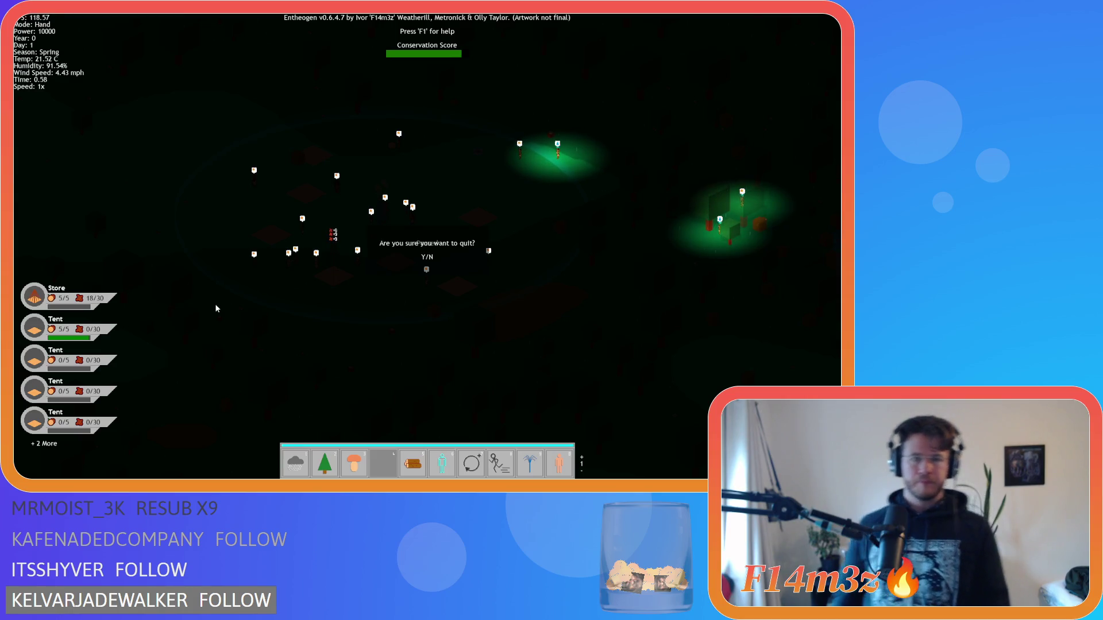
key("Return")
key("alt+F4")
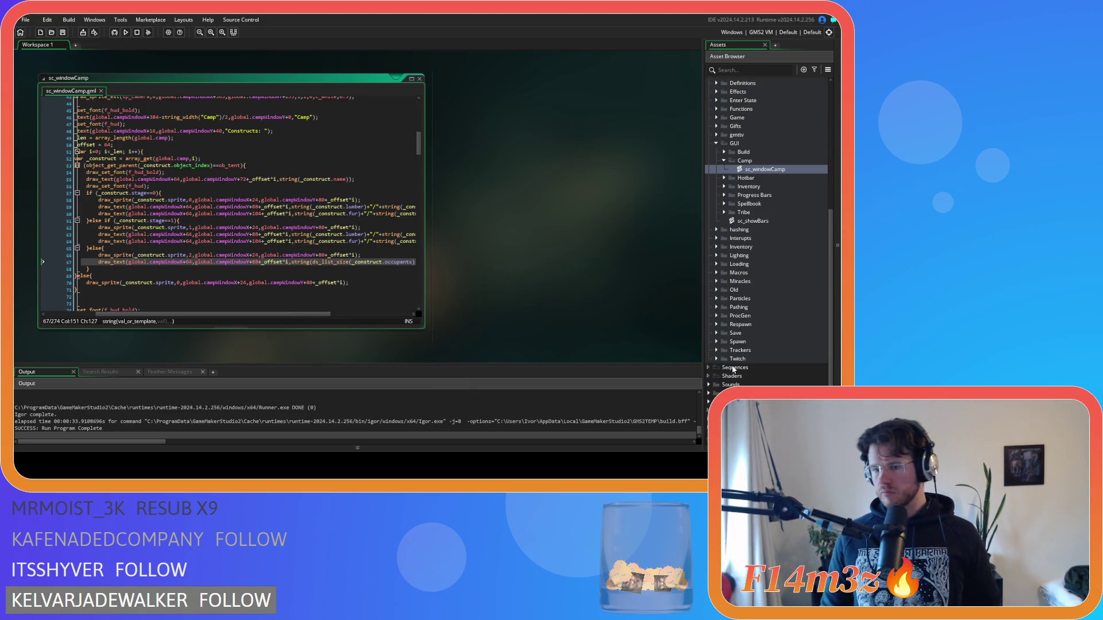
Open the icon sprites sp_campfire_camp_icon, sp_eye_icon2, sp_hut_mini and sp_obolisk_icon.
scroll(767, 264, "down", 15)
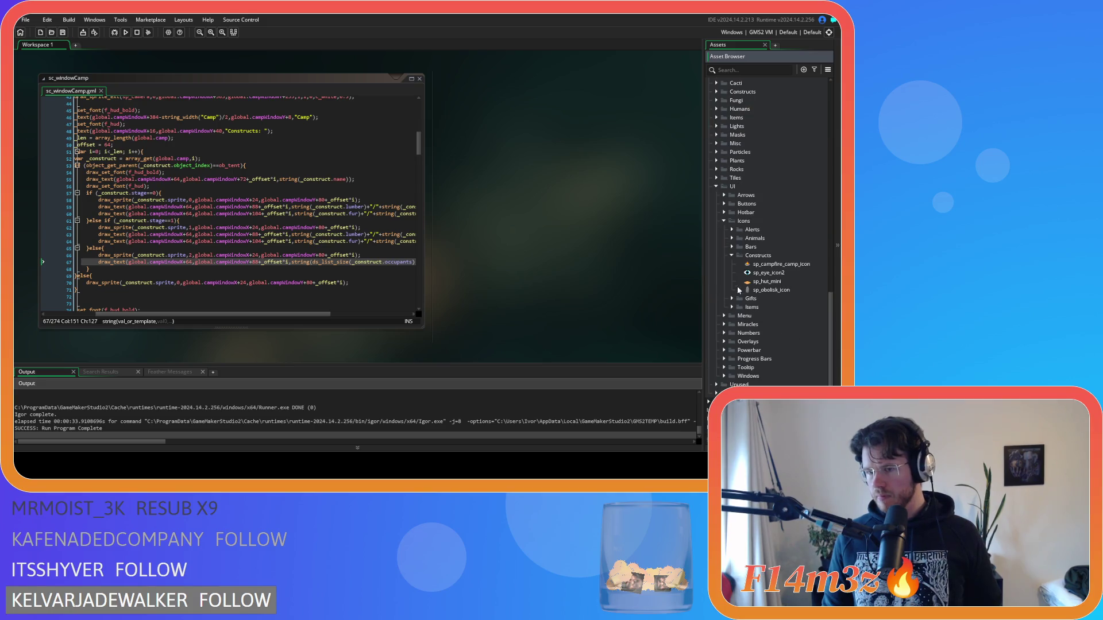
double_click(768, 264)
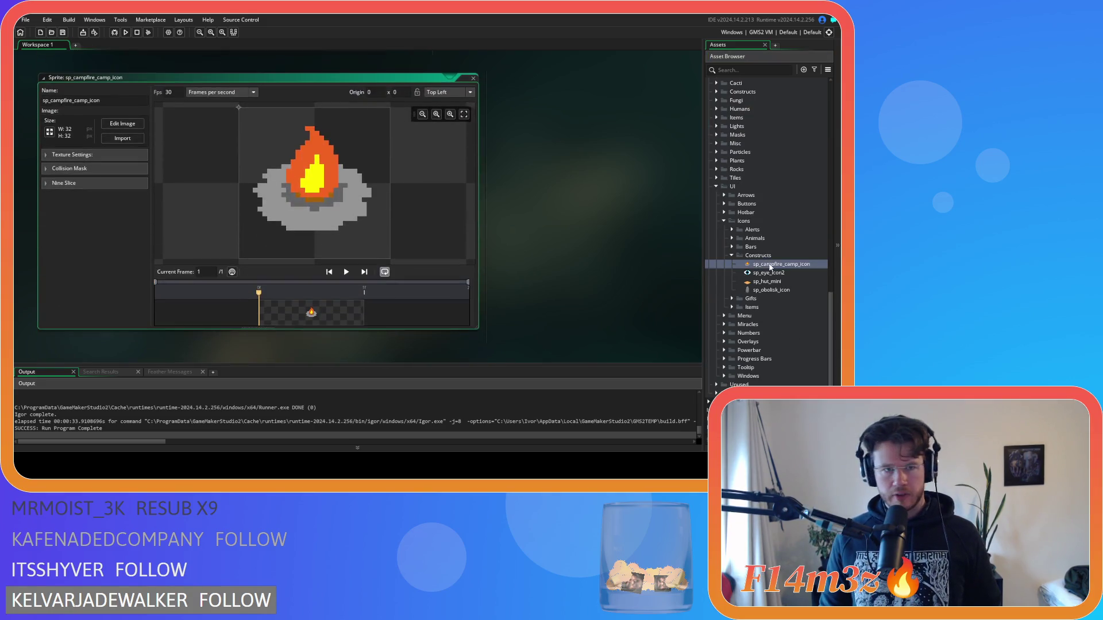
double_click(768, 273)
left_click(757, 281)
double_click(756, 281)
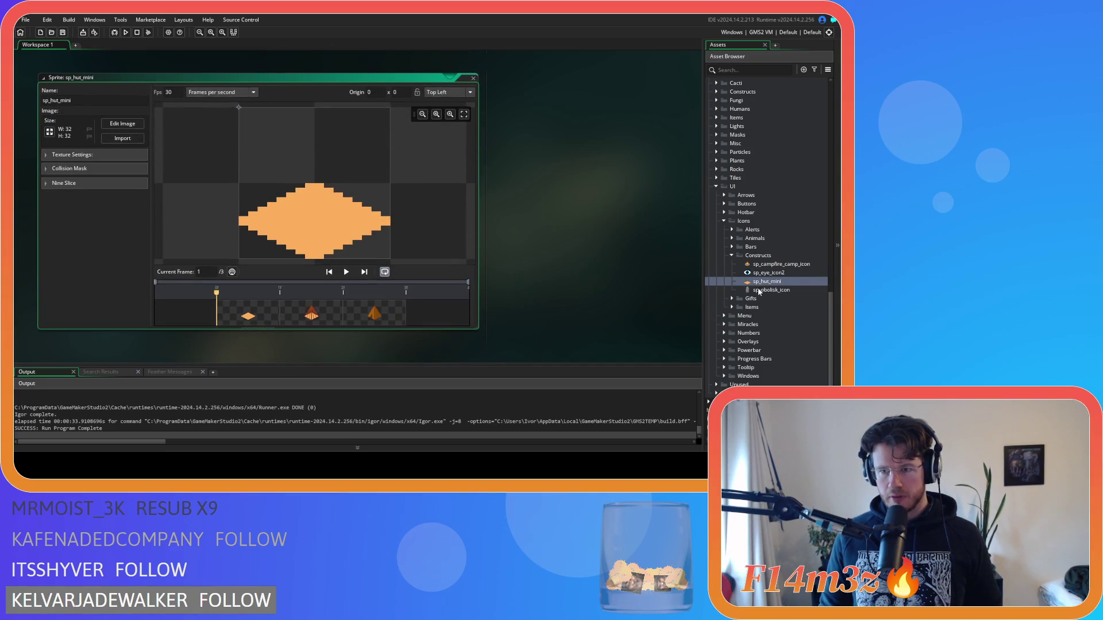
double_click(758, 290)
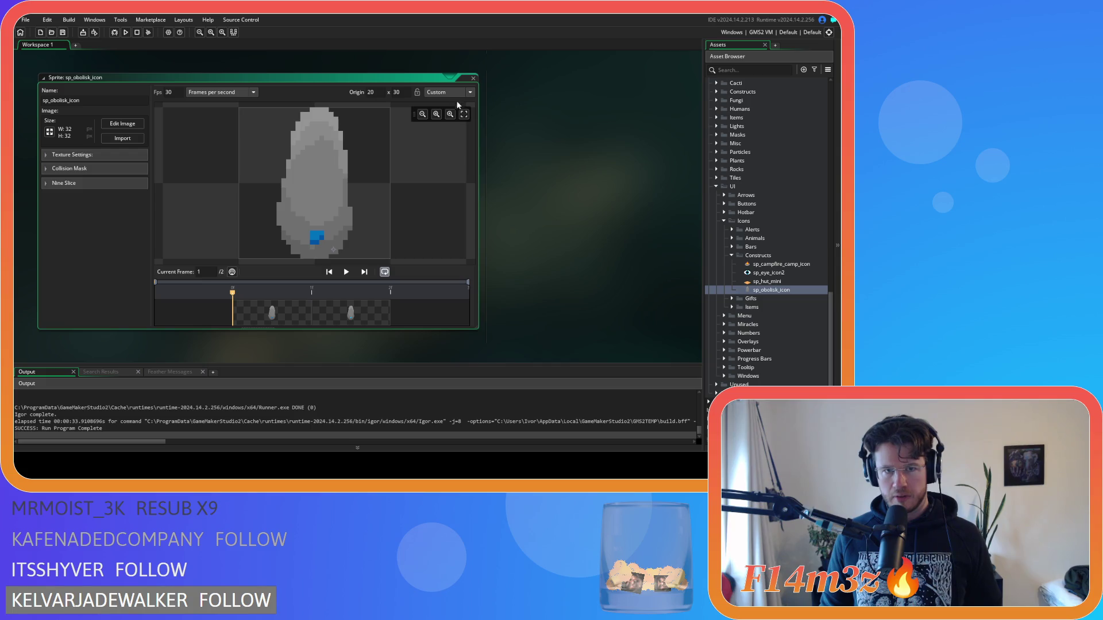
Set sp_obolisk_icon's origin to Top Left (0, 0) and close the sprite.
left_click(454, 93)
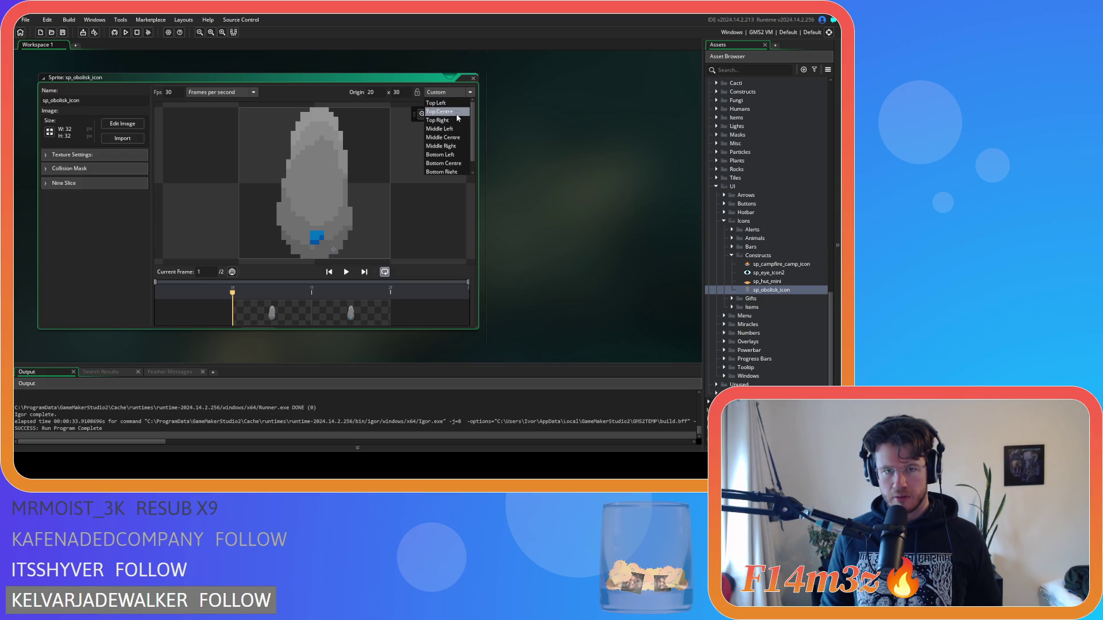
left_click(457, 104)
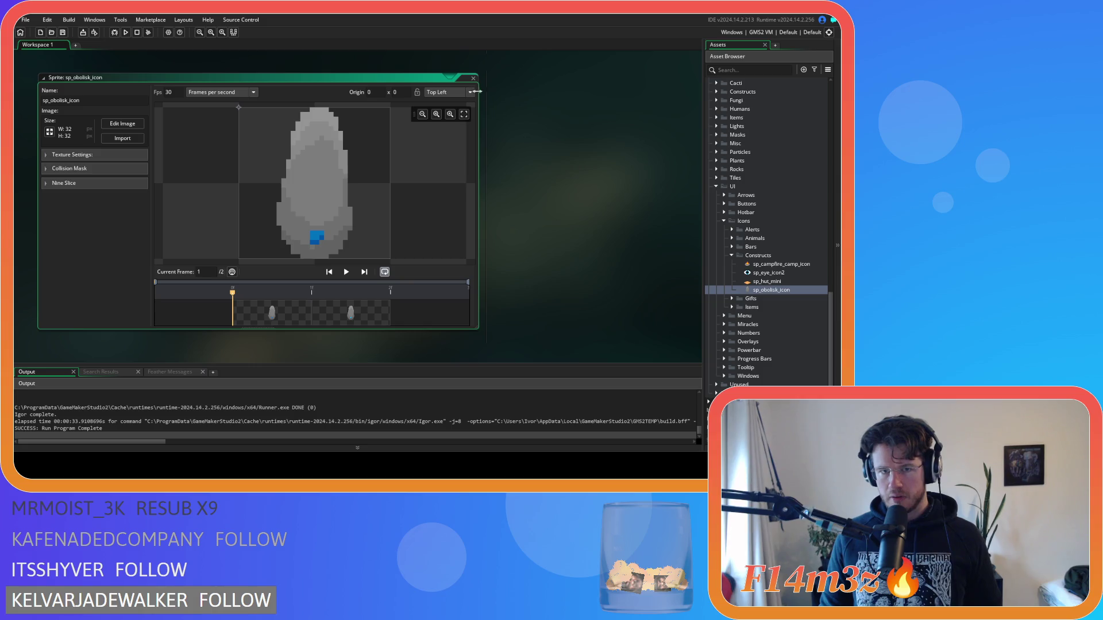
double_click(476, 84)
left_click(473, 79)
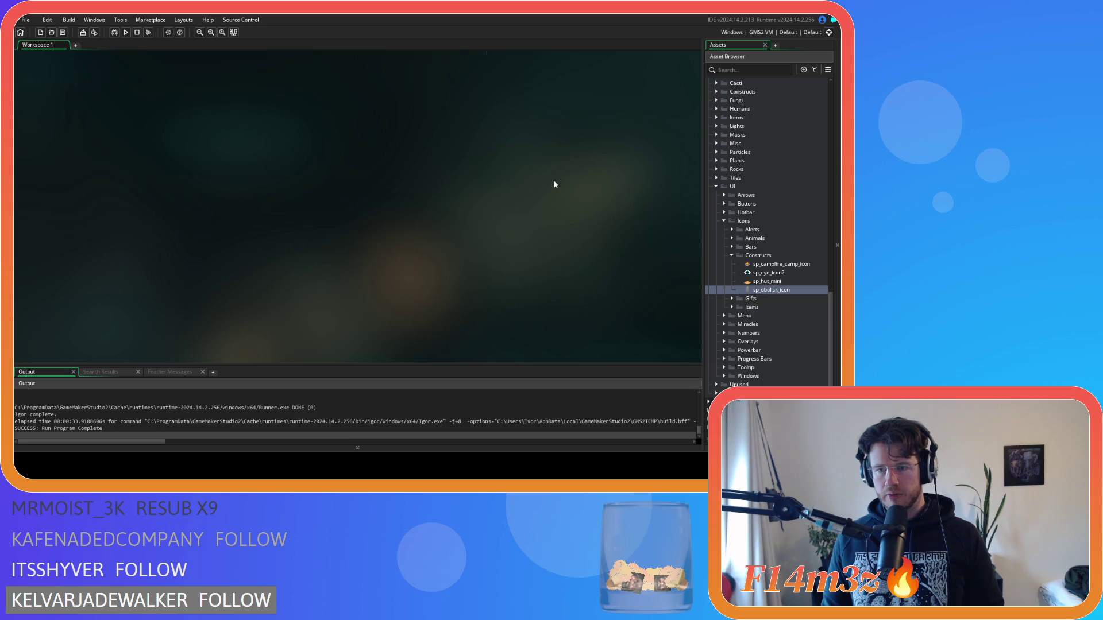
Expand the Constructs folder under Sprites.
scroll(739, 239, "up", 2)
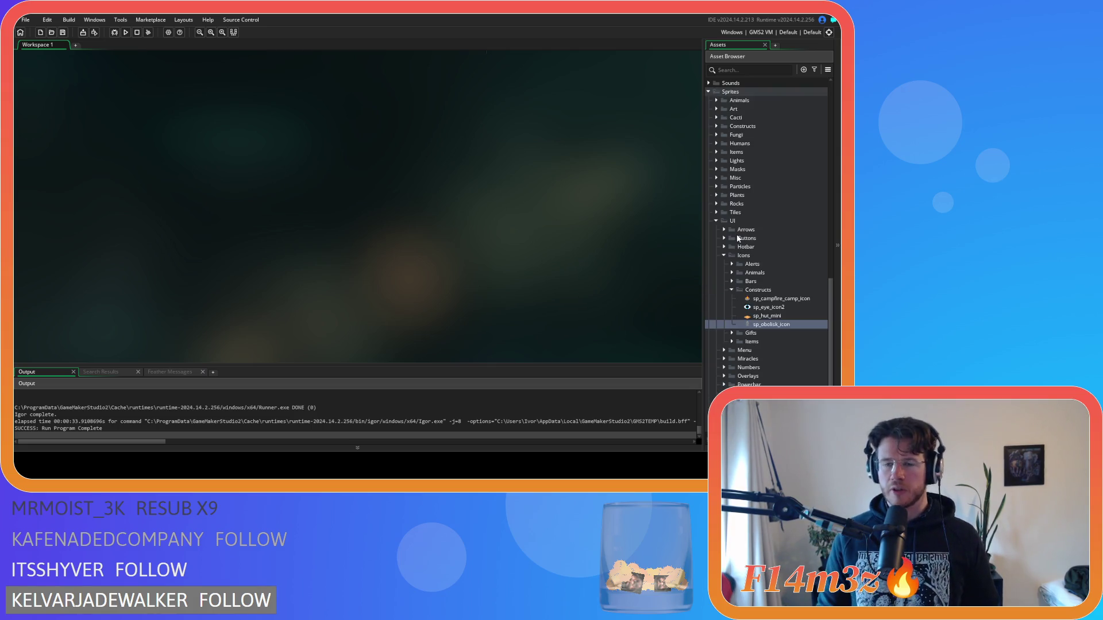
scroll(738, 238, "up", 3)
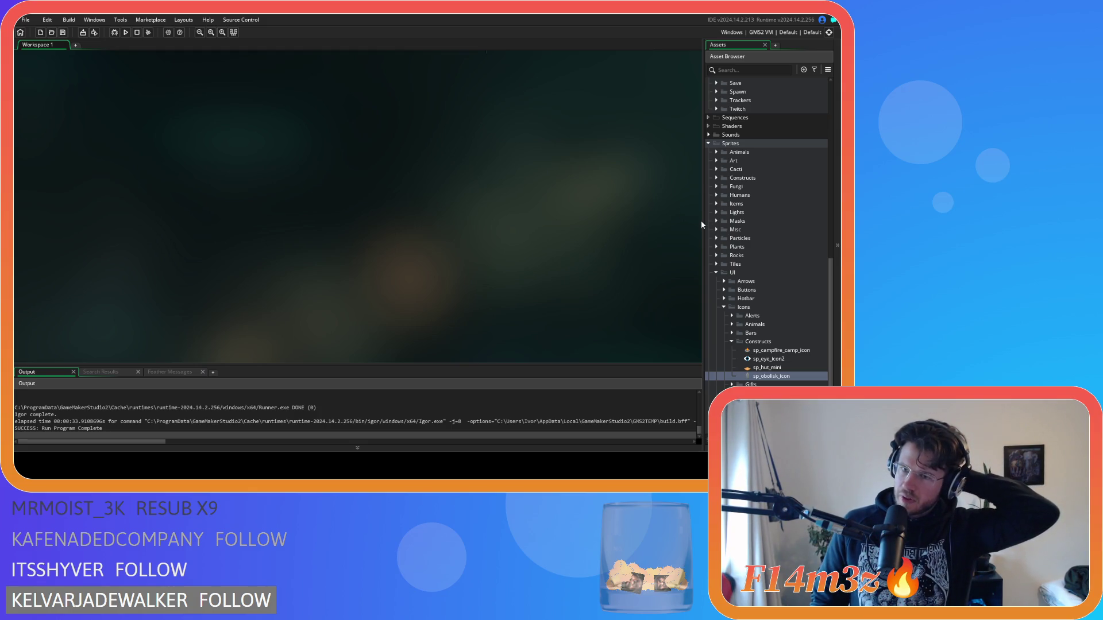
left_click(717, 177)
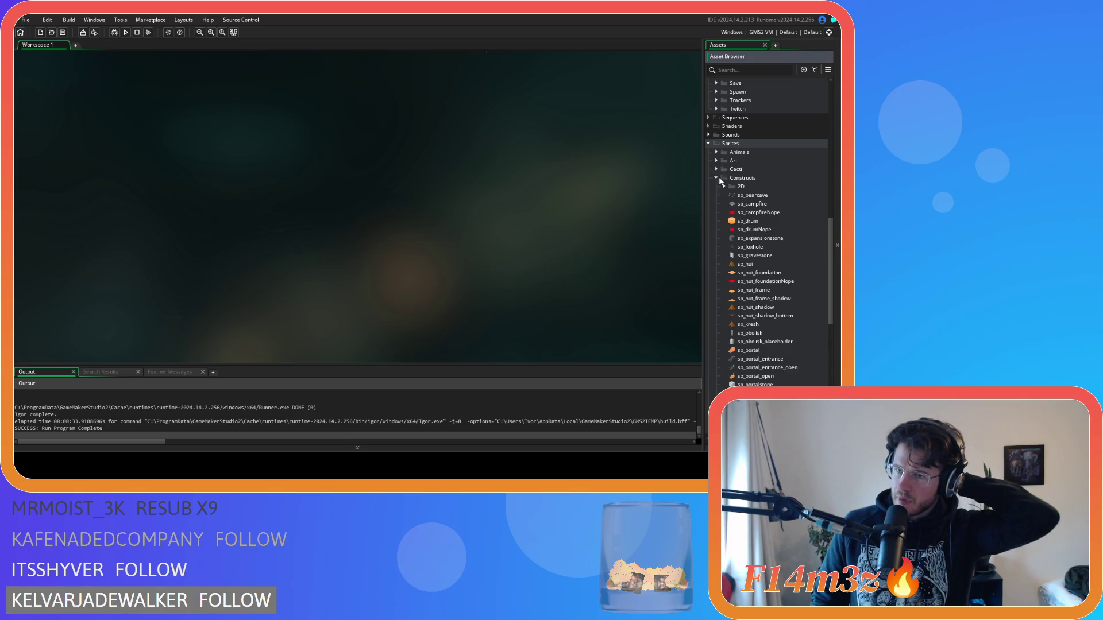
Duplicate sp_drum, name the copy sp_drum_camp_icon since sp_drum_icon is taken, and open it.
right_click(751, 221)
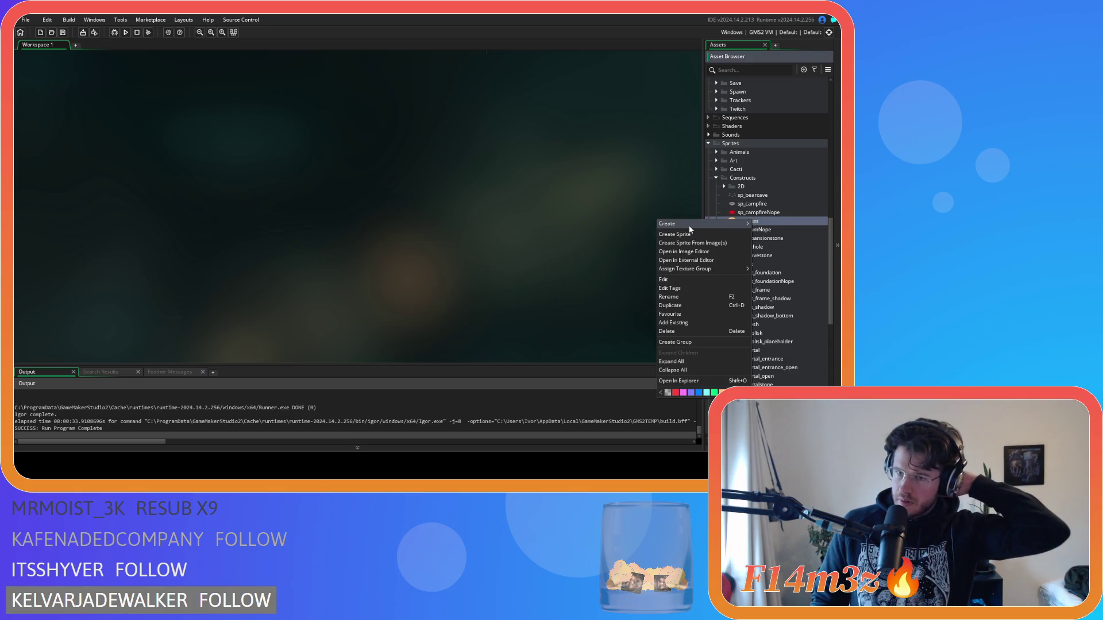
mouse_move(690, 227)
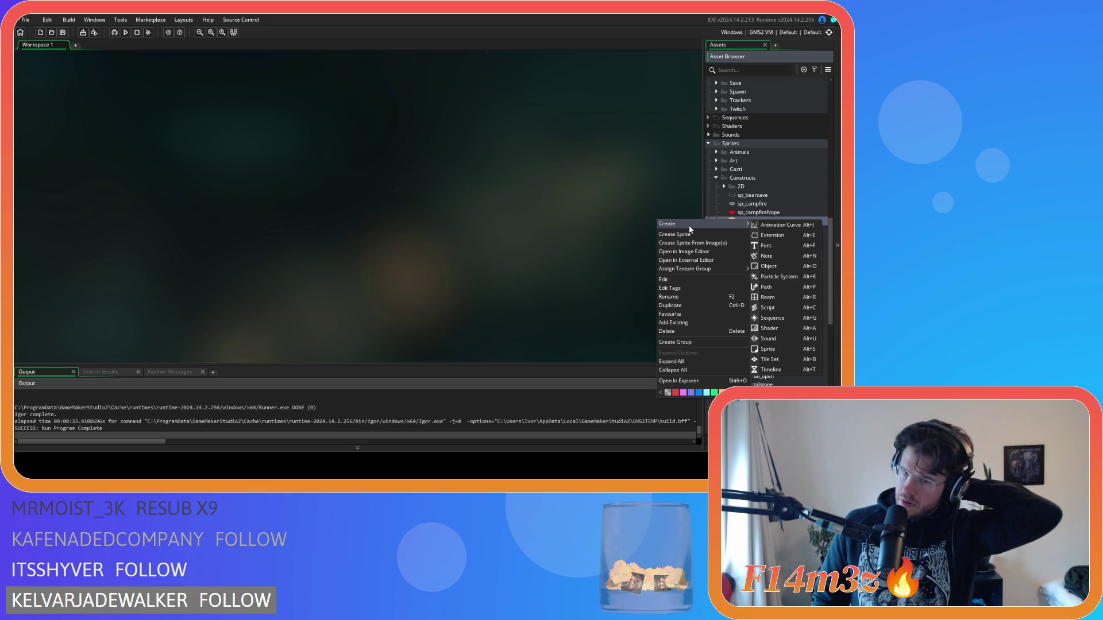
left_click(687, 306)
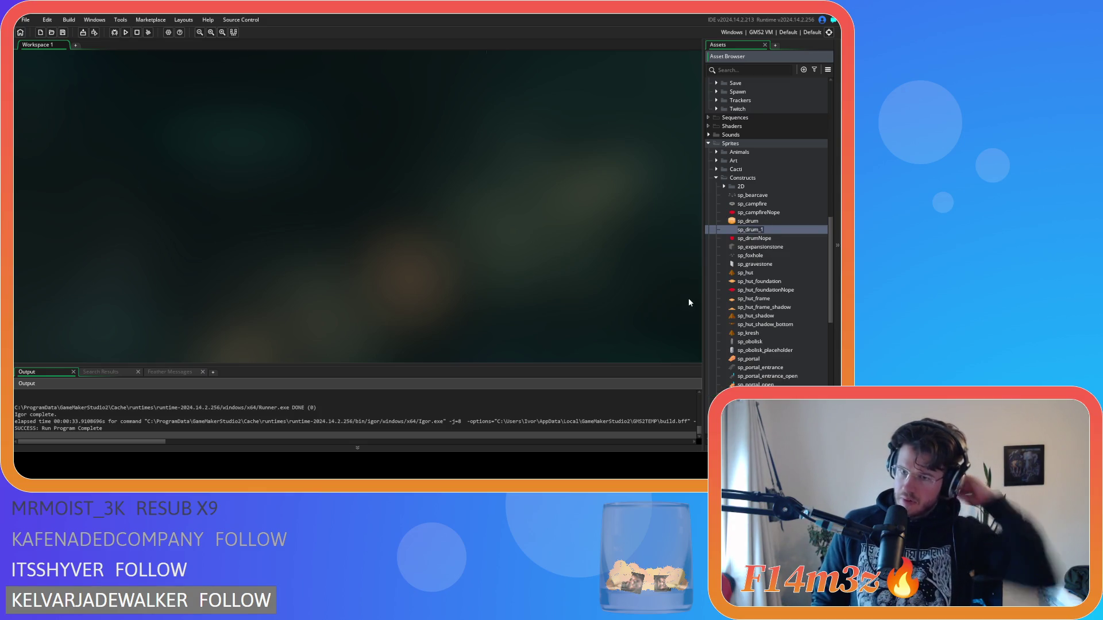
key("BackSpace")
type("icon")
key("Return")
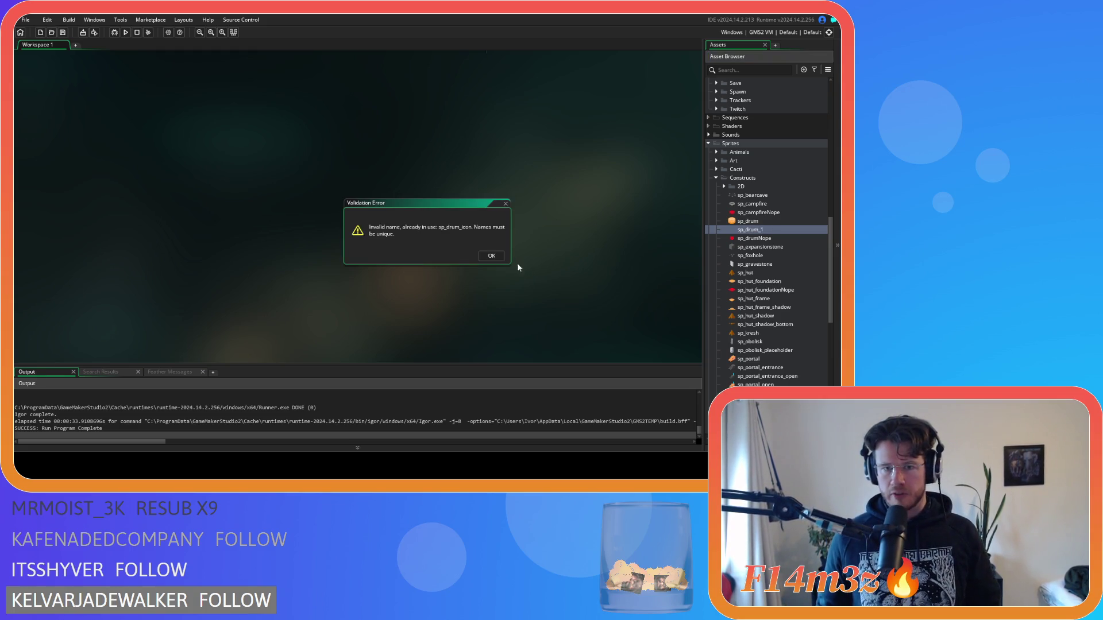
left_click(493, 257)
left_click(760, 231)
type("camp_icon")
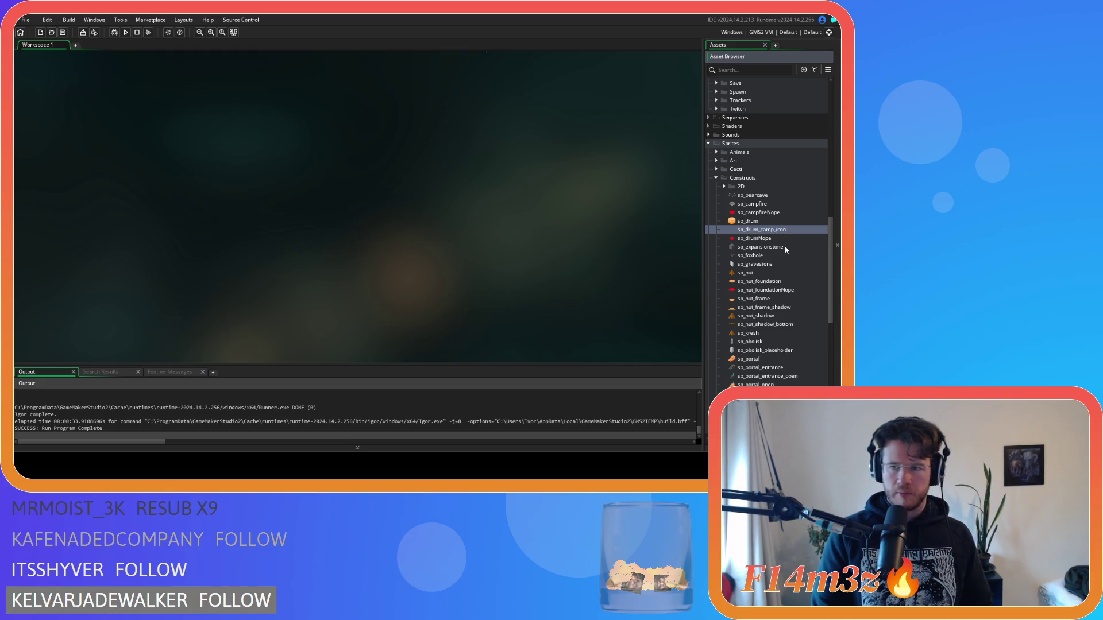
type("_icon")
key("Return")
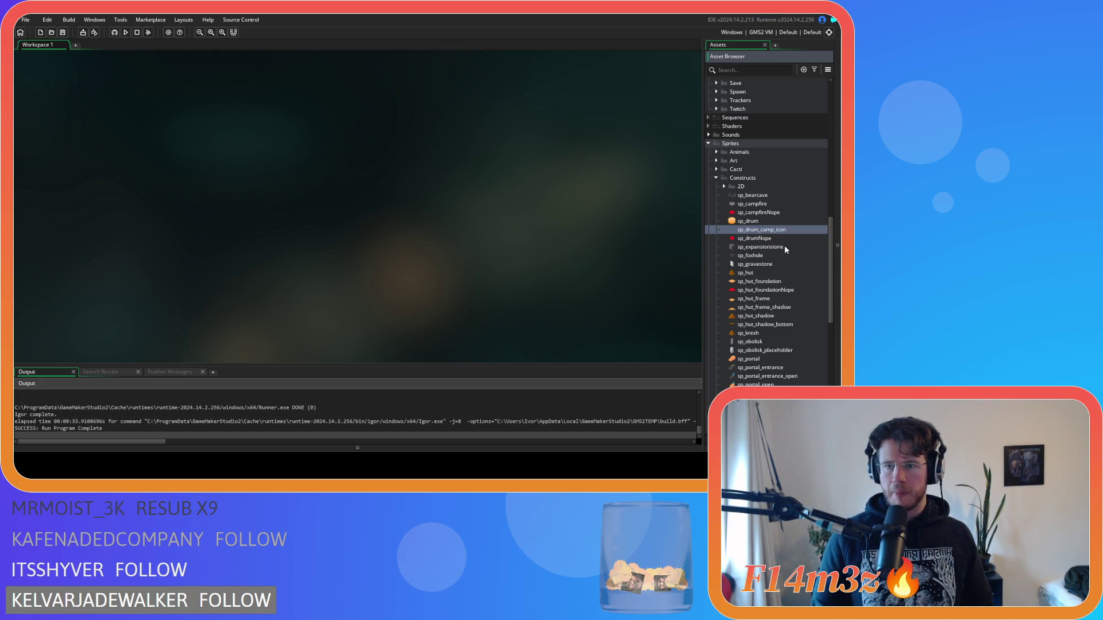
key("Return")
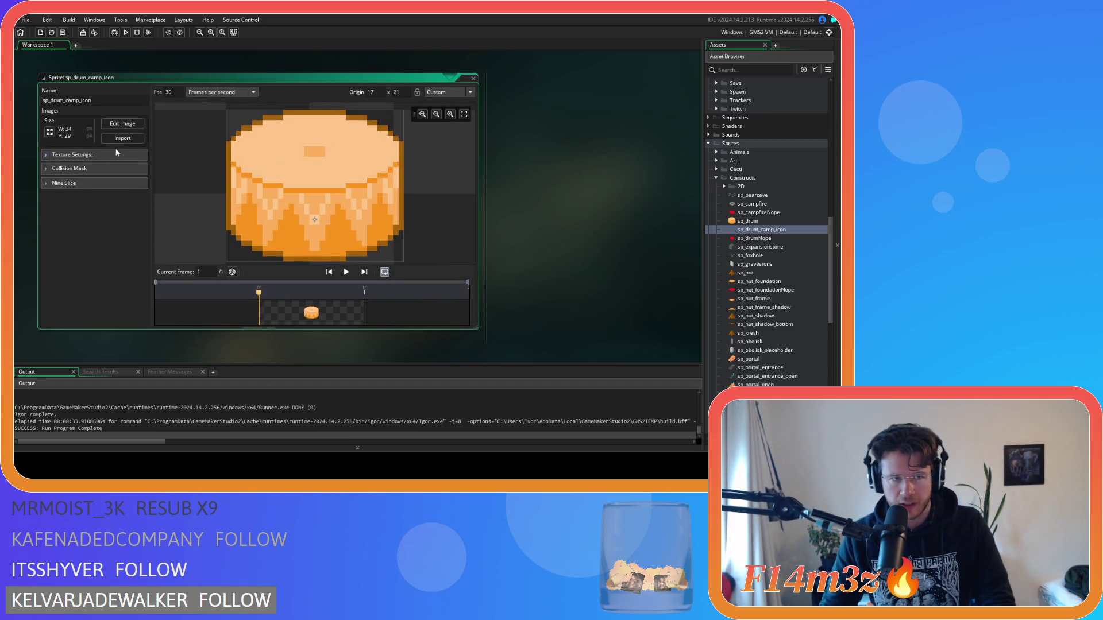
Resize the canvas to 48 x 41 with Maintain Aspect Ratio, then open the image for editing.
left_click(51, 135)
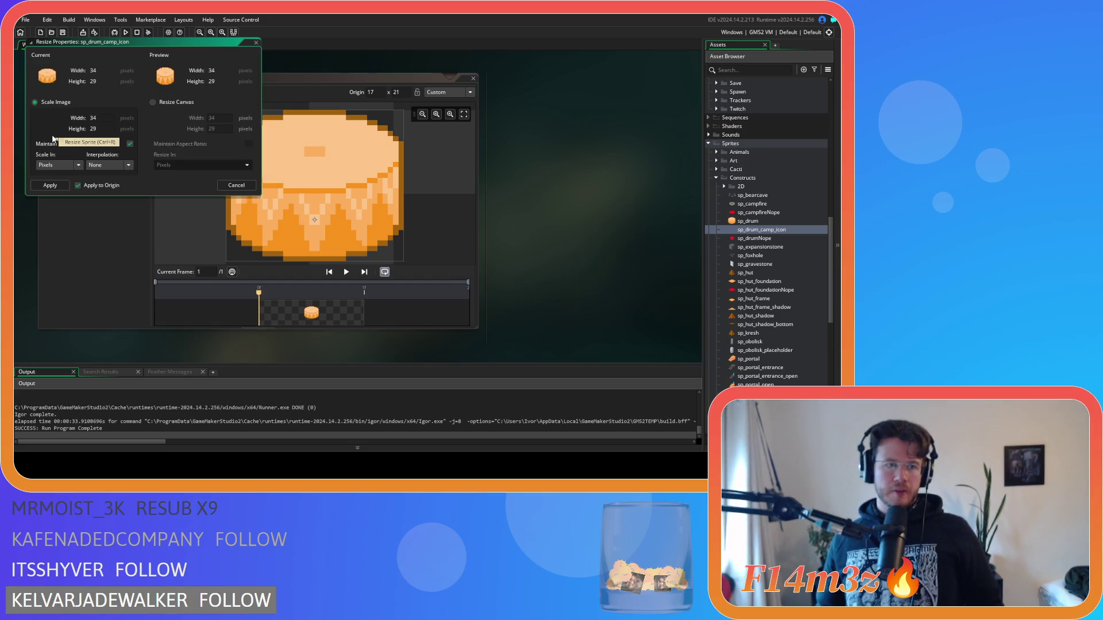
left_click(164, 104)
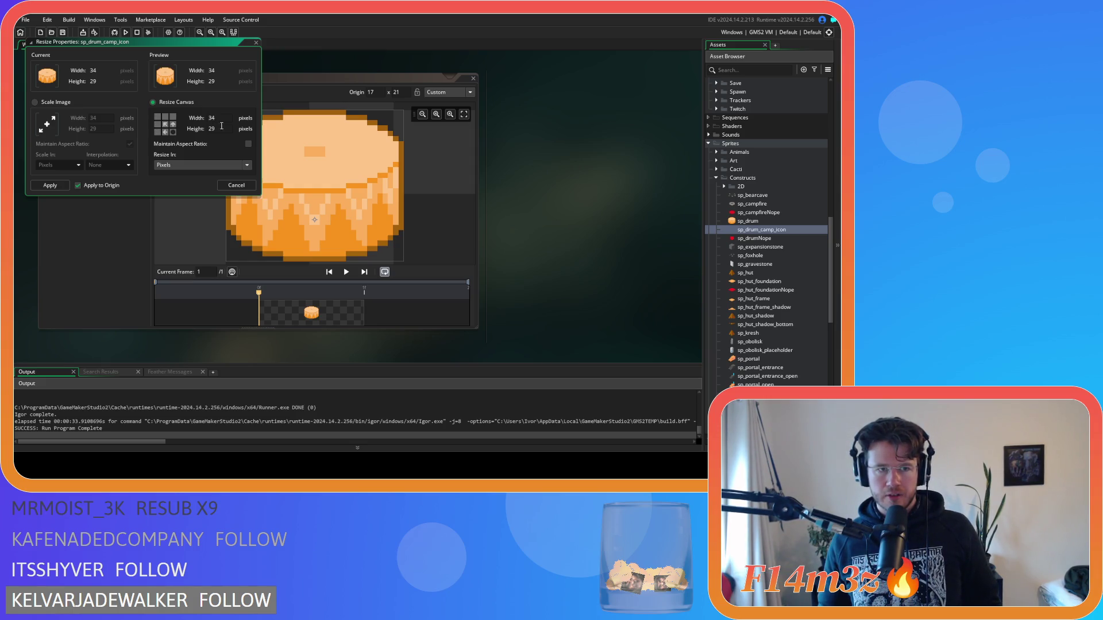
type("48")
left_click(170, 185)
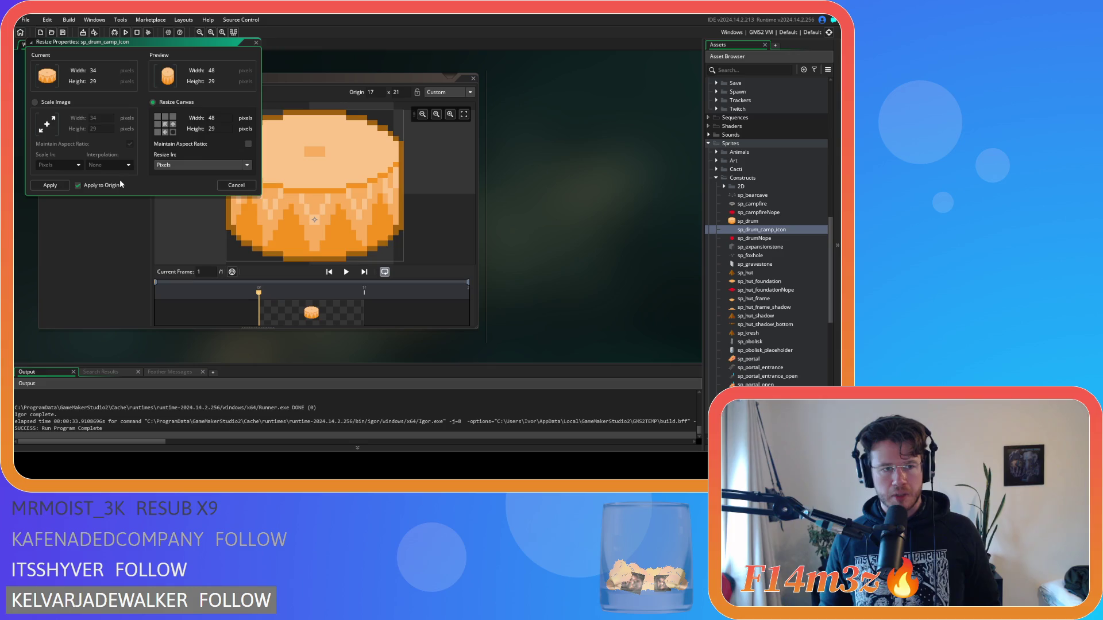
left_click(236, 188)
left_click(50, 132)
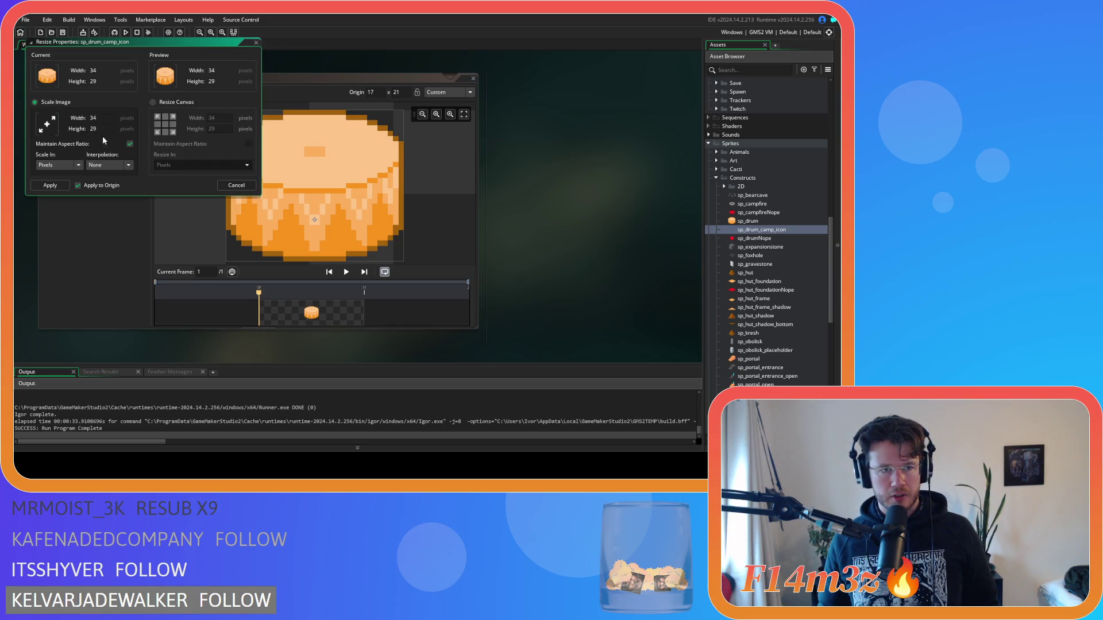
left_click(177, 105)
left_click(247, 143)
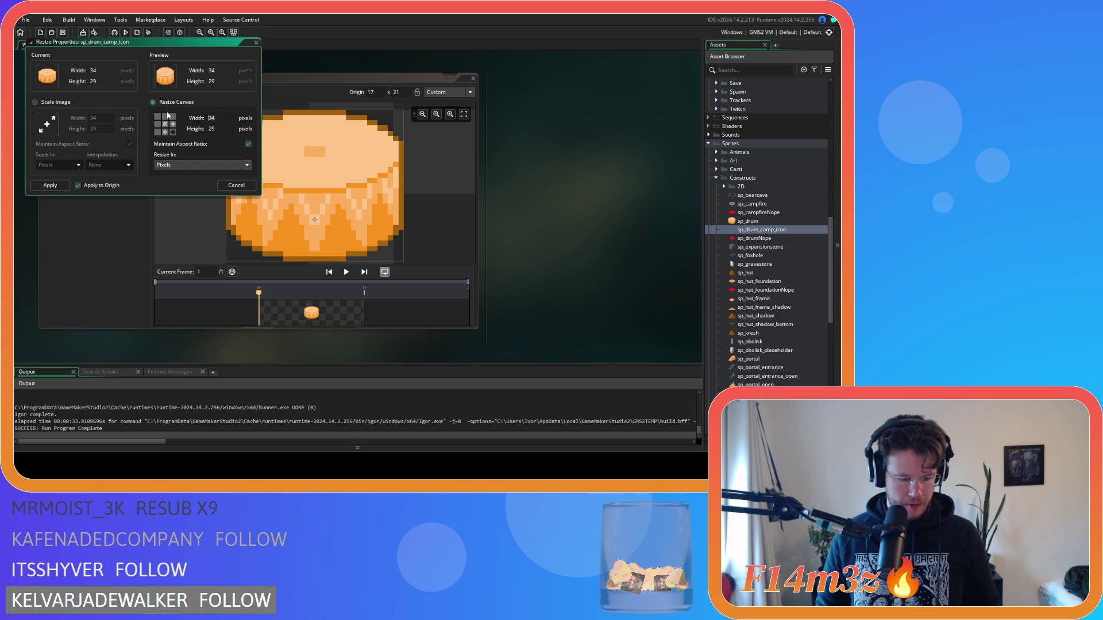
type("48")
left_click(50, 185)
left_click(512, 109)
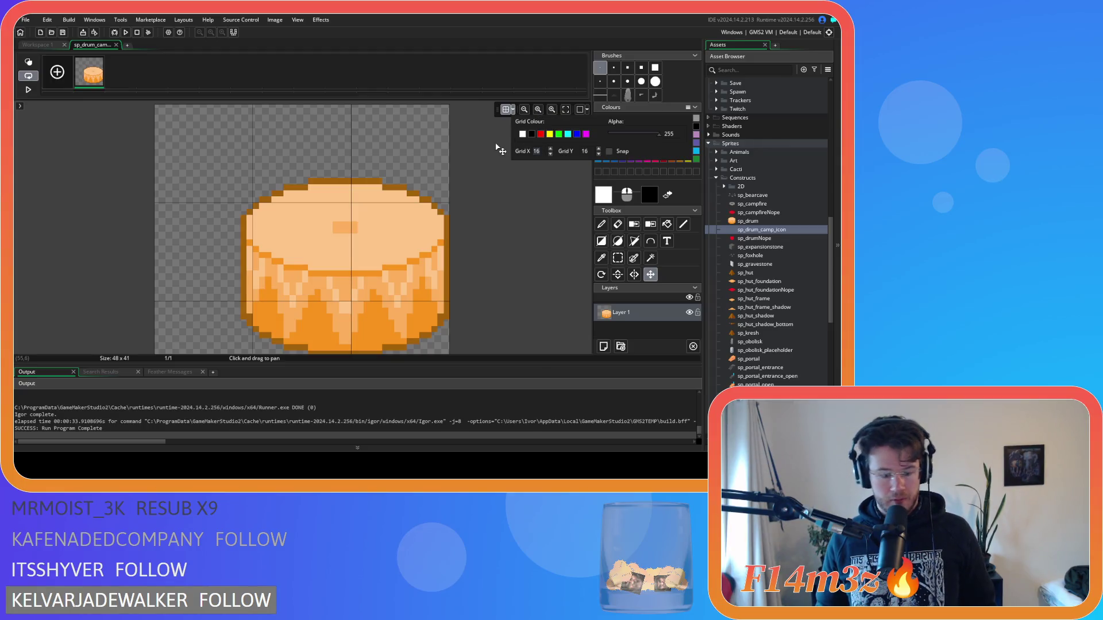
Set the canvas grid spacing to 8 by 4 and drag the drum up and left.
type("8")
key("Tab")
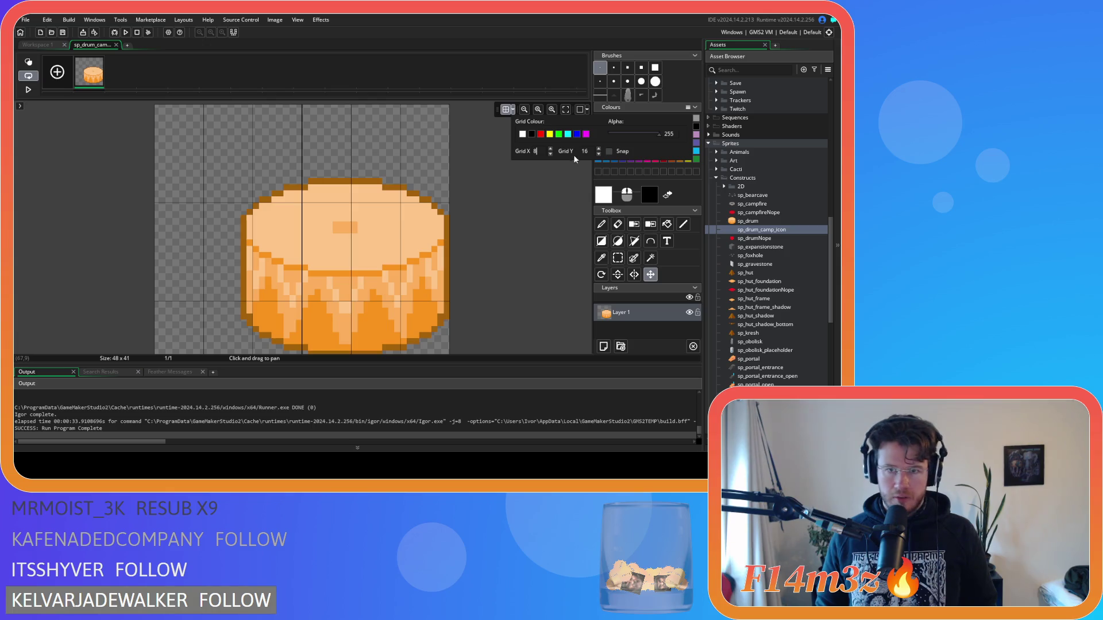
type("4")
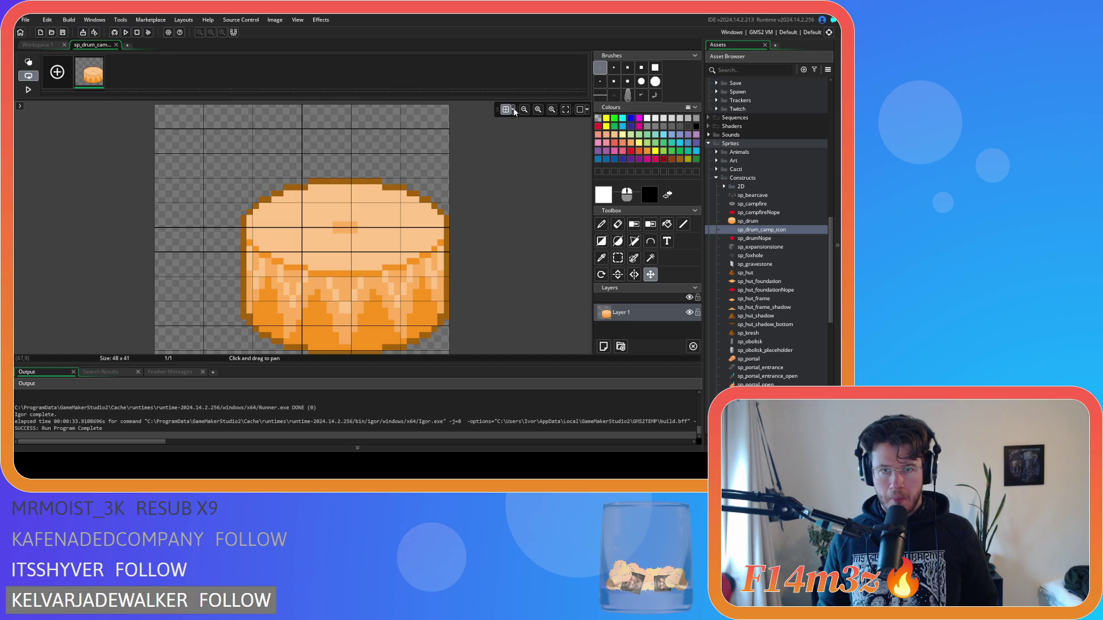
mouse_move(312, 248)
left_mouse_down()
mouse_move(279, 236)
mouse_move(274, 220)
left_mouse_up()
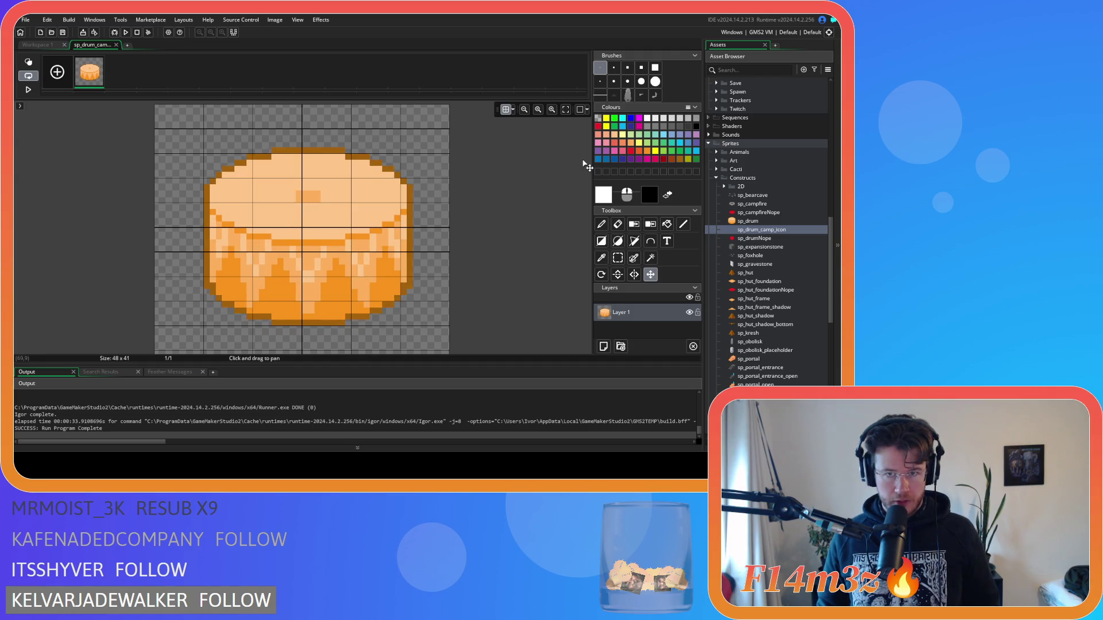
Fit the canvas in view and nudge the drum one pixel left.
left_click(566, 112)
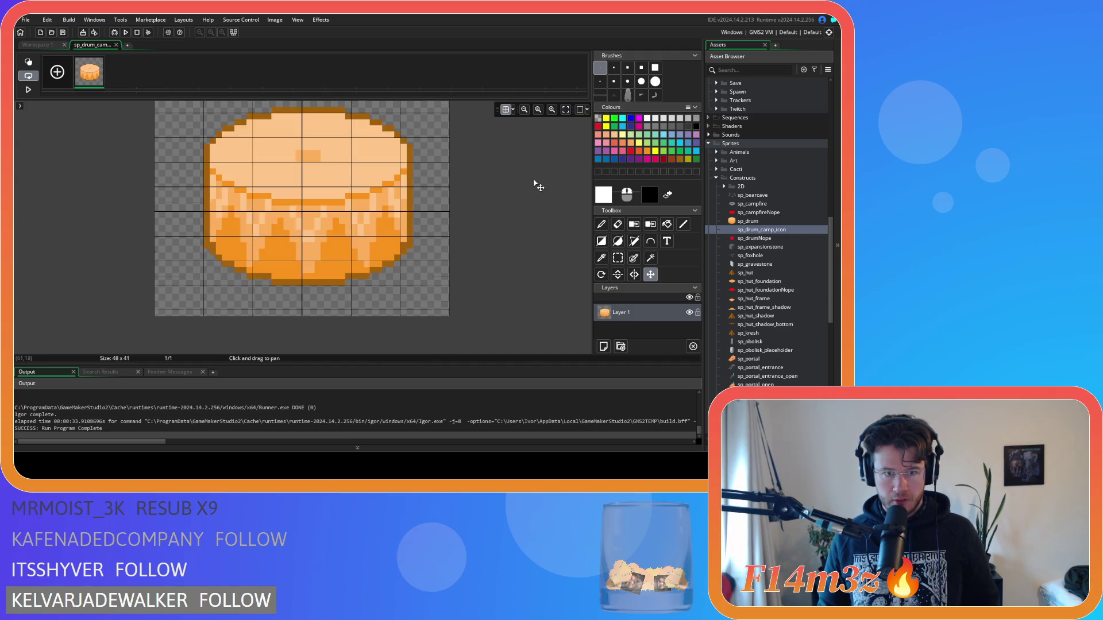
scroll(538, 185, "down", 1)
scroll(538, 186, "up", 1)
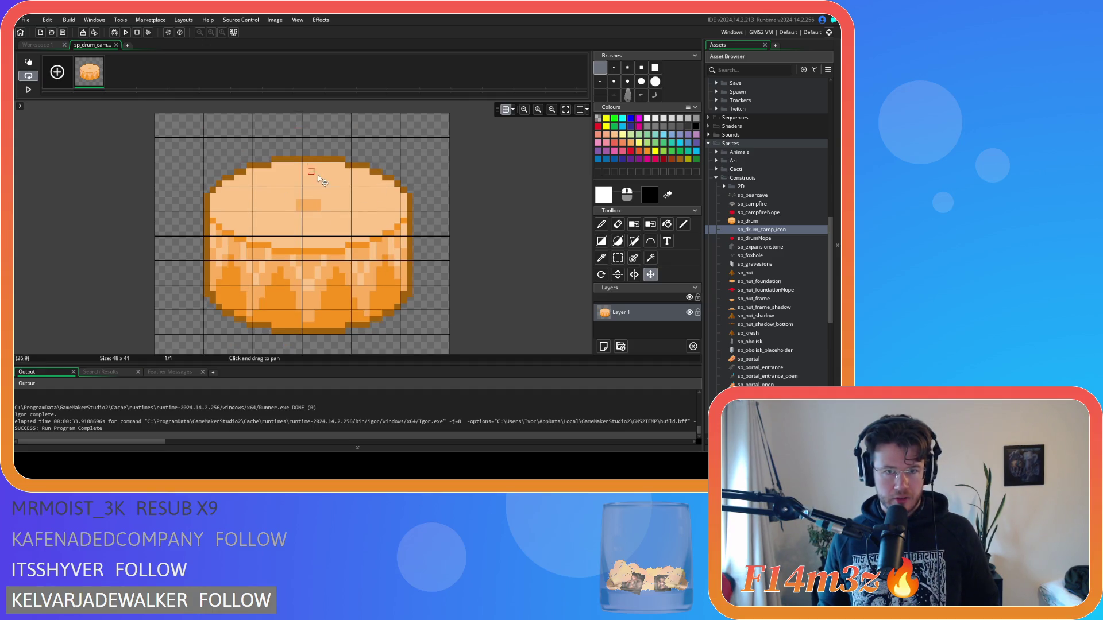
key("Left")
key("Down")
key("Up")
key("Down")
key("Up")
scroll(443, 229, "down", 1)
scroll(470, 236, "up", 1)
Resize the sprite canvas to 48 x 48, anchored at bottom centre, without scaling the image.
left_click(48, 52)
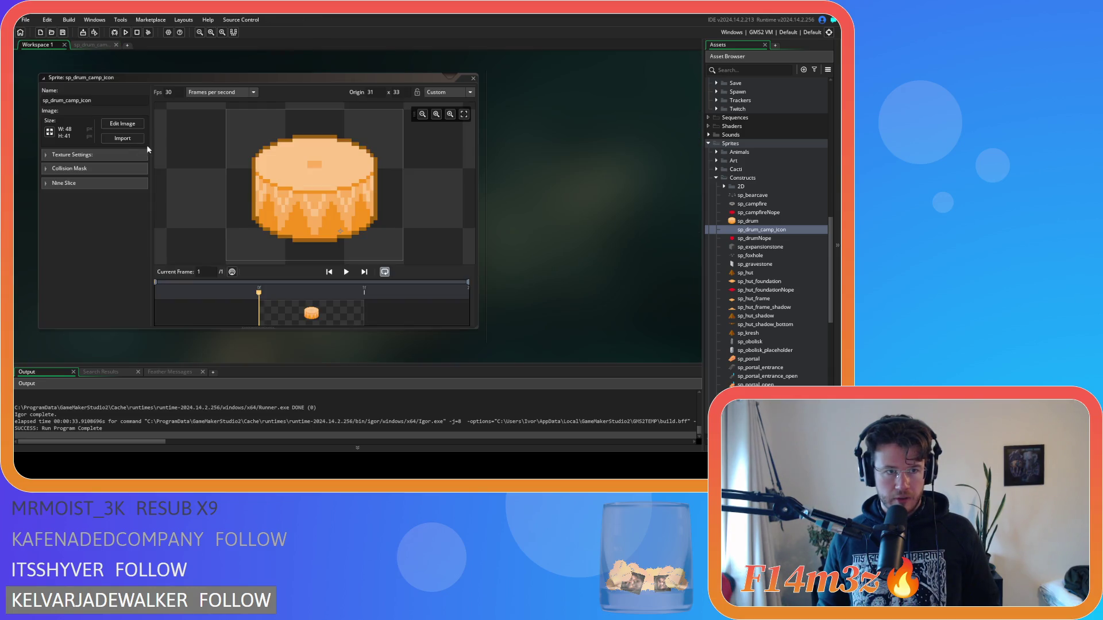
left_click(70, 136)
left_click(152, 102)
left_click(166, 132)
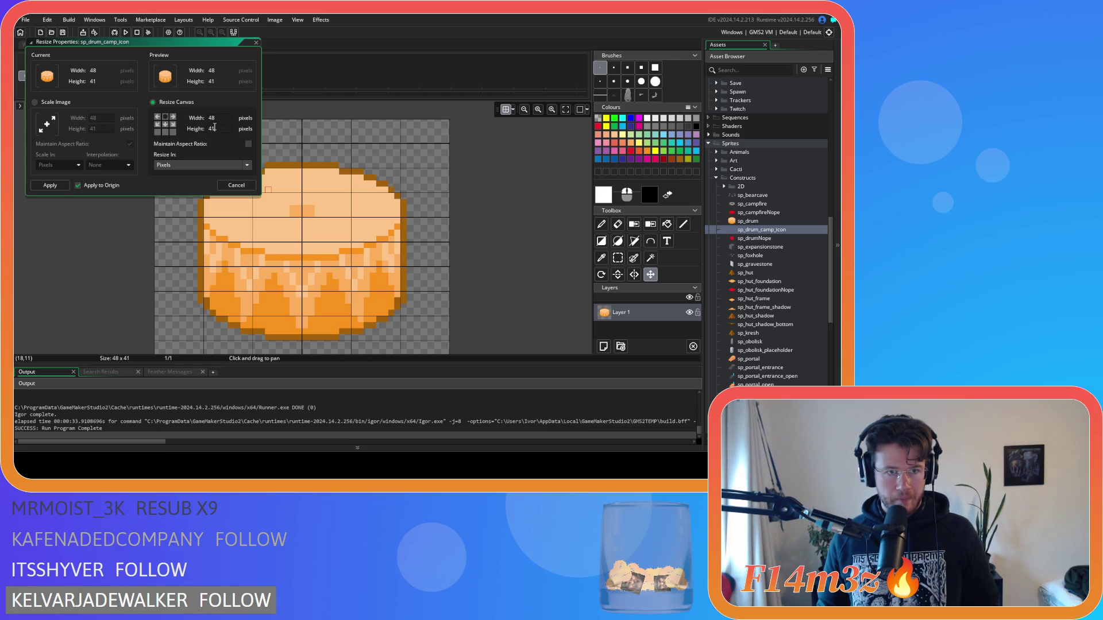
key("Tab")
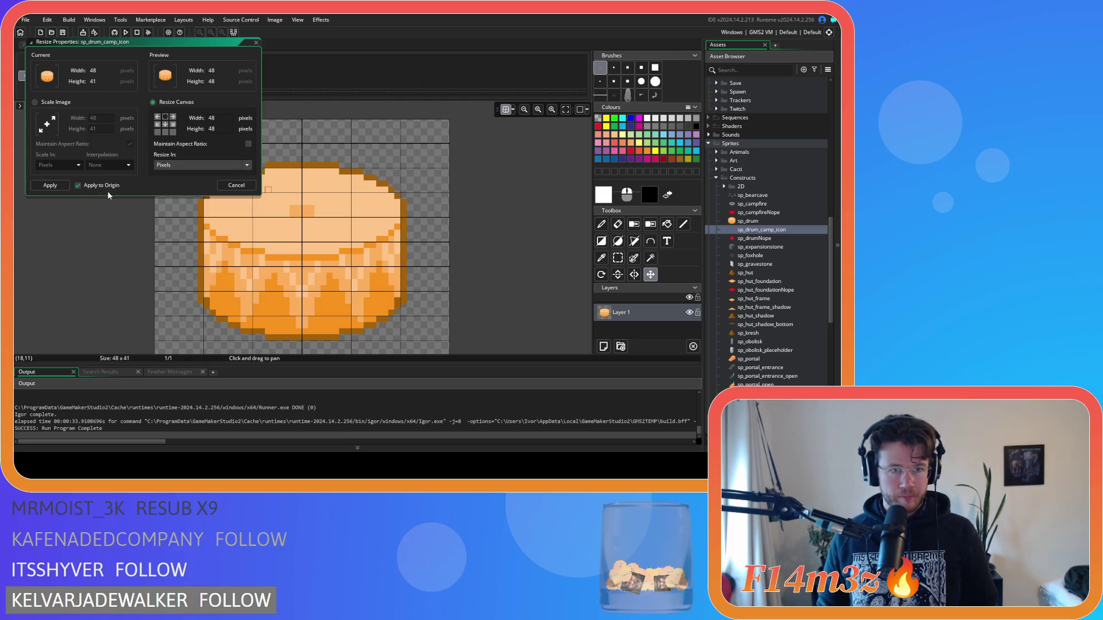
left_click(52, 186)
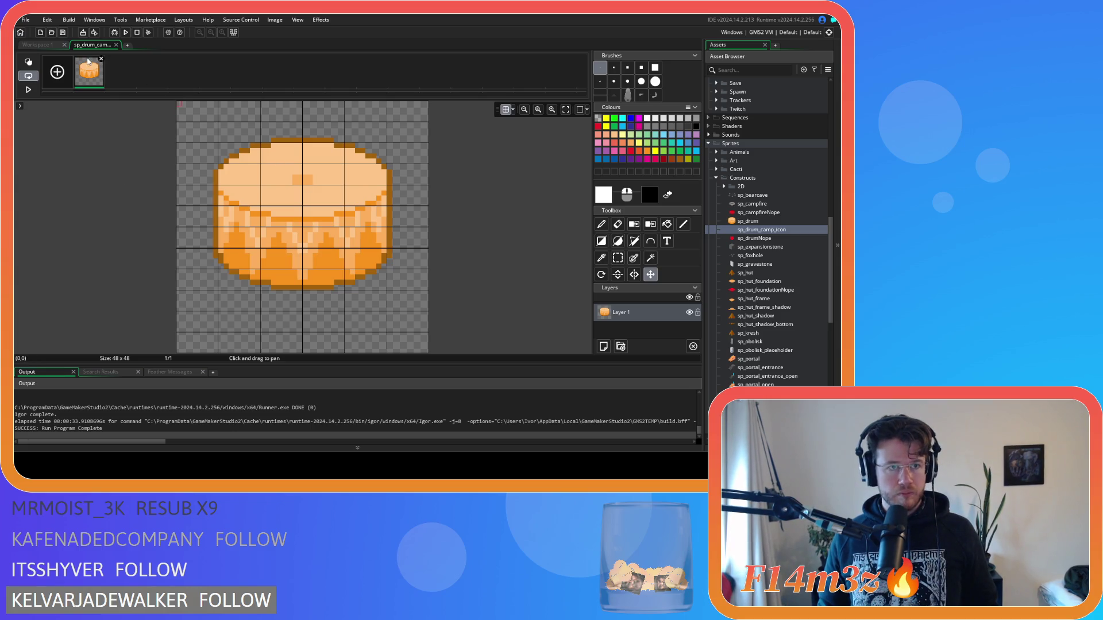
Shift the drum a few pixels down with grid spacing 8, then close the pixel editor.
left_click_drag(328, 198, 329, 210)
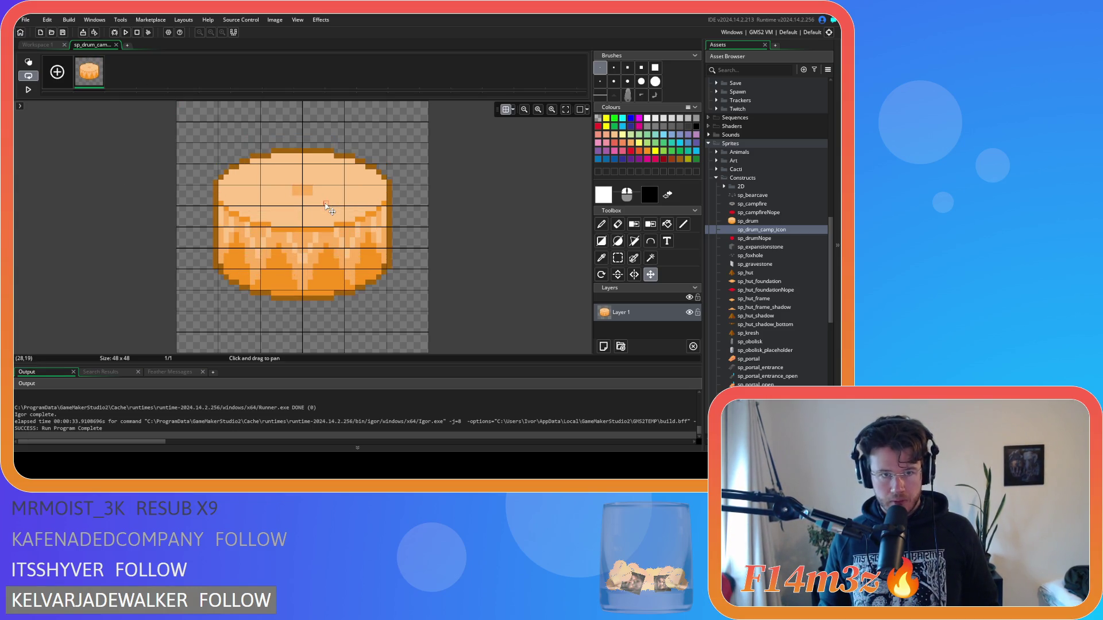
left_click(512, 110)
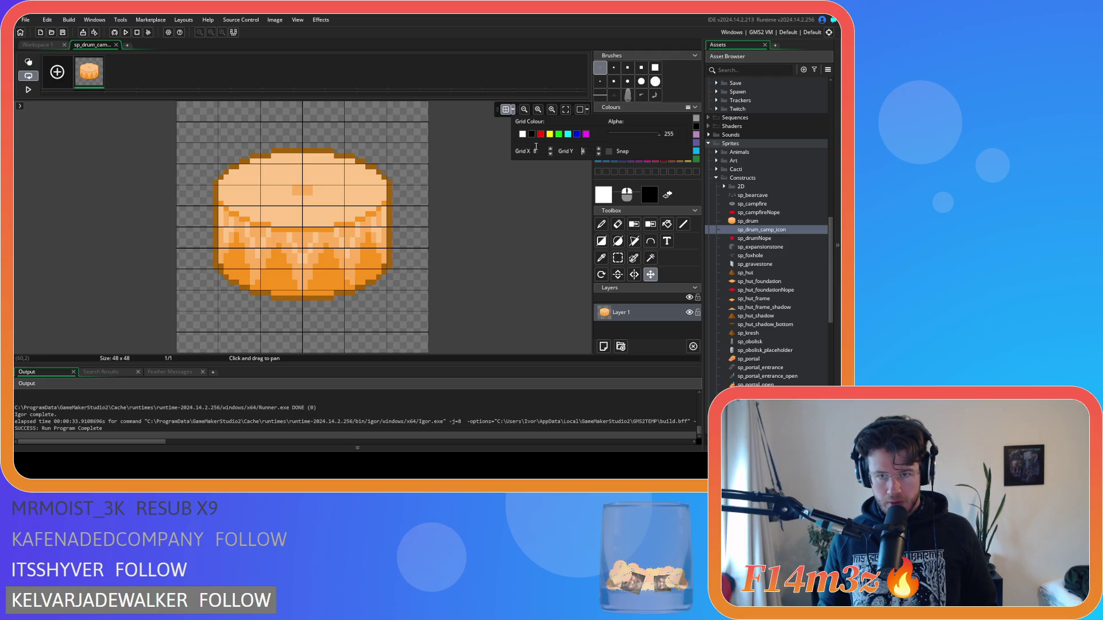
type("8")
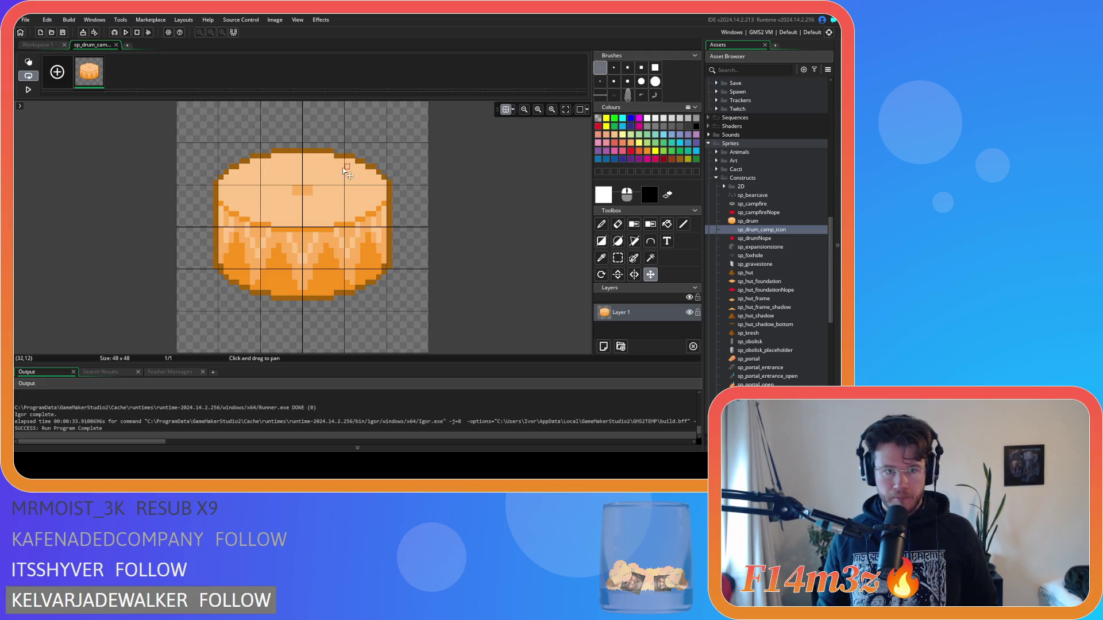
left_click_drag(310, 210, 307, 208)
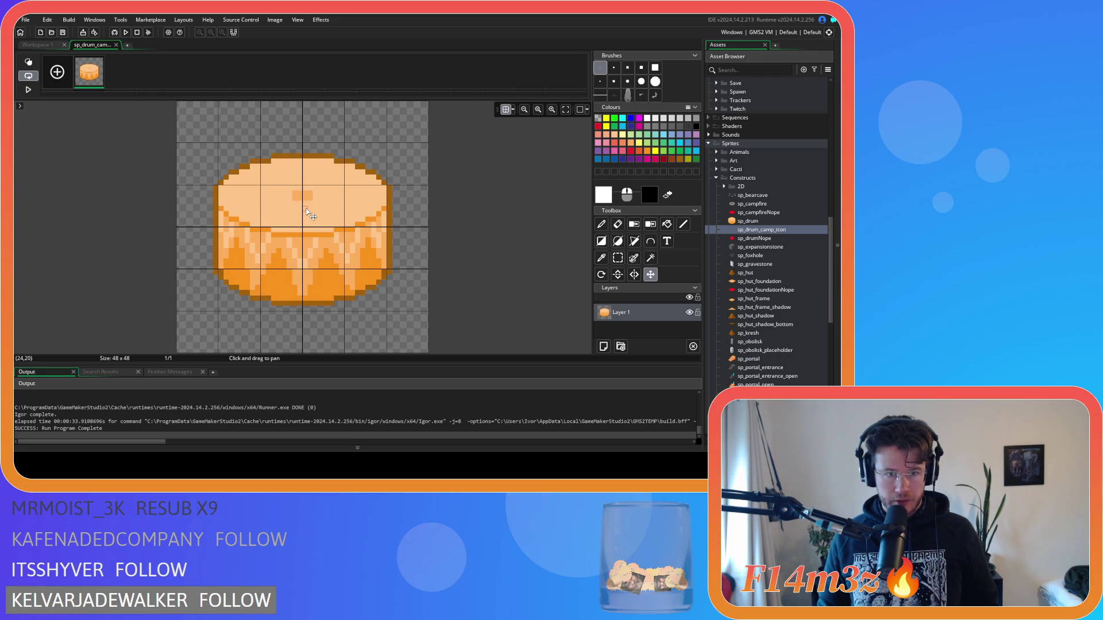
left_click(116, 44)
left_click(50, 132)
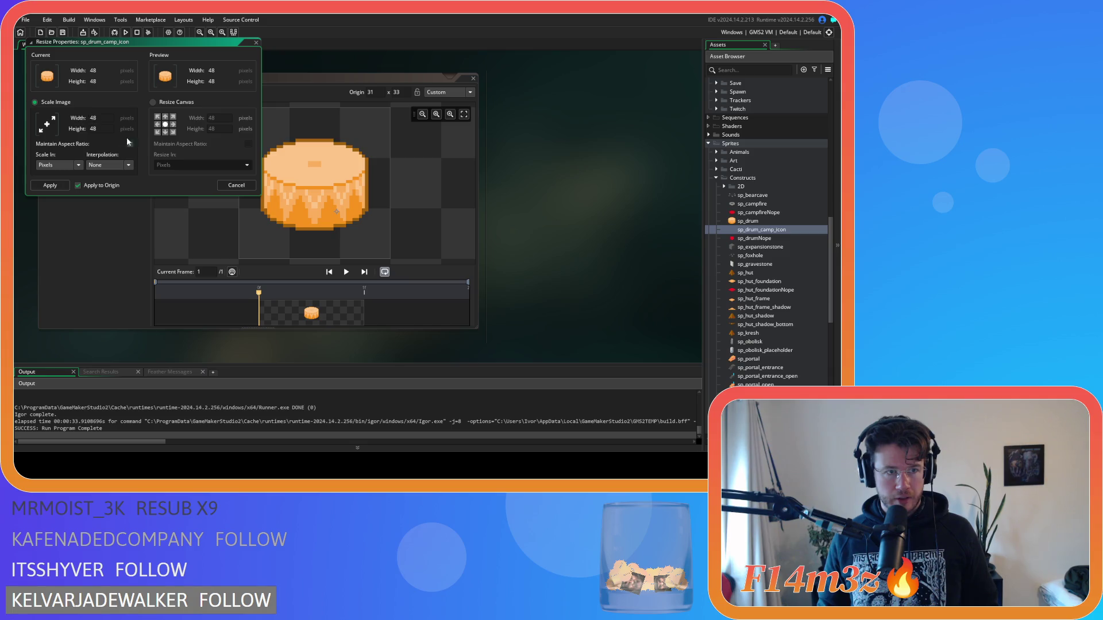
Scale sp_drum_camp_icon to 32 x 32 and reopen its image for pixel editing.
type("32")
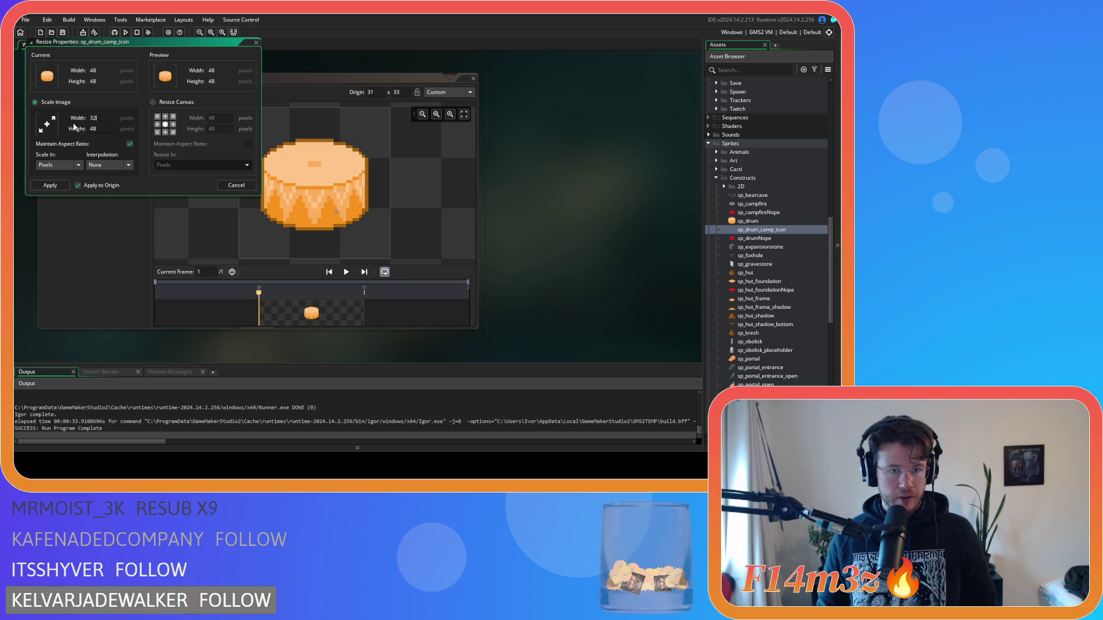
left_click(50, 185)
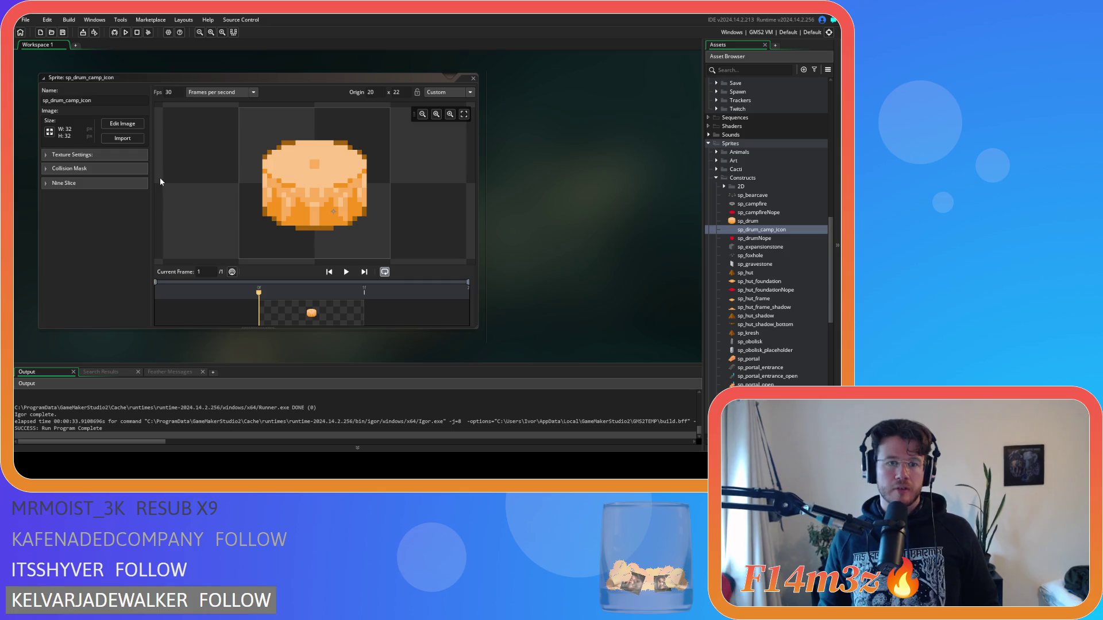
left_click(123, 124)
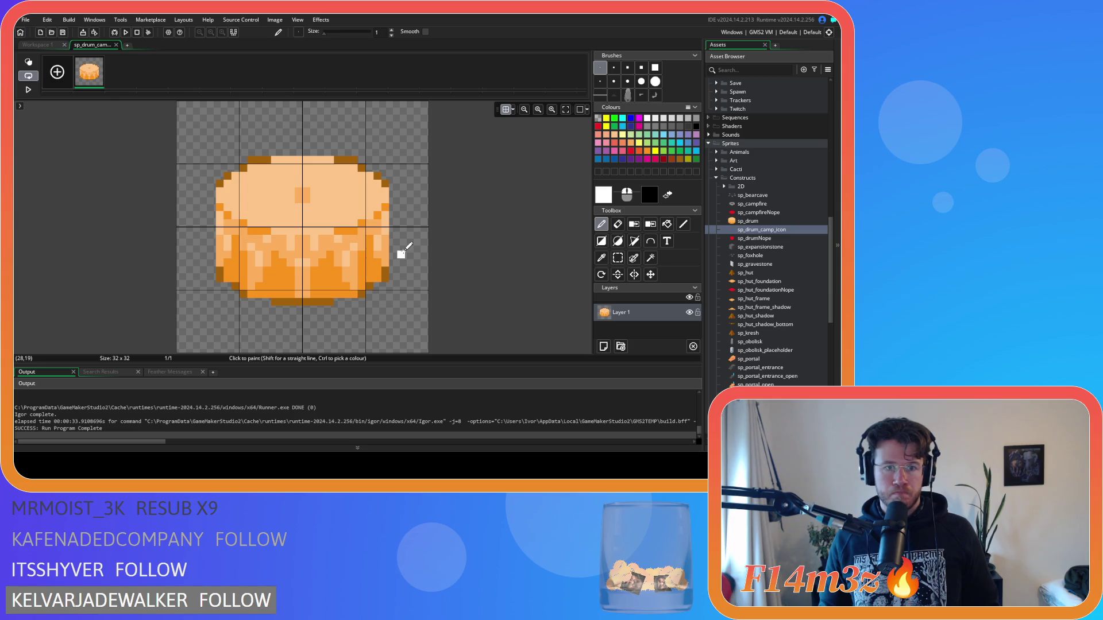
Hide the grid, pick dark brown, and try painting the drum's top edge, undoing each stroke.
left_click(508, 113)
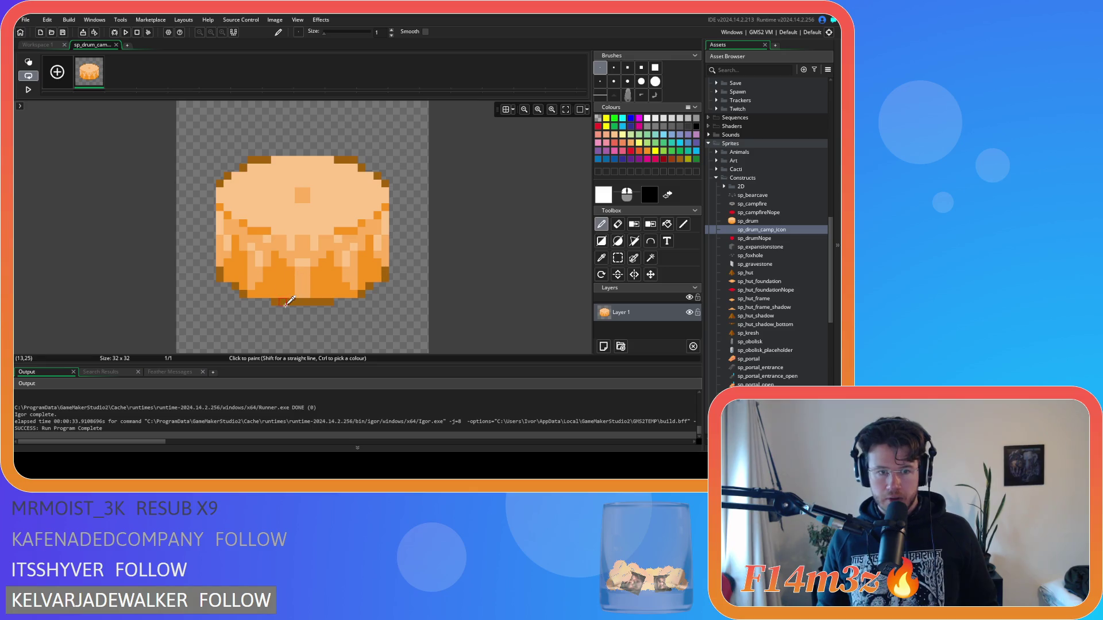
left_click(285, 303, "ctrl")
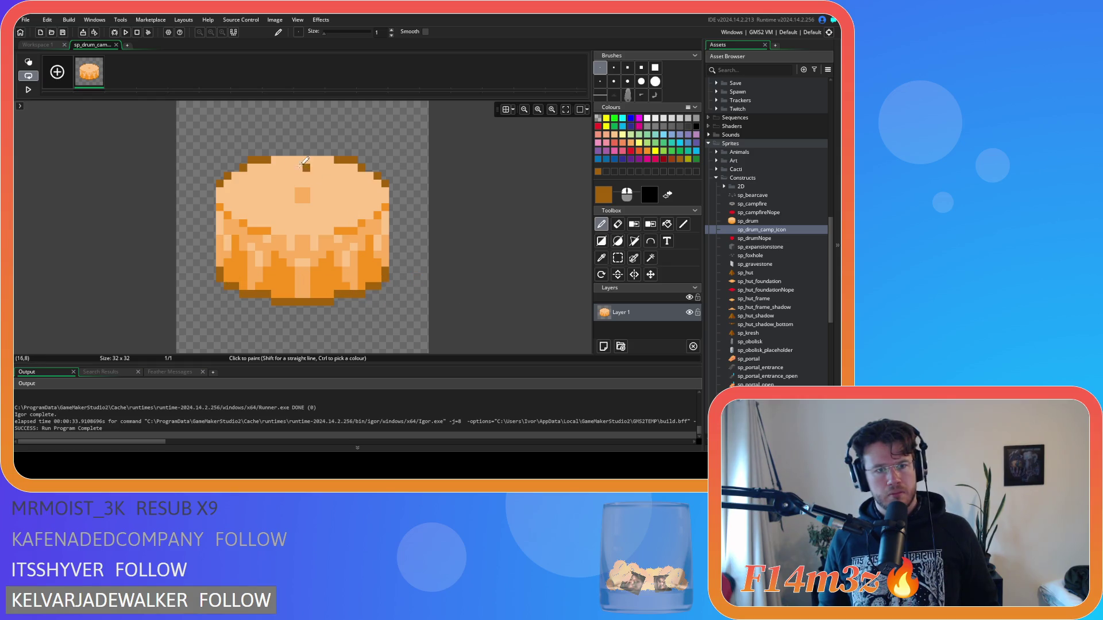
left_click_drag(275, 153, 333, 151)
key("ctrl+z")
left_click_drag(280, 161, 328, 156)
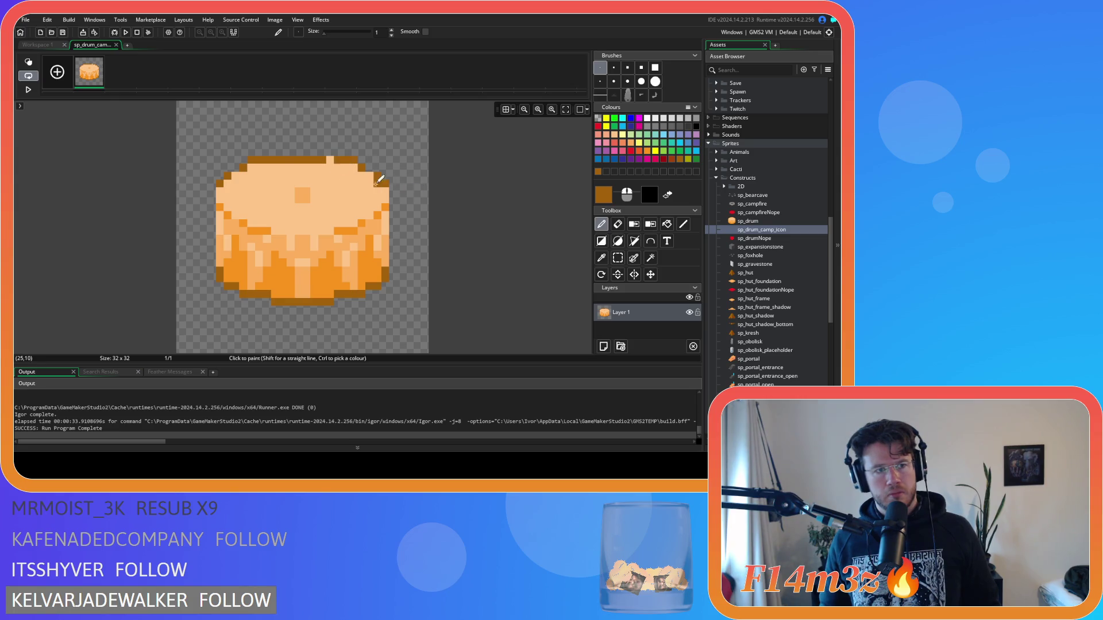
key("ctrl+z")
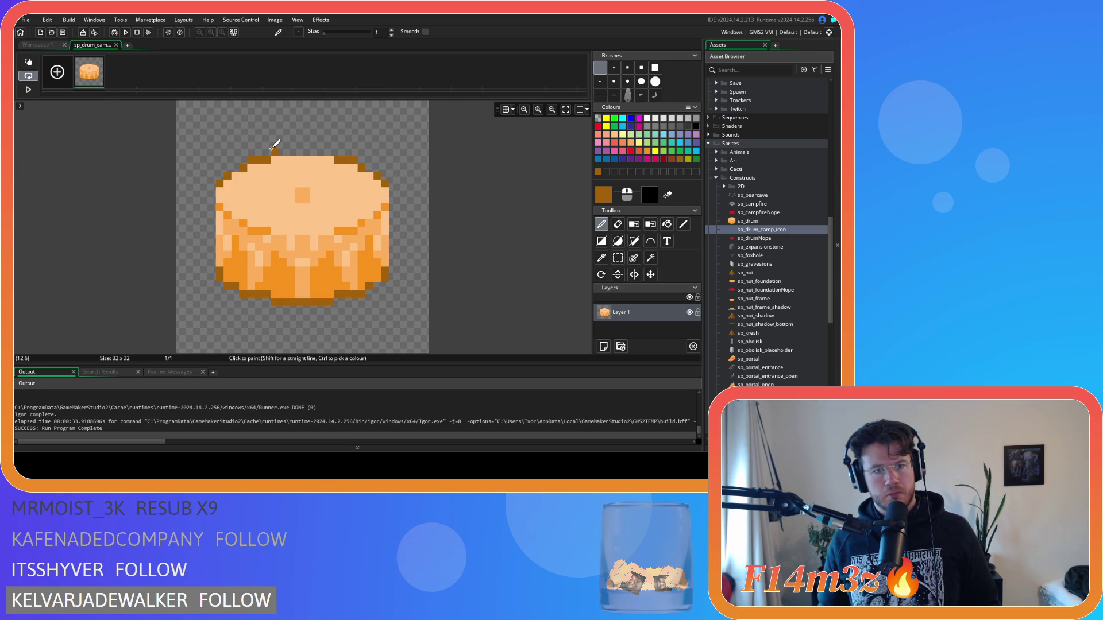
Make a final top-edge attempt, undo it, then paint an orange line across the drum's band.
mouse_move(314, 151)
left_mouse_down()
mouse_move(278, 148)
mouse_move(336, 151)
left_mouse_up()
key("ctrl+z")
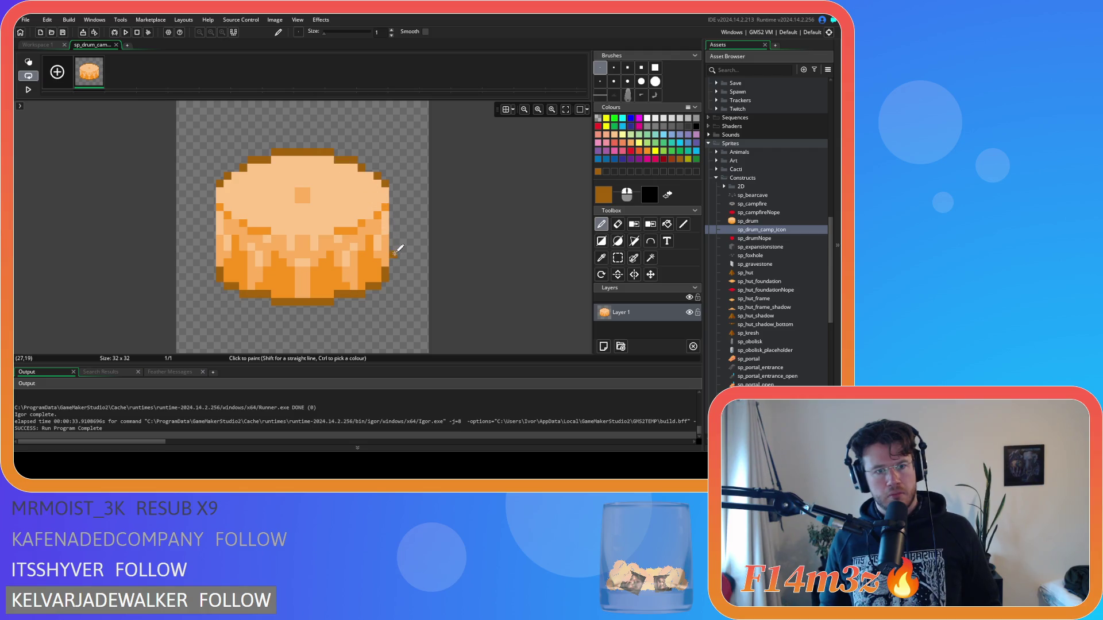
left_click(267, 229, "ctrl")
left_click_drag(266, 230, 367, 250)
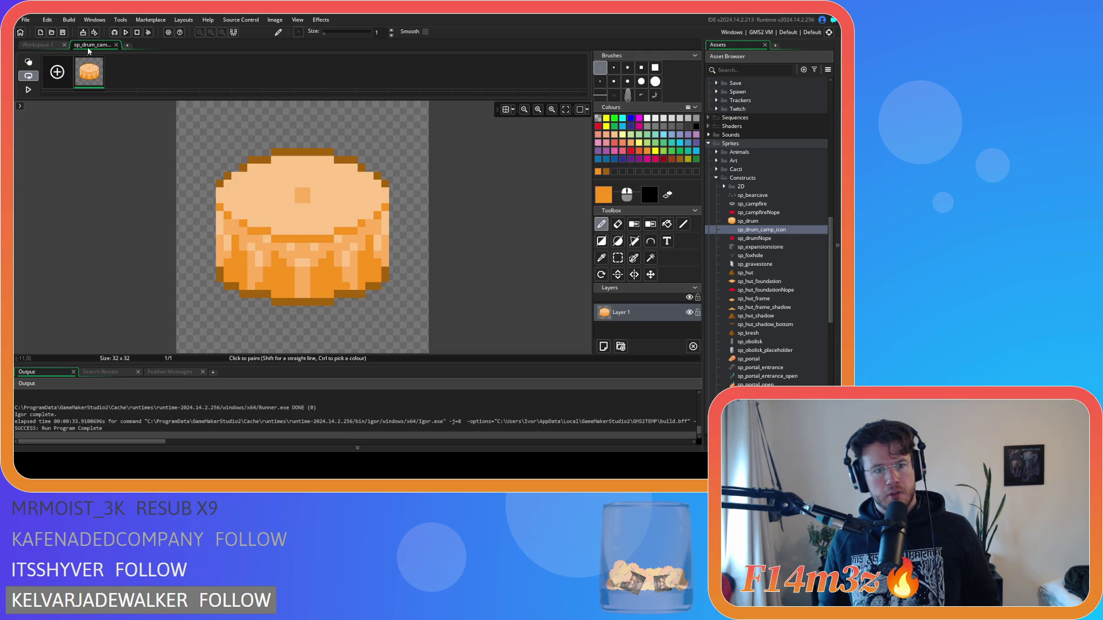
Compare edits in the sprite preview and revert the drum's middle band to the lighter pattern.
left_click(35, 45)
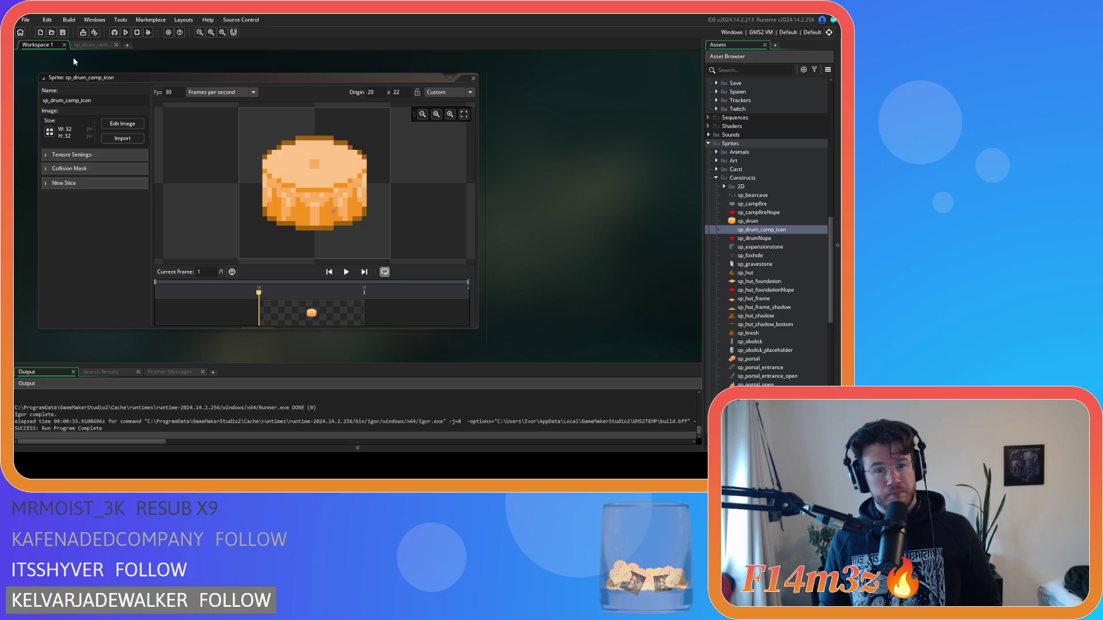
left_click(91, 46)
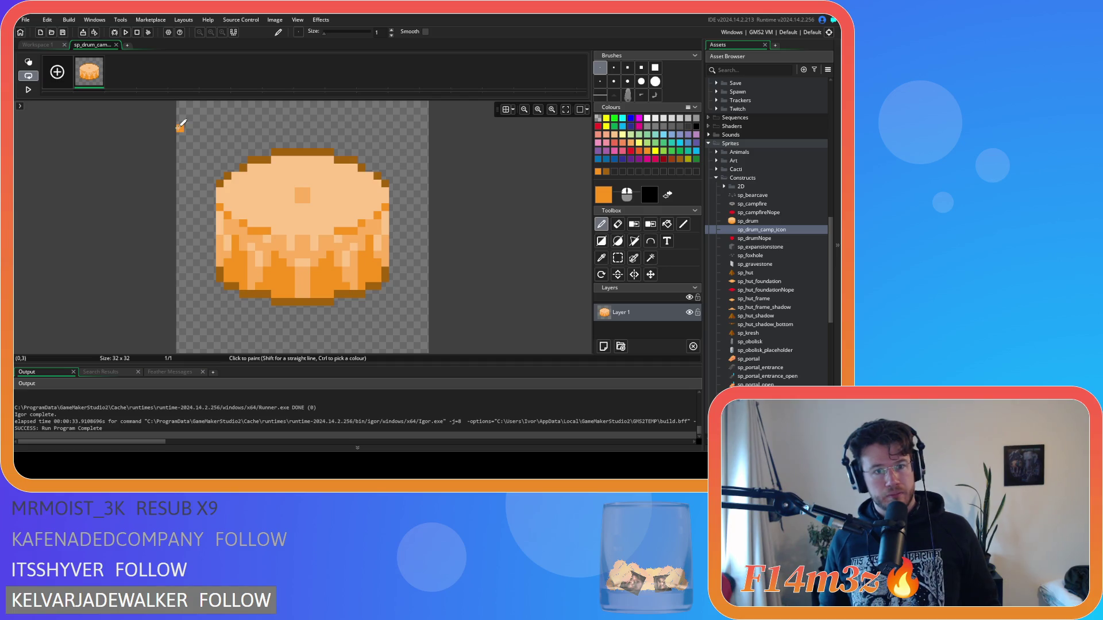
key("ctrl+z")
key("ctrl+z")
key("ctrl+y")
key("ctrl+y")
key("ctrl+y")
key("ctrl+z")
key("ctrl+z")
key("ctrl+y")
key("ctrl+y")
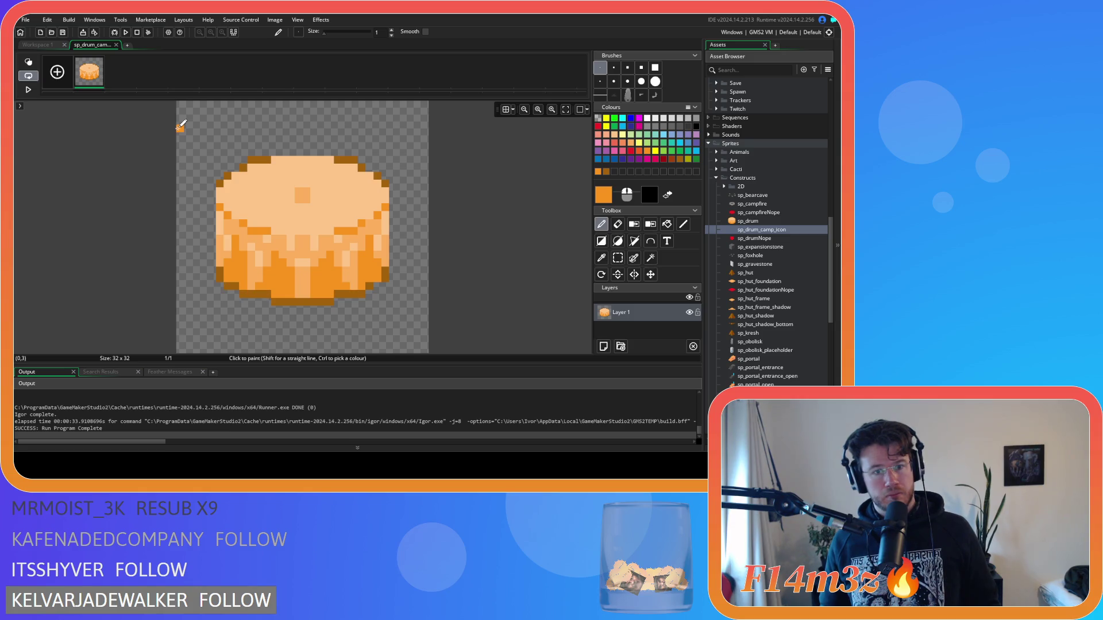
key("ctrl+y")
key("ctrl+z")
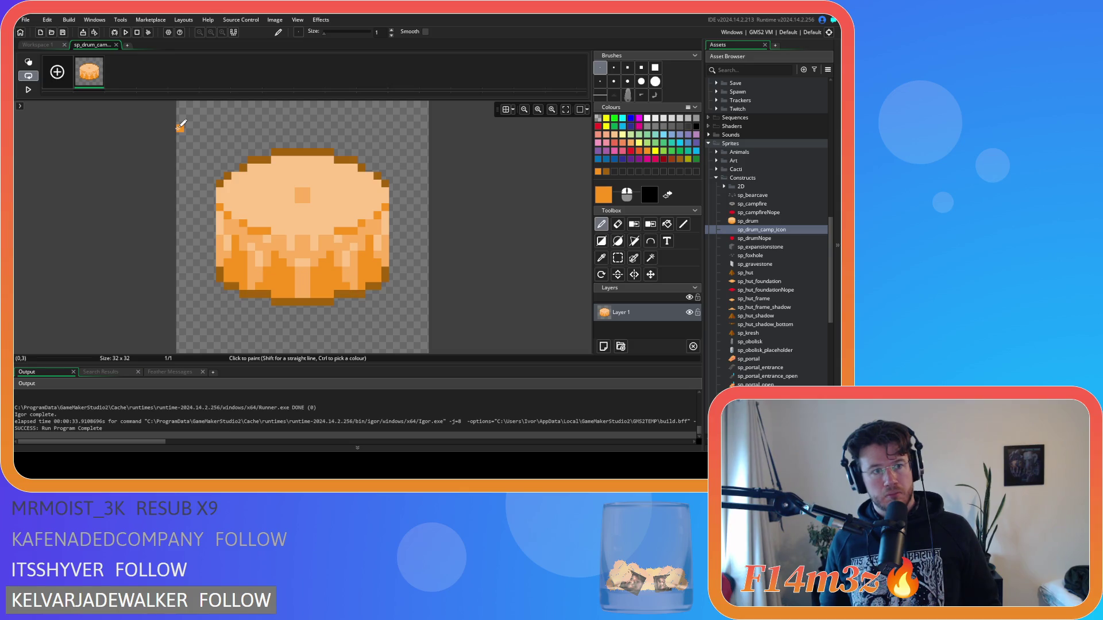
Paint a dark orange line across the drum's middle and preview the result.
left_click(38, 45)
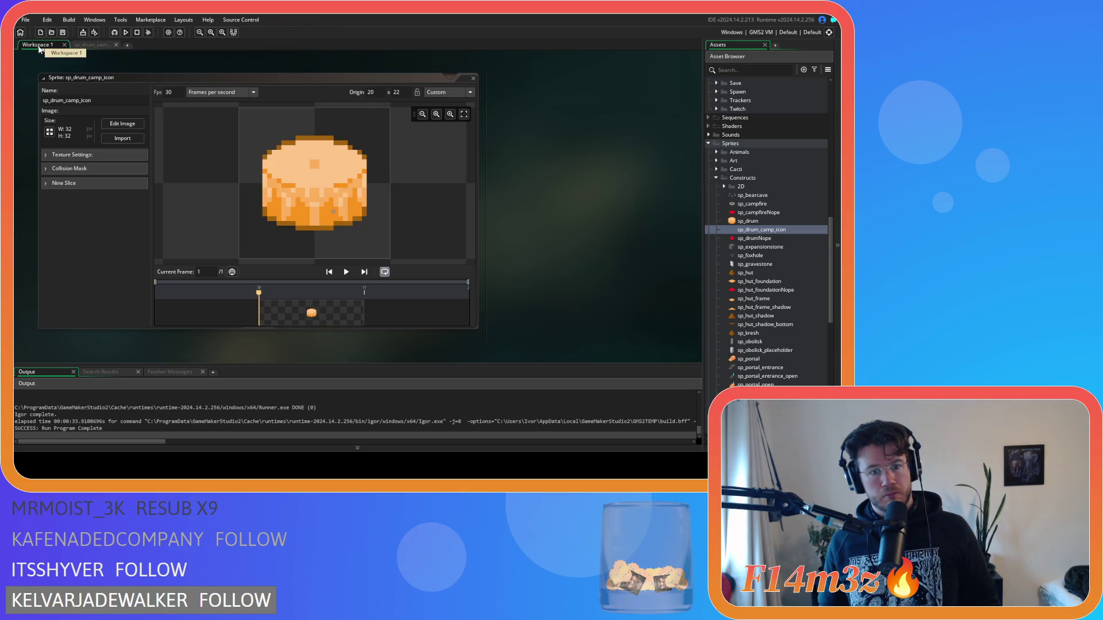
left_click(84, 45)
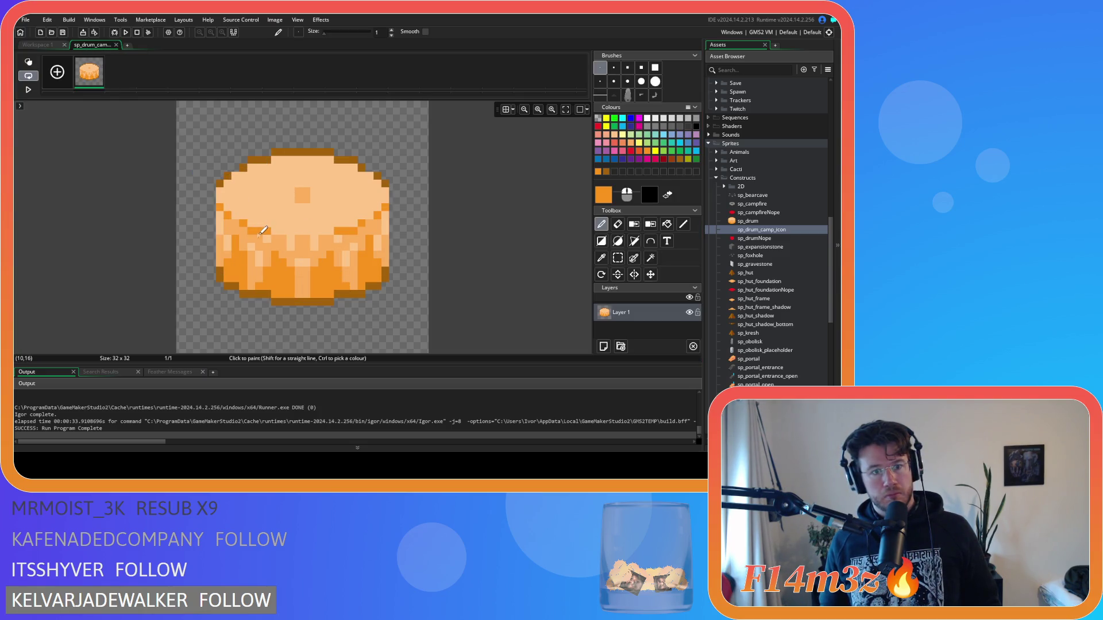
left_click_drag(274, 231, 347, 230)
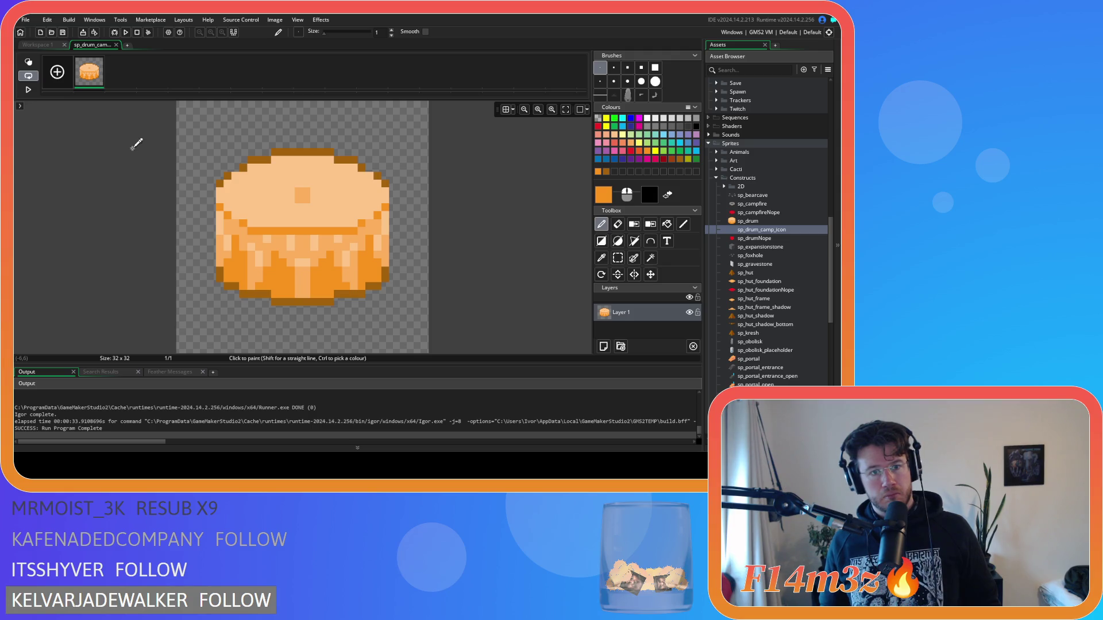
left_click(39, 45)
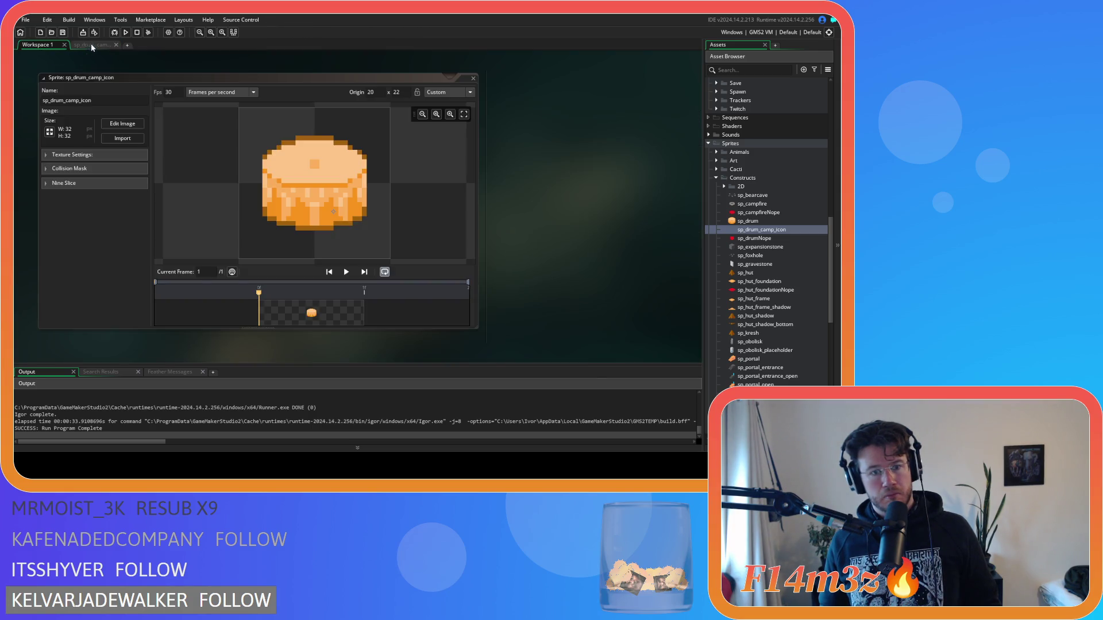
left_click(91, 45)
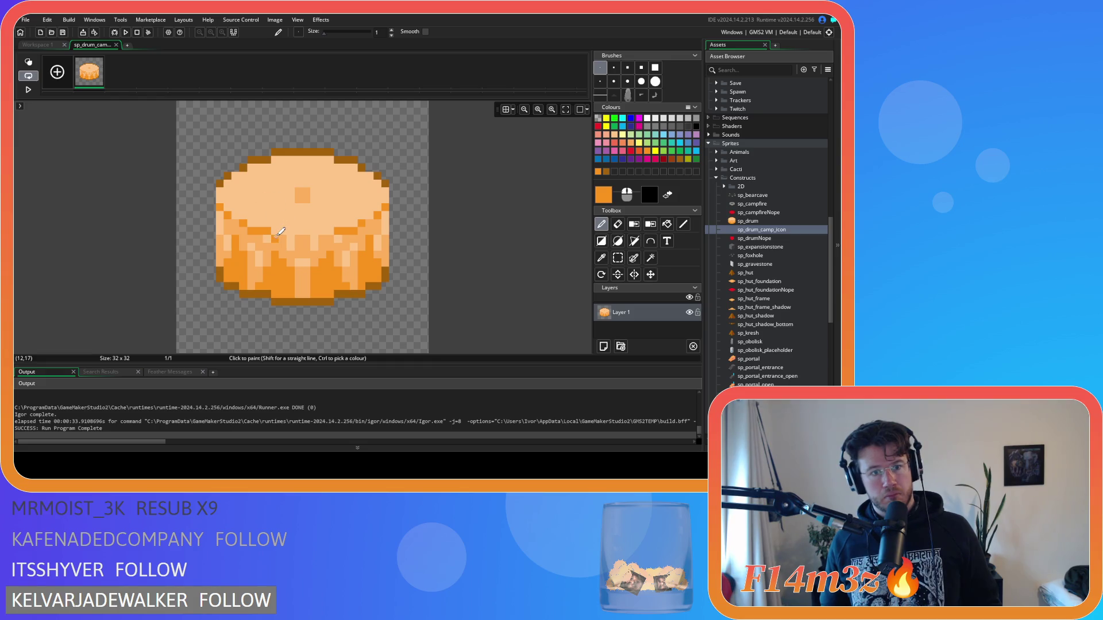
Check the finished icon, then close the pixel editor and the sp_drum_camp_icon sprite window.
left_click(37, 45)
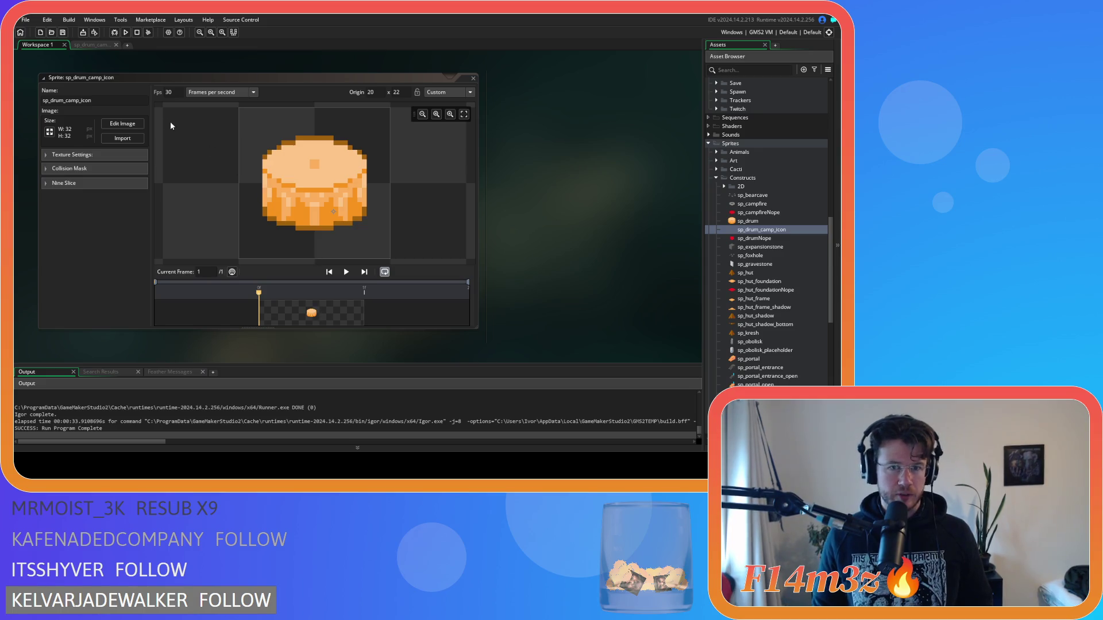
left_click(106, 46)
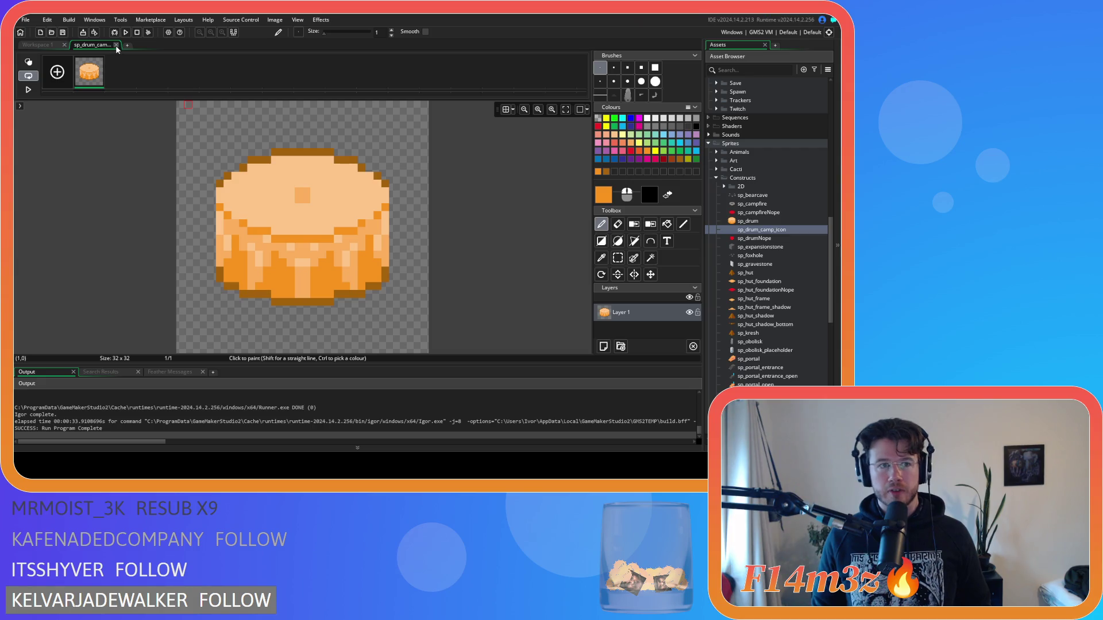
left_click(116, 44)
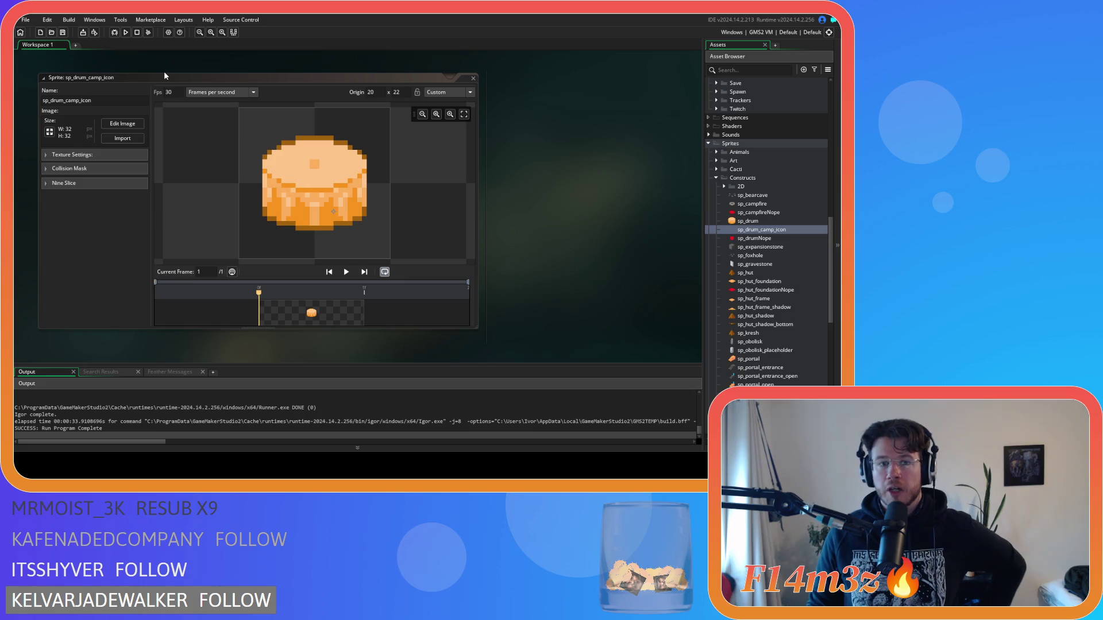
left_click(473, 79)
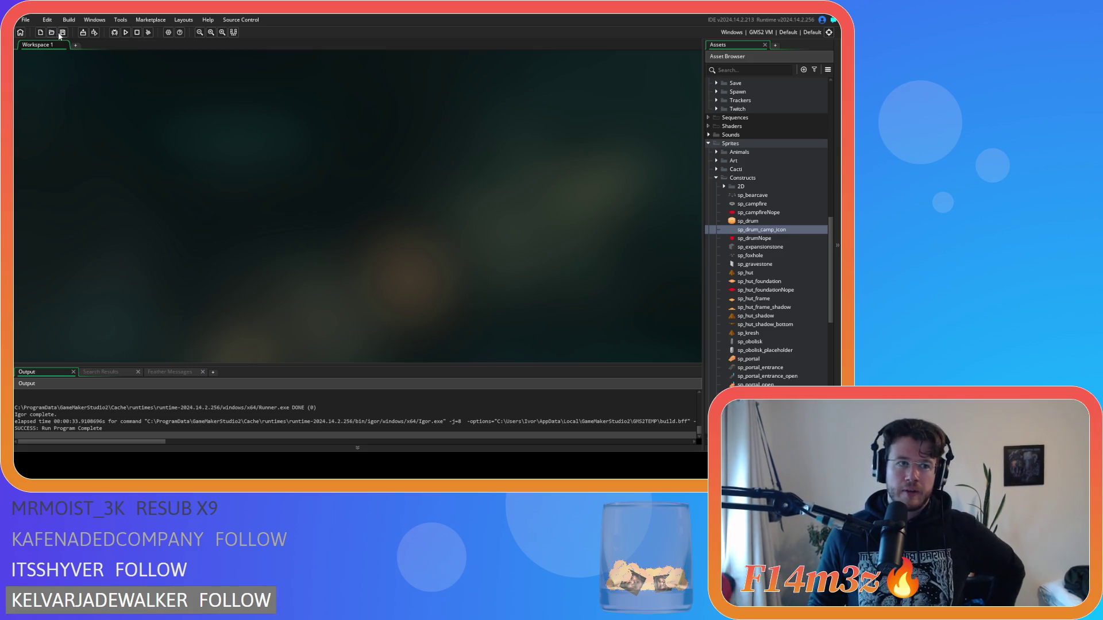
Collapse the expanded asset folders, including the Constructs sprite folder.
scroll(791, 220, "down", 3)
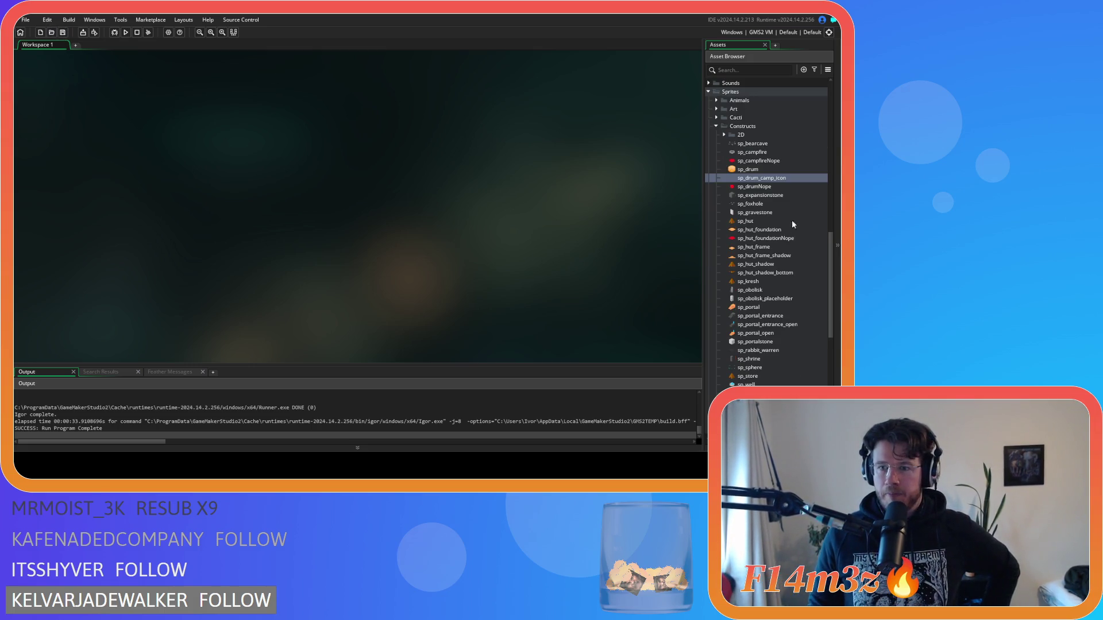
mouse_move(791, 181)
left_mouse_down()
mouse_move(785, 302)
mouse_move(746, 309)
left_mouse_up()
scroll(788, 291, "down", 10)
left_click(731, 299)
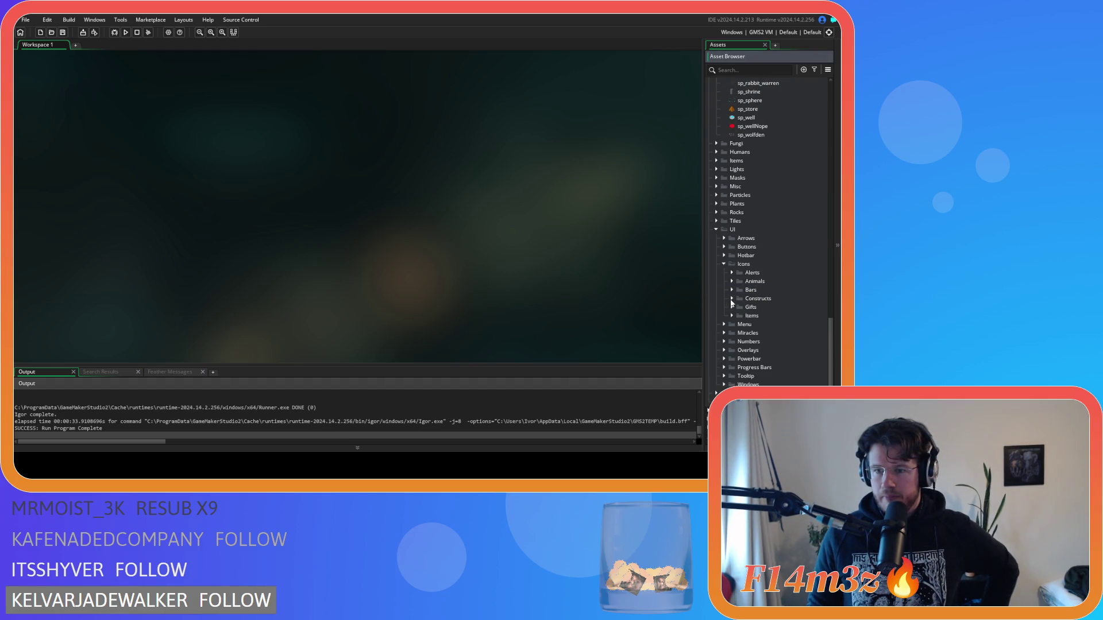
left_click(724, 265)
left_click(717, 280)
scroll(718, 273, "up", 9)
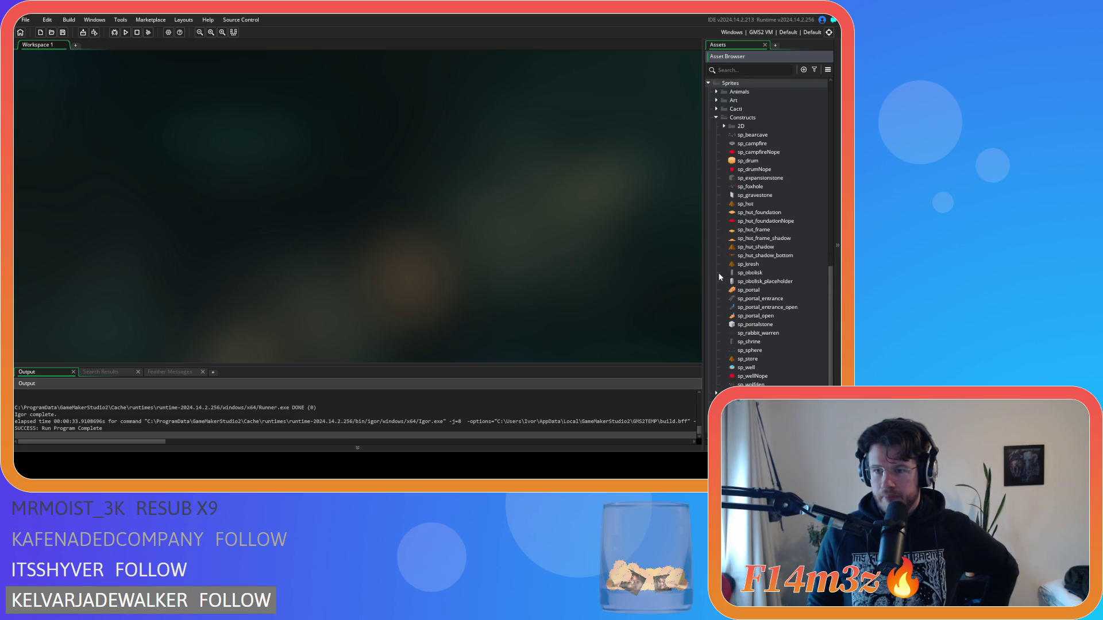
left_click(716, 226)
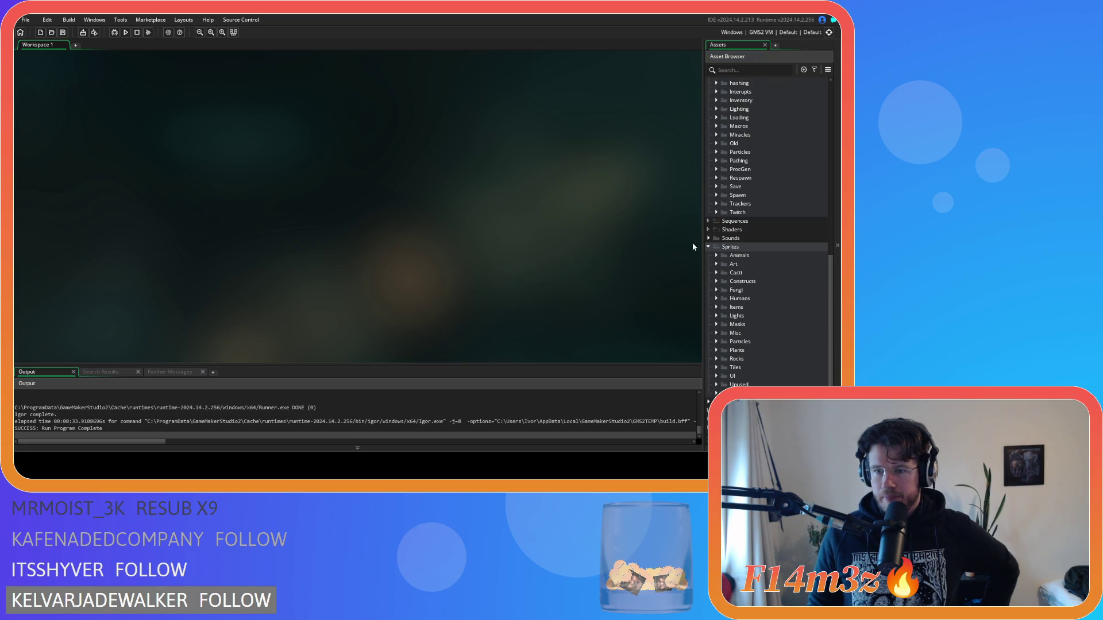
scroll(708, 247, "up", 5)
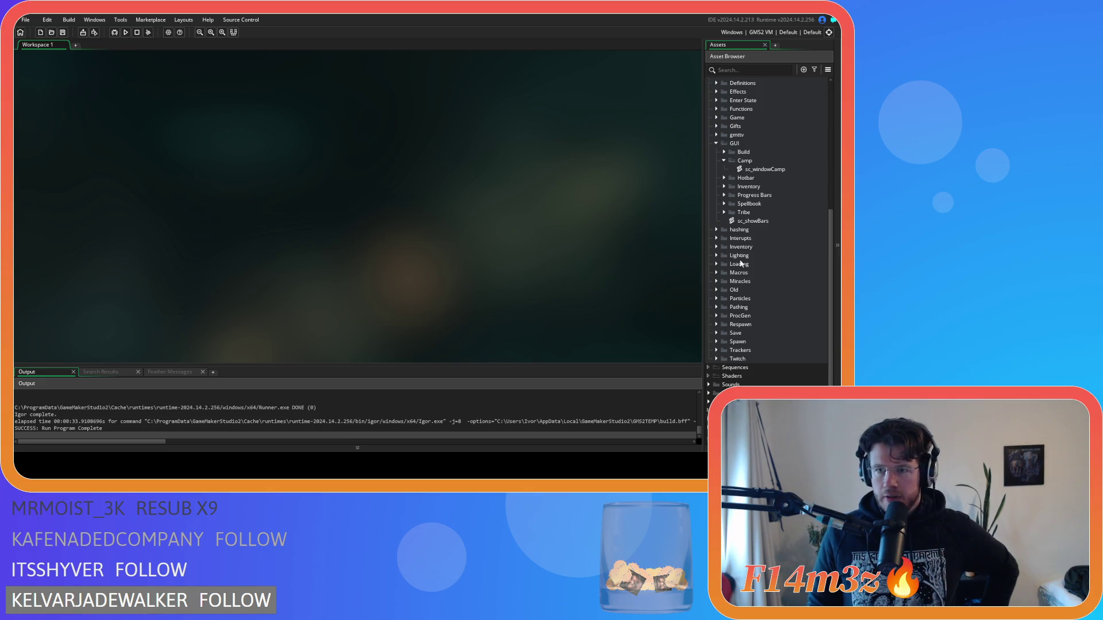
scroll(752, 263, "up", 7)
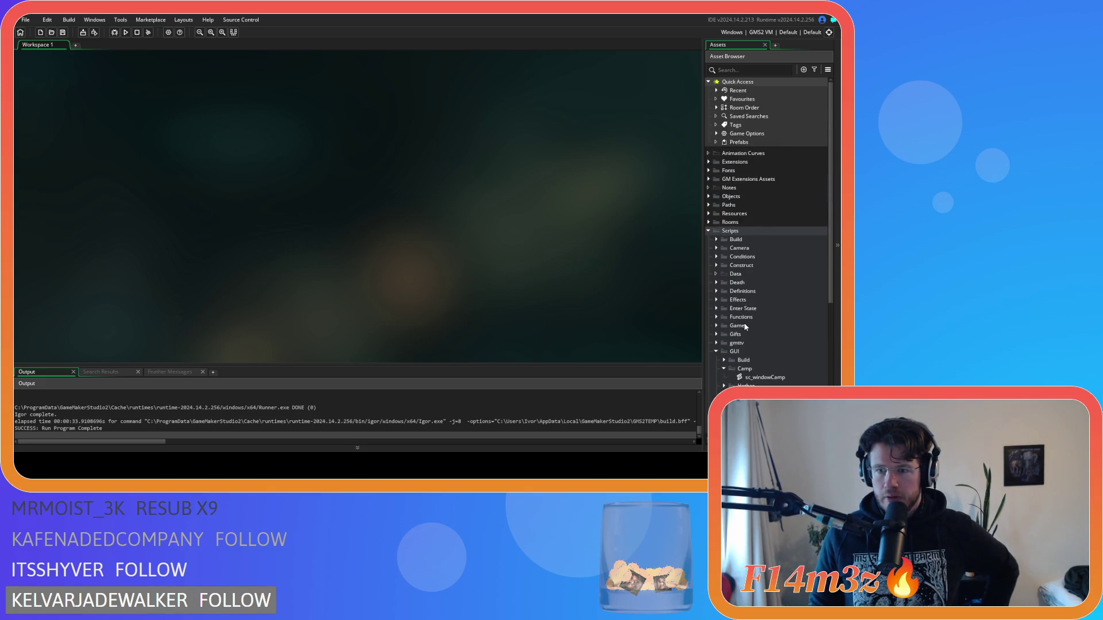
Expand Objects > Construct and open ob_drum's Create code.
left_click(709, 197)
left_click(716, 222)
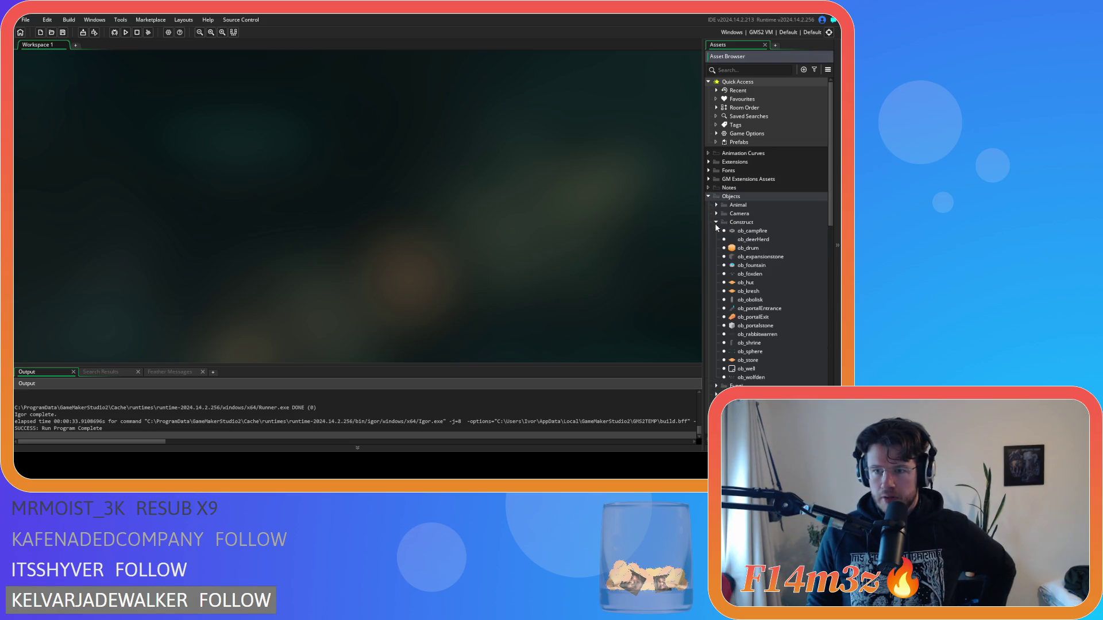
double_click(753, 250)
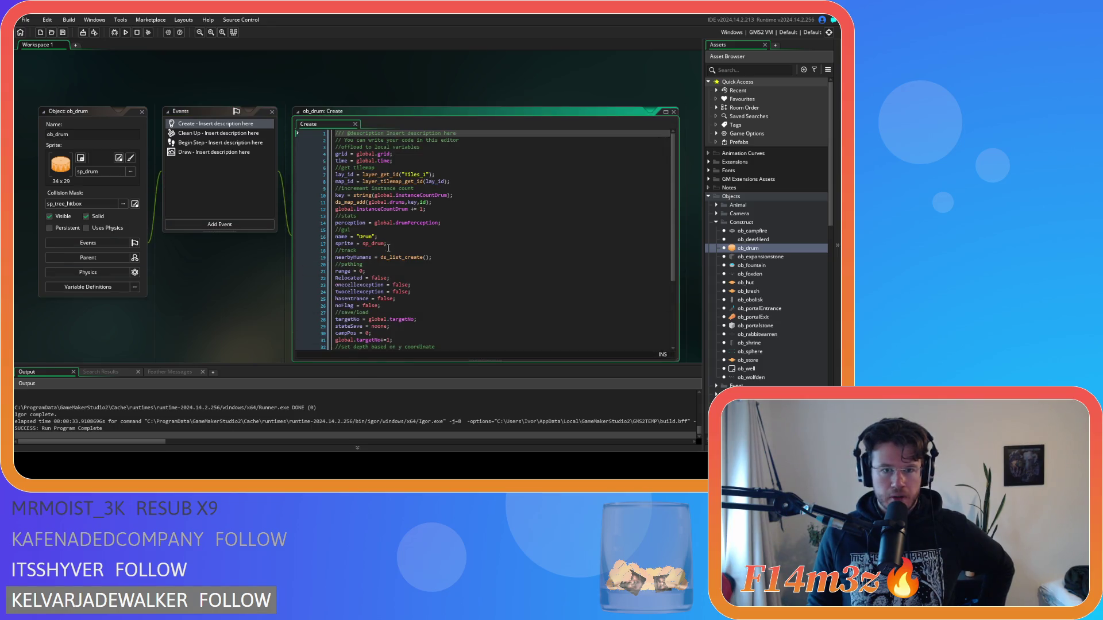
Set ob_drum's sprite to sp_drum_camp_icon and close all editor windows.
left_click(521, 241)
type("_cam")
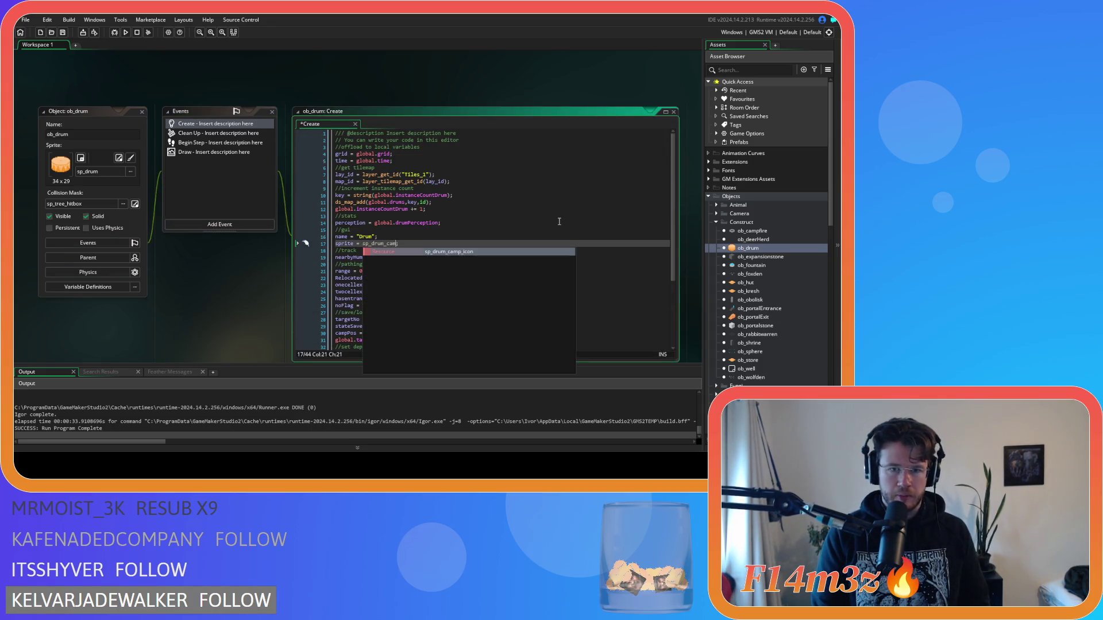
key("Return")
right_click(186, 81)
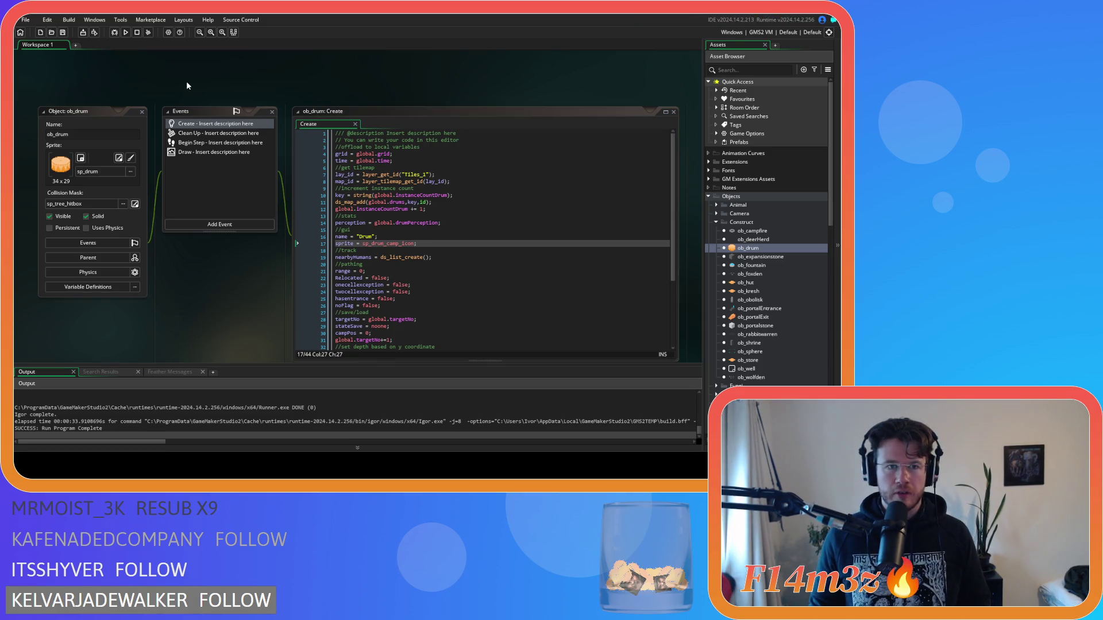
mouse_move(207, 95)
left_click(252, 149)
Open sp_drum_camp_icon from Sprites > UI > Icons > Constructs.
scroll(746, 225, "down", 10)
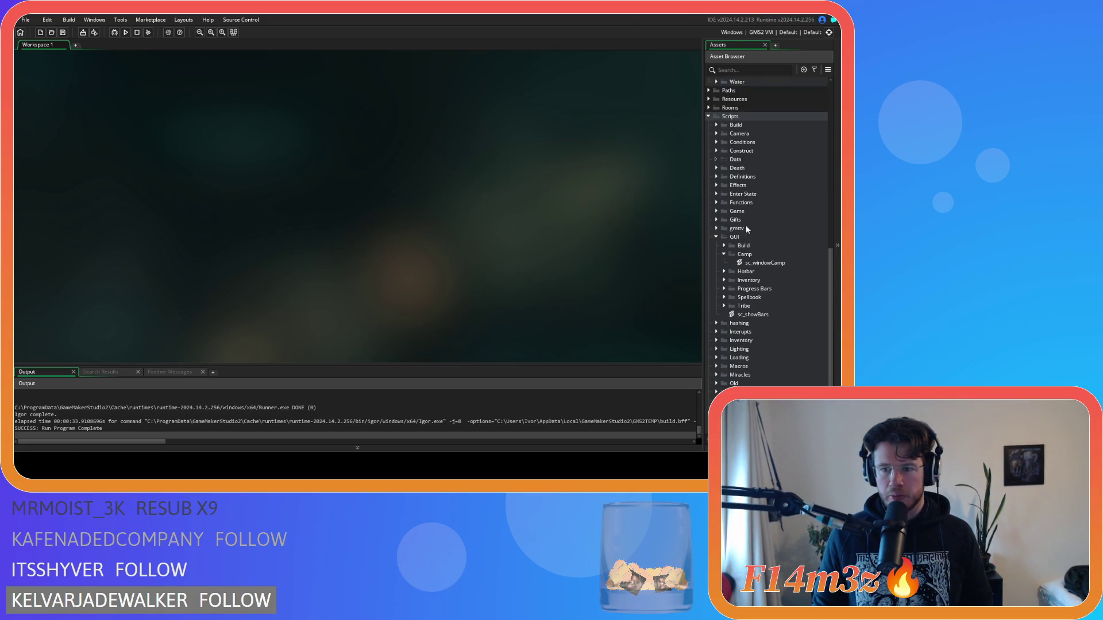
scroll(746, 268, "down", 4)
left_click(709, 393)
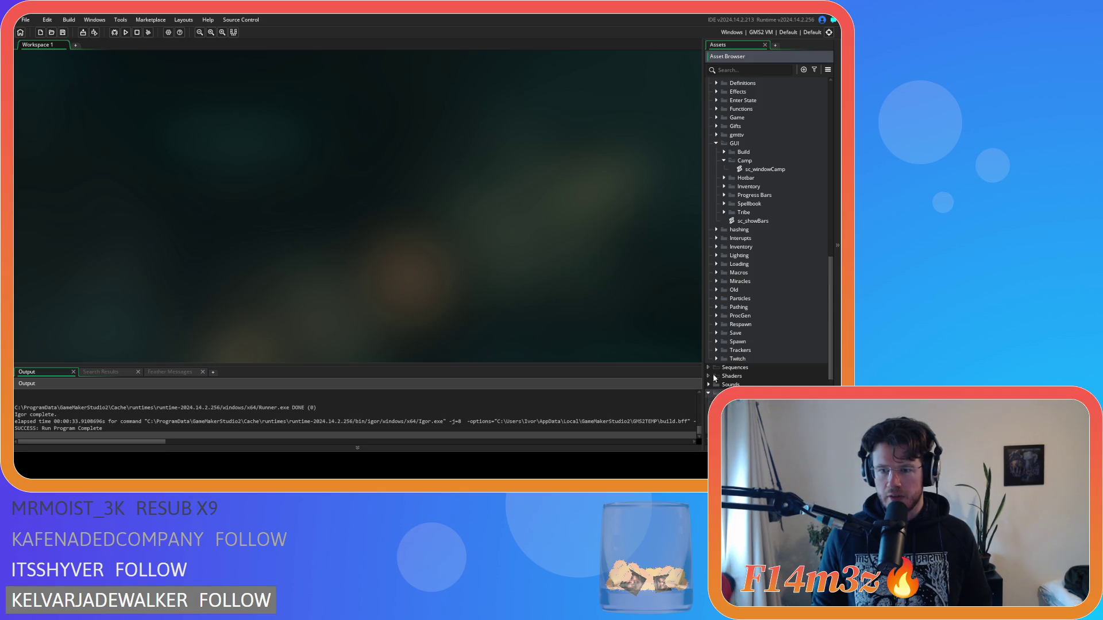
scroll(715, 344, "down", 5)
left_click(716, 376)
scroll(719, 365, "down", 4)
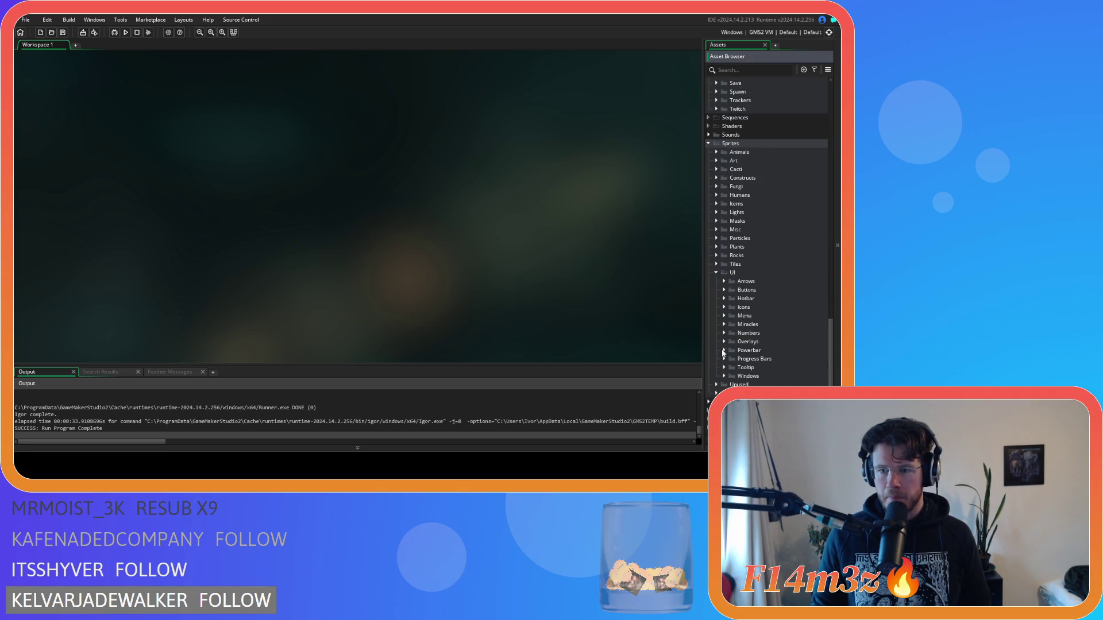
left_click(725, 307)
left_click(732, 341)
scroll(735, 338, "down", 2)
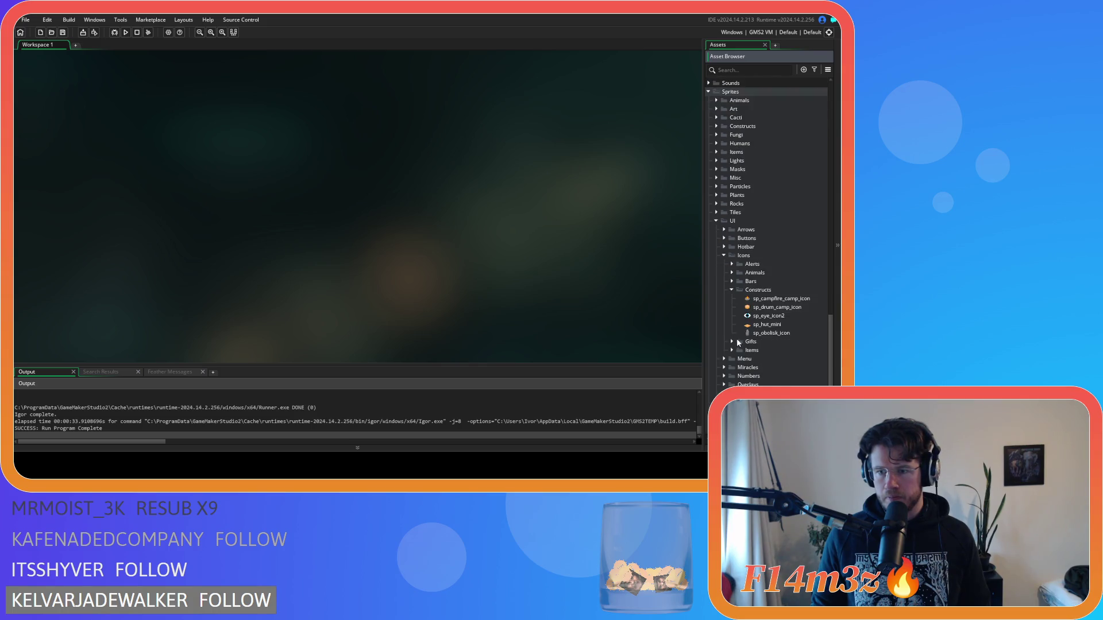
double_click(784, 307)
Set the drum icon's origin to Top Left, close it, and collapse the sprite folders.
left_click(453, 93)
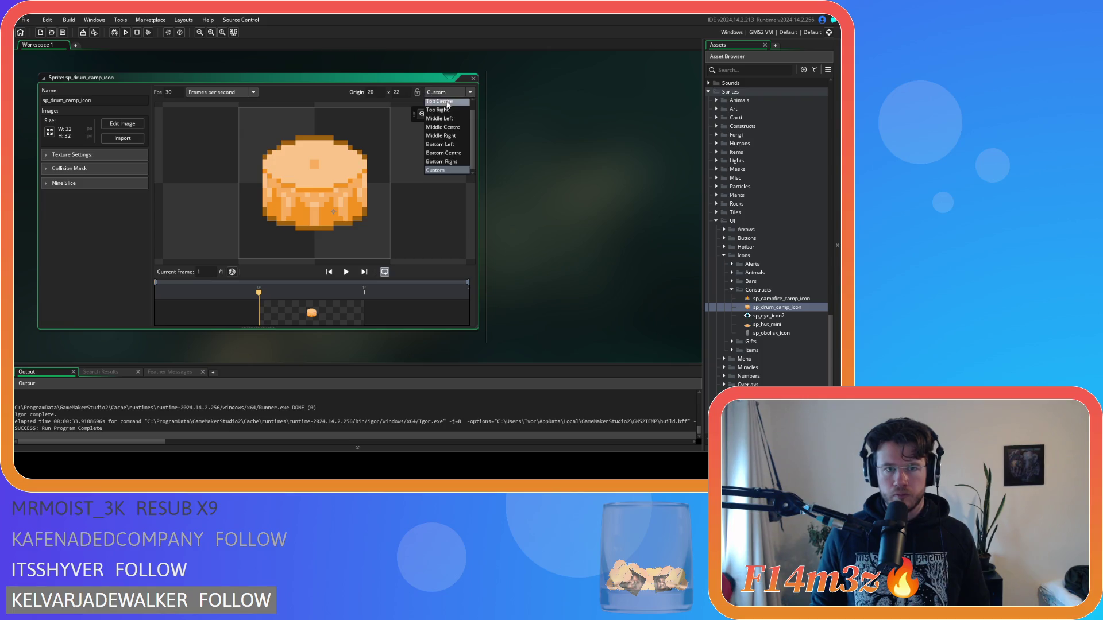
left_click(454, 103)
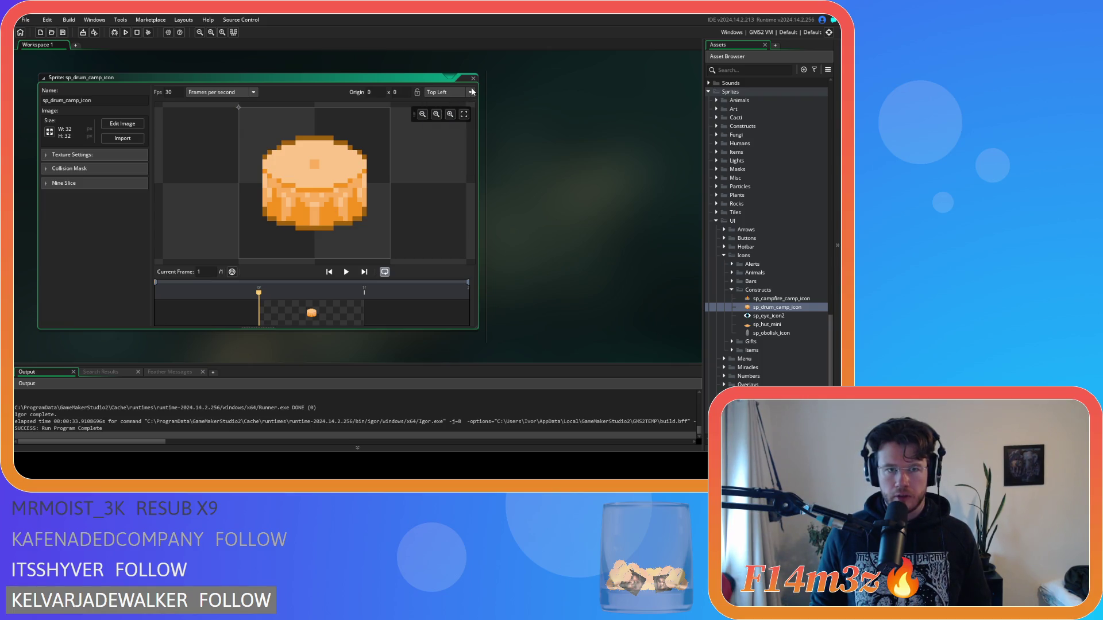
left_click(473, 78)
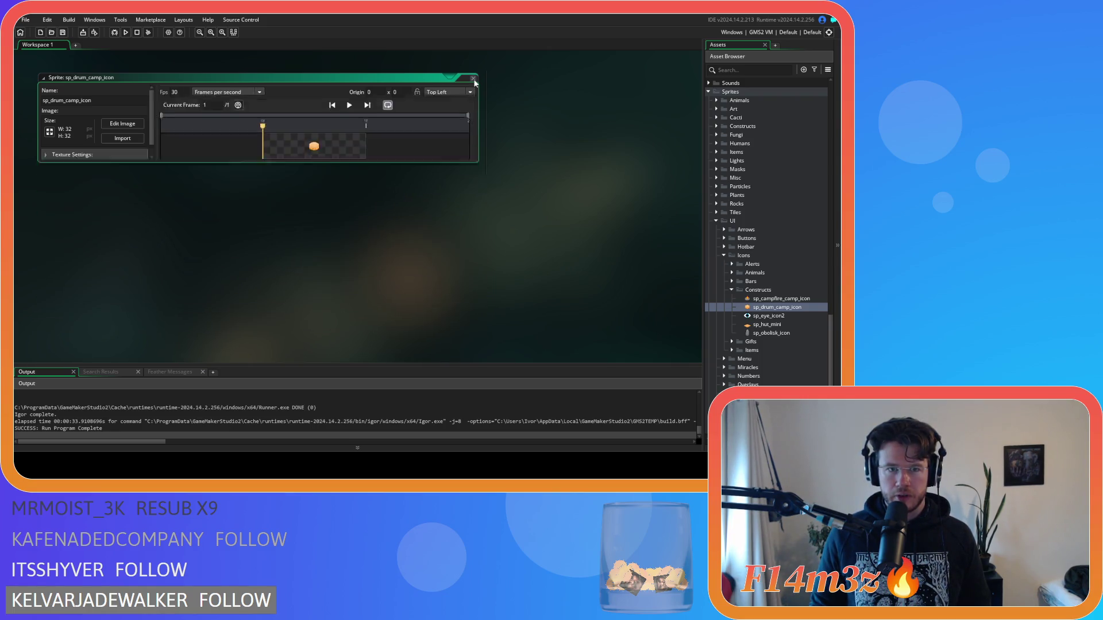
left_click(731, 289)
left_click(723, 254)
left_click(716, 262)
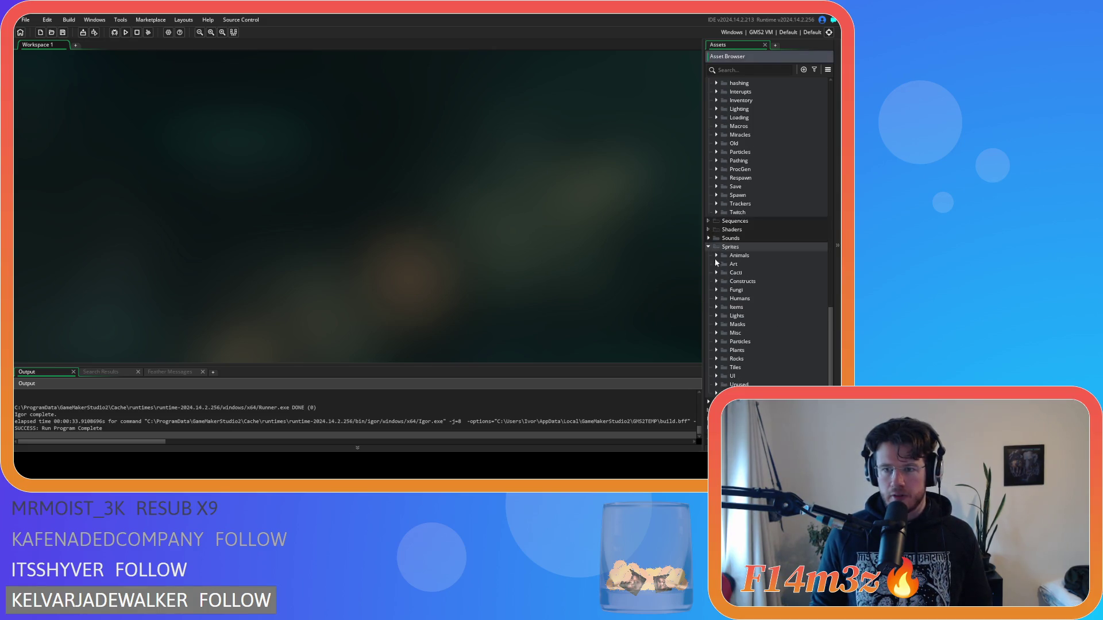
left_click(708, 246)
left_click(715, 152)
Expand the Camp scripts folder and build and run the game with F5.
left_click(724, 169)
key("F5")
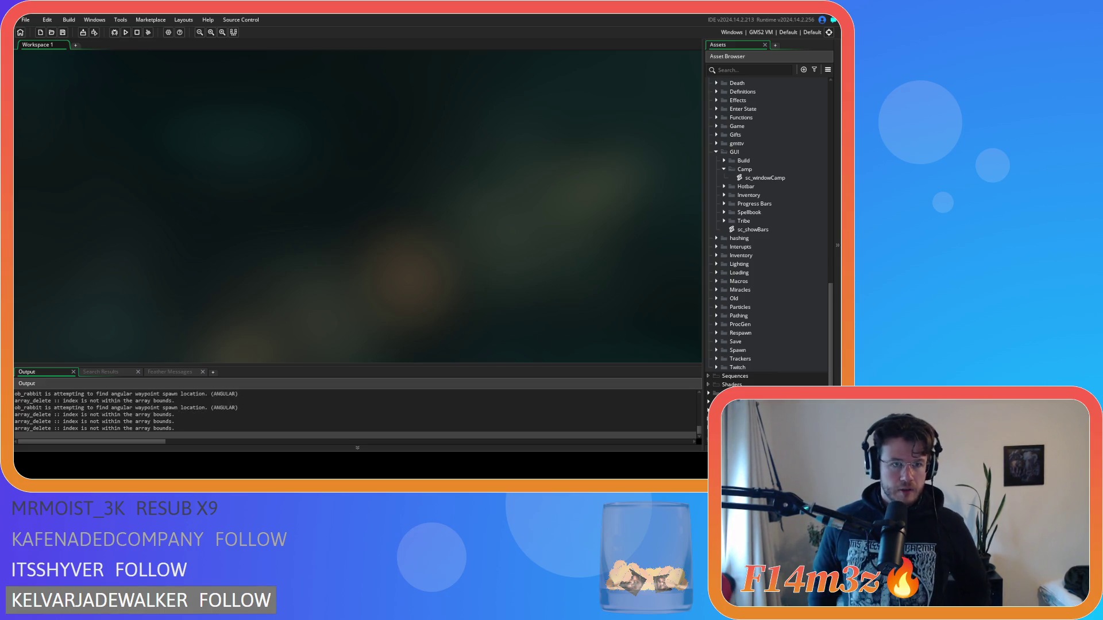
key("alt+Tab")
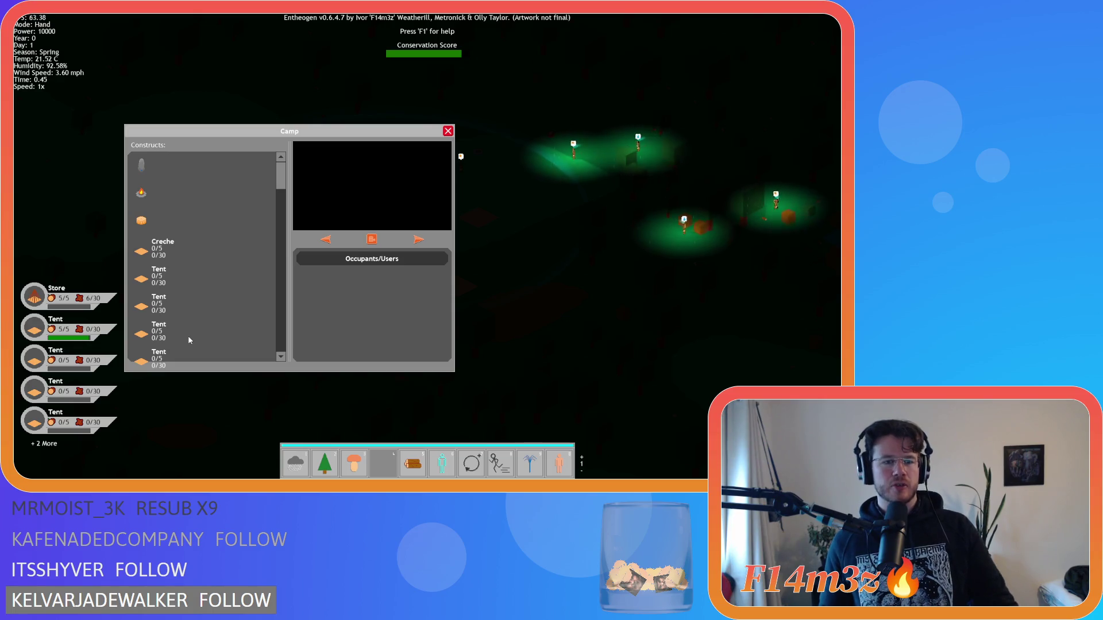
Recheck the Camp window, quit the game, and open ob_store's Create code.
key("Escape")
key("Escape")
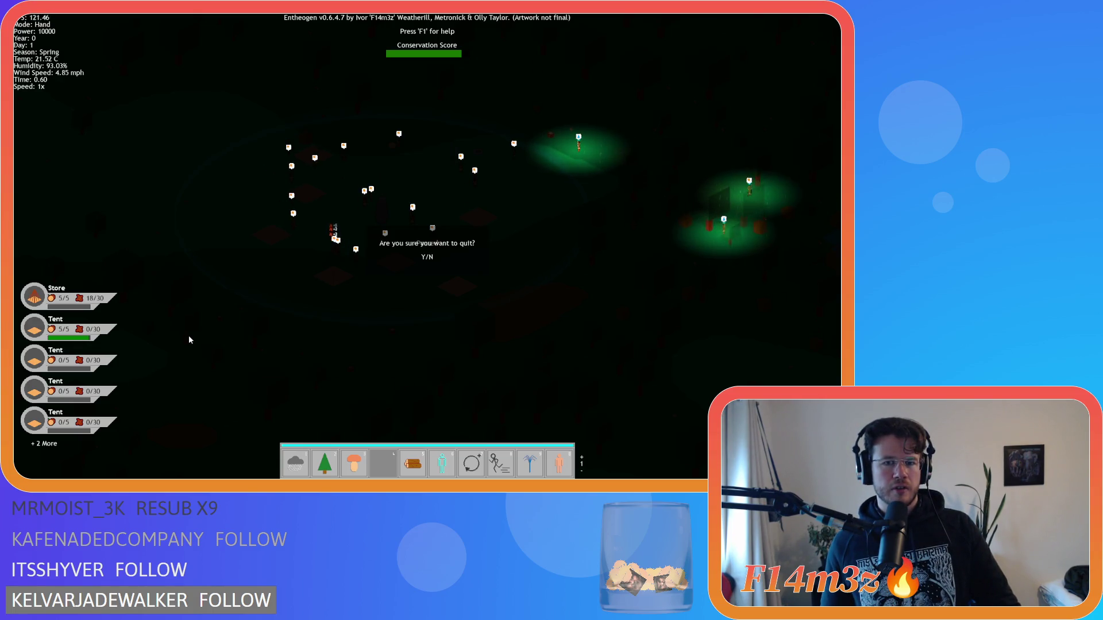
key("n")
key("c")
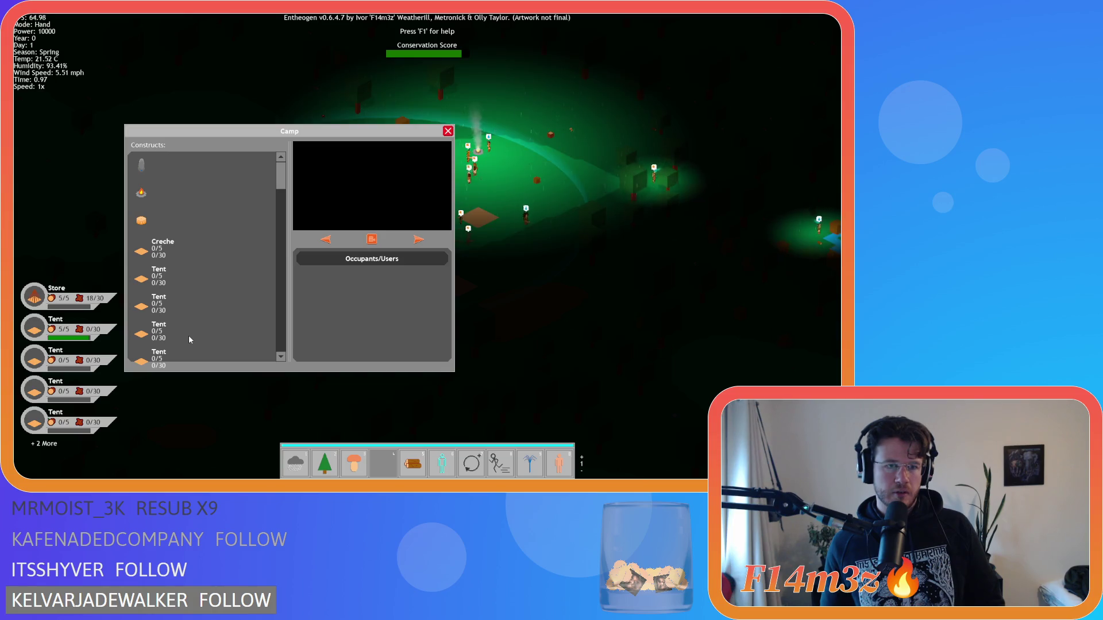
key("Escape")
key("Escape")
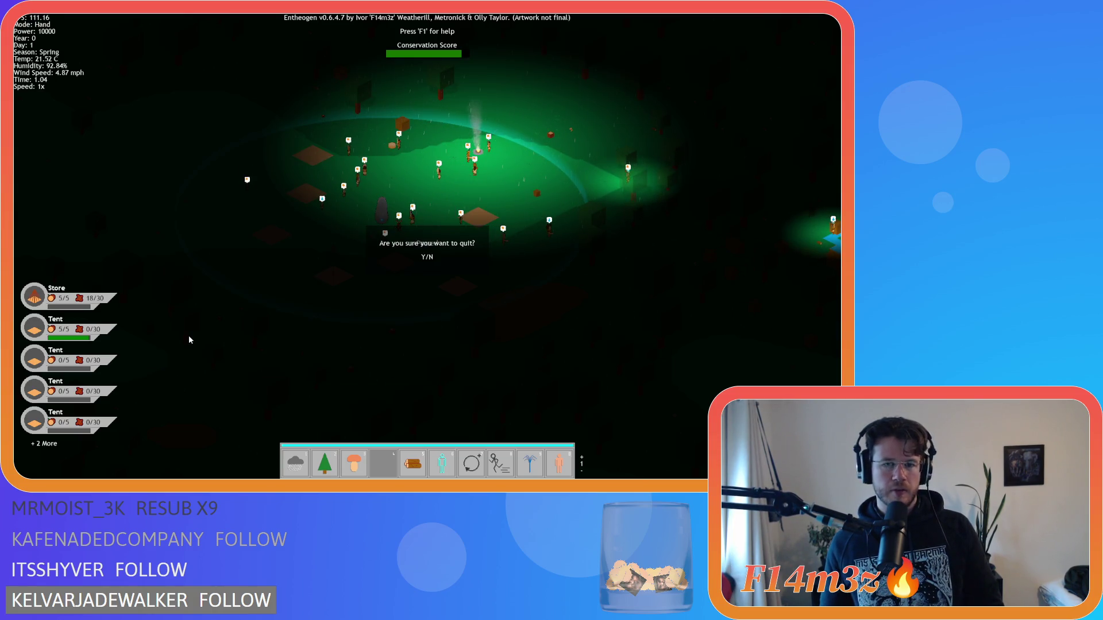
key("y")
scroll(770, 221, "up", 10)
double_click(748, 293)
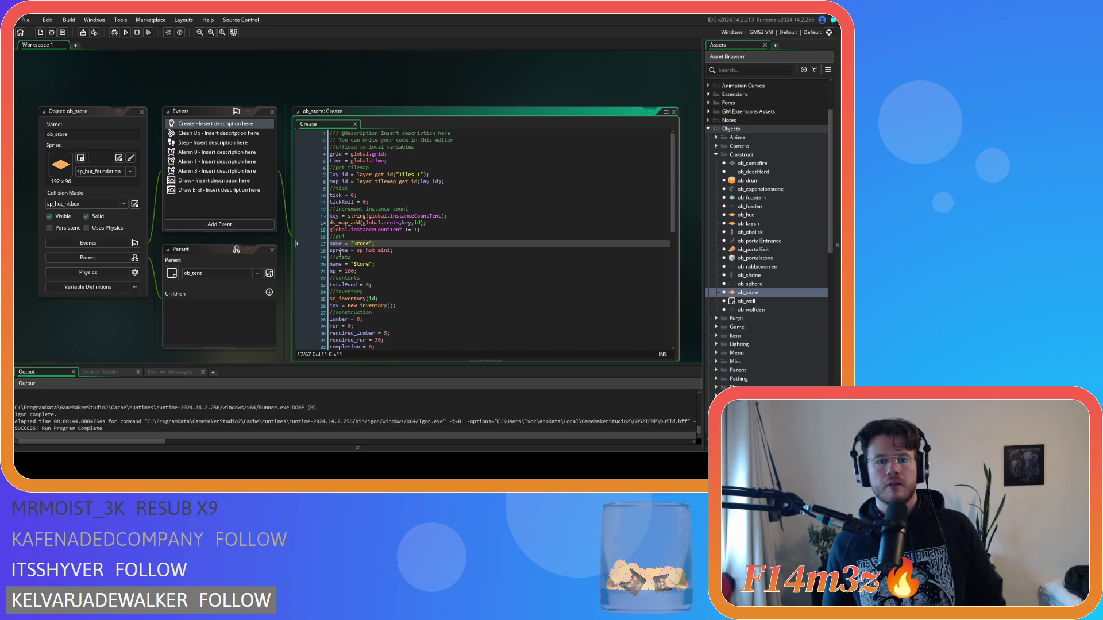
Delete the duplicate Store name line under //stats in ob_store's Create code.
left_click_drag(340, 251, 490, 255)
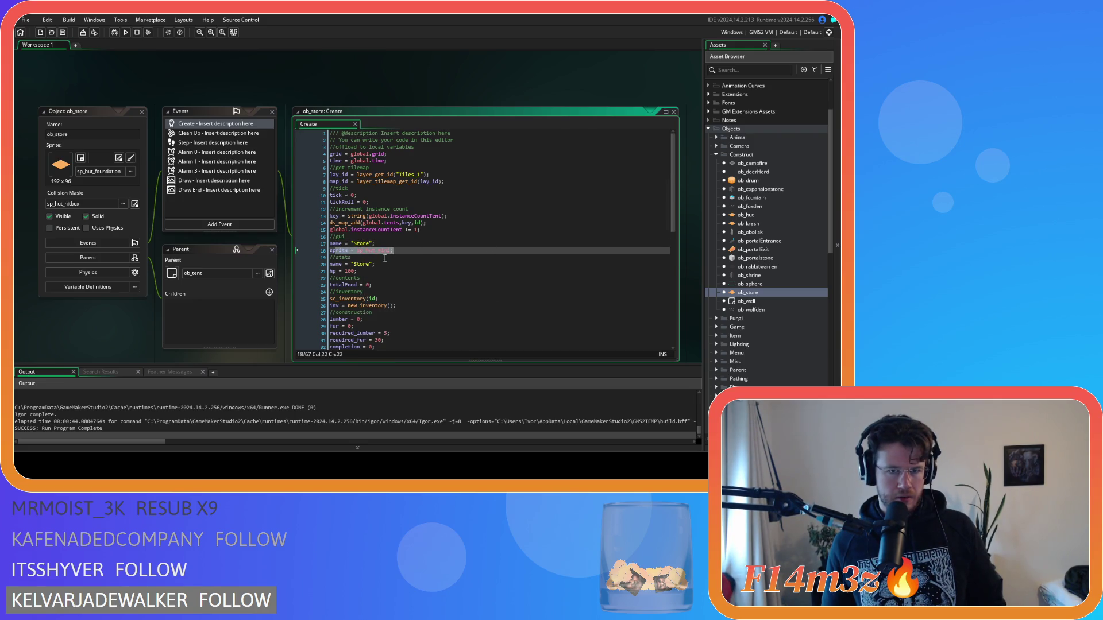
triple_click(386, 265)
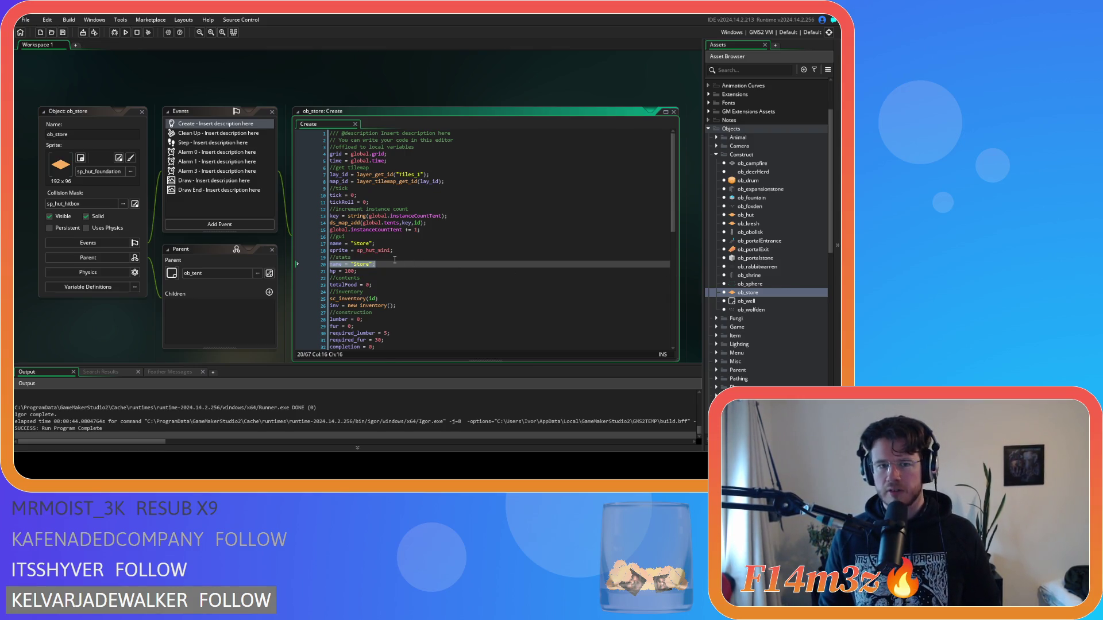
left_click_drag(381, 244, 289, 248)
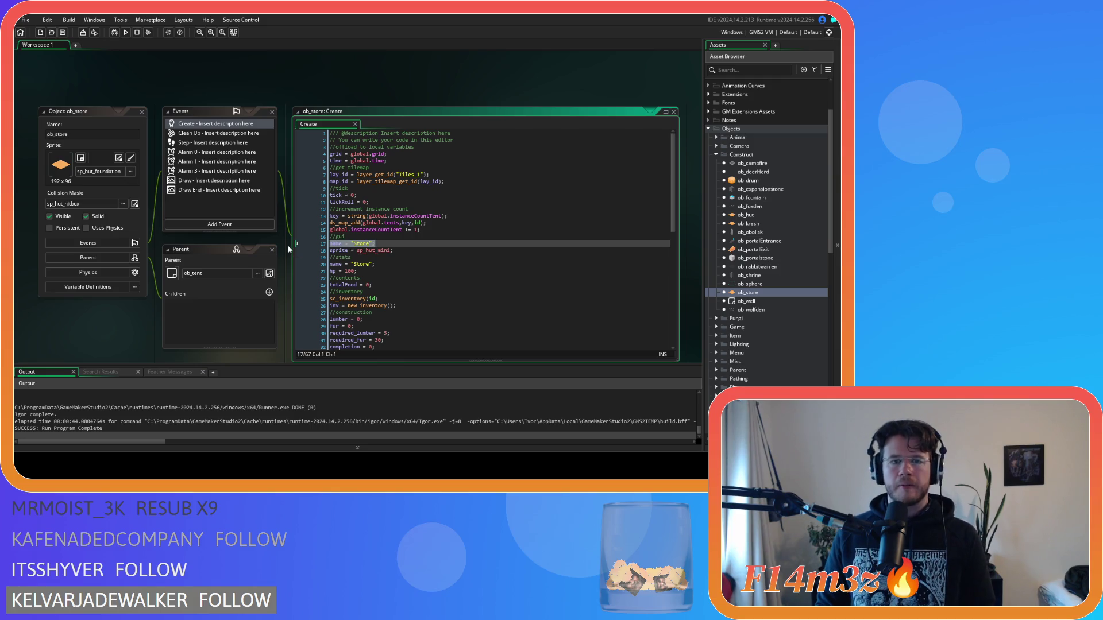
key("BackSpace")
key("BackSpace")
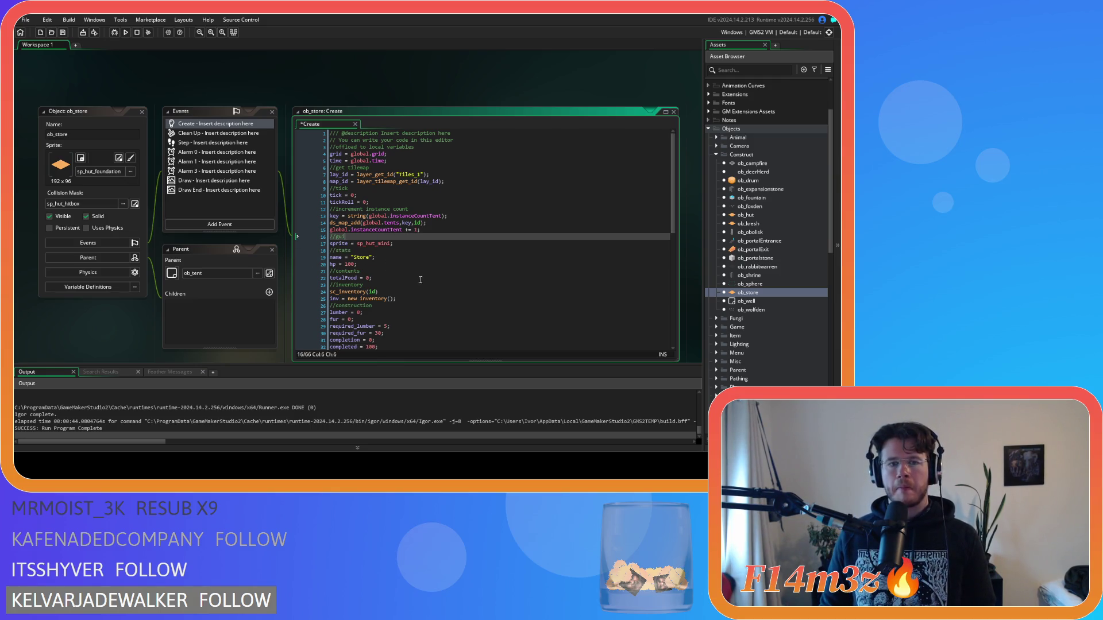
left_click_drag(382, 257, 315, 257)
key("ctrl+z")
key("ctrl+z")
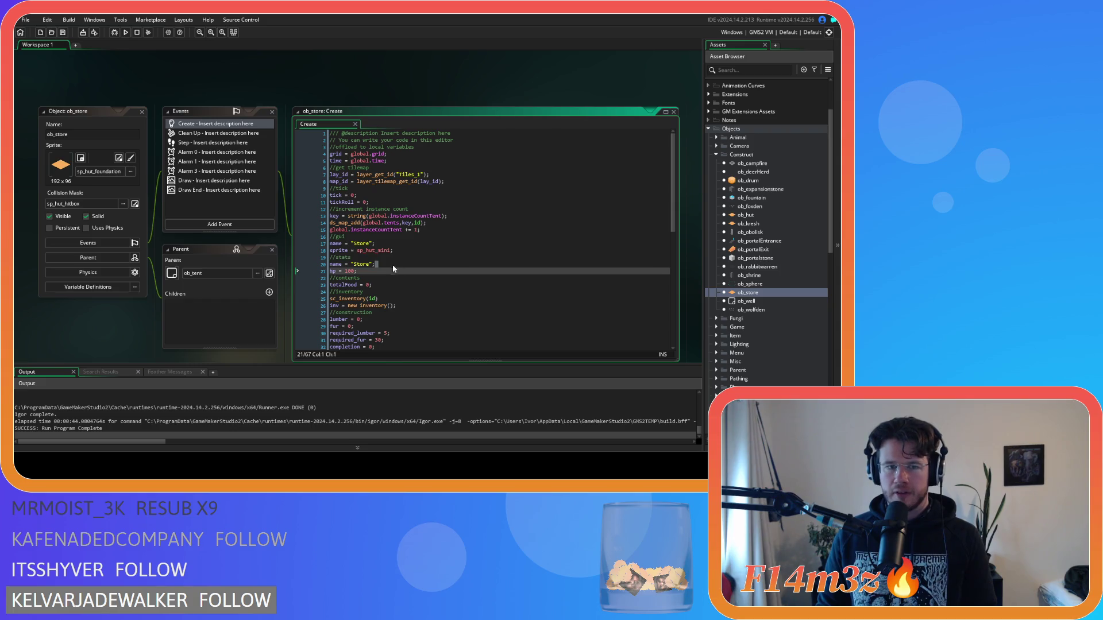
key("BackSpace")
key("BackSpace")
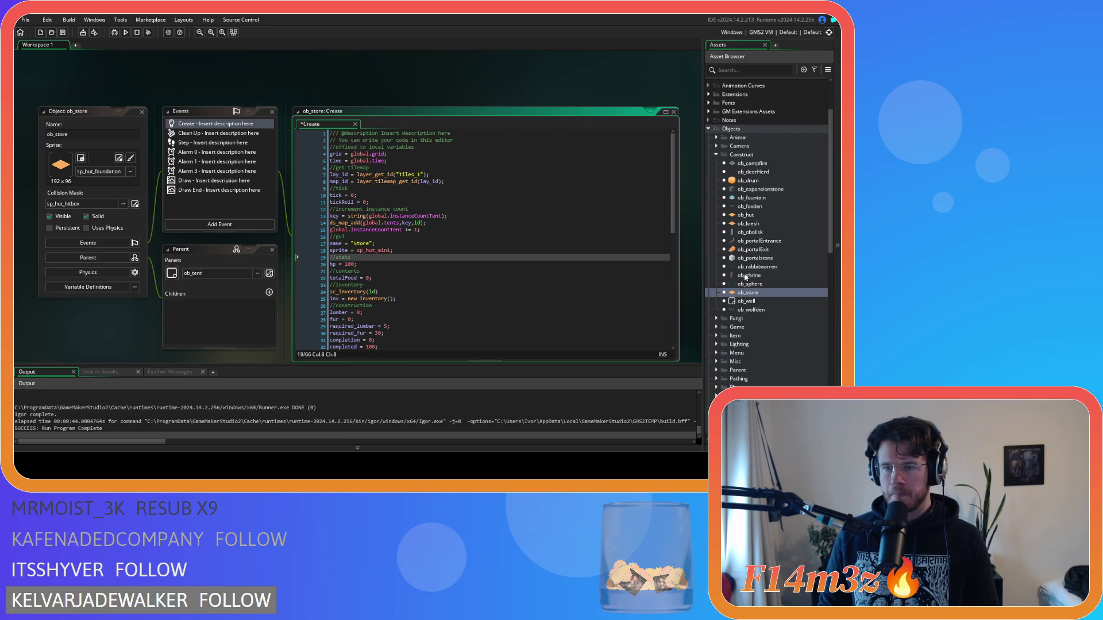
Delete the duplicate Creche and Tent name lines in ob_kresh and ob_hut, then open ob_drum.
double_click(747, 223)
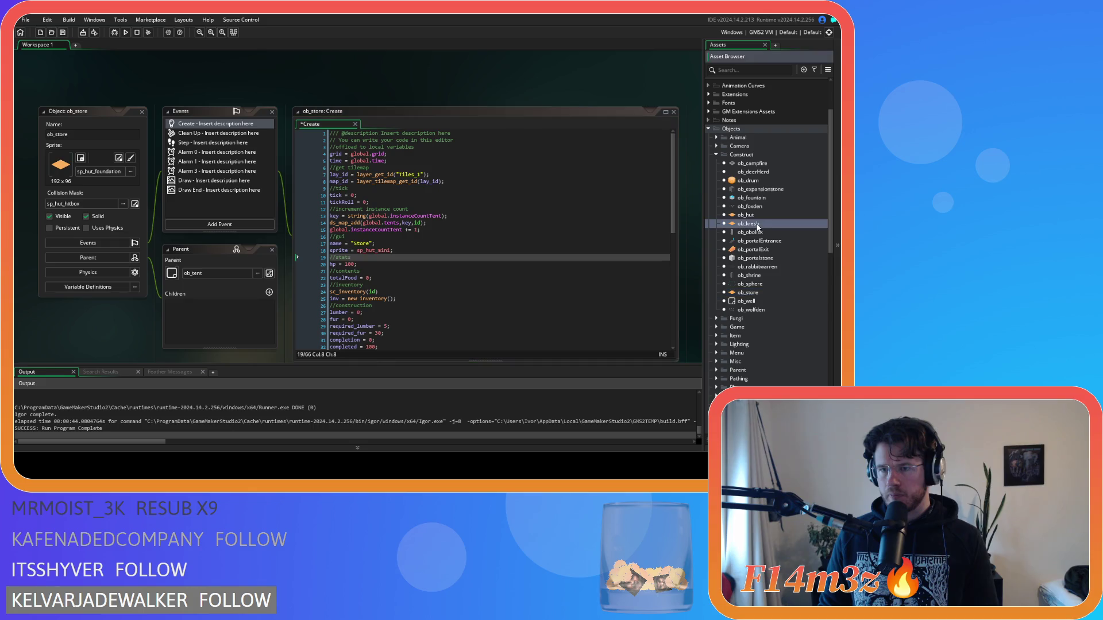
left_click_drag(384, 225, 381, 233)
key("BackSpace")
double_click(758, 215)
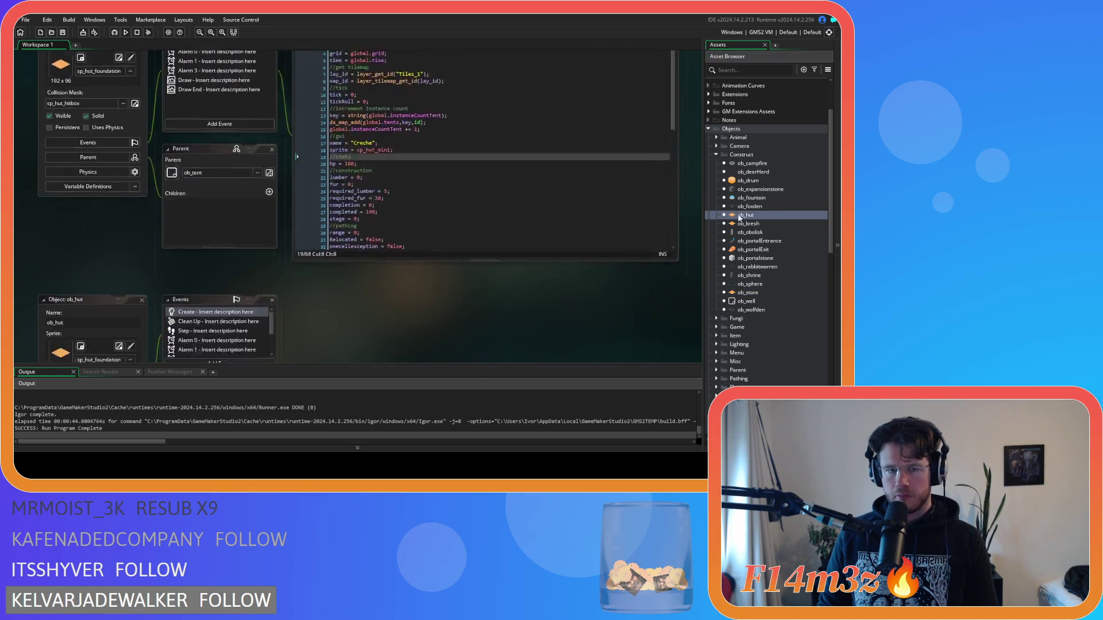
left_click_drag(382, 253, 330, 253)
key("BackSpace")
key("BackSpace")
left_click(484, 239)
double_click(753, 182)
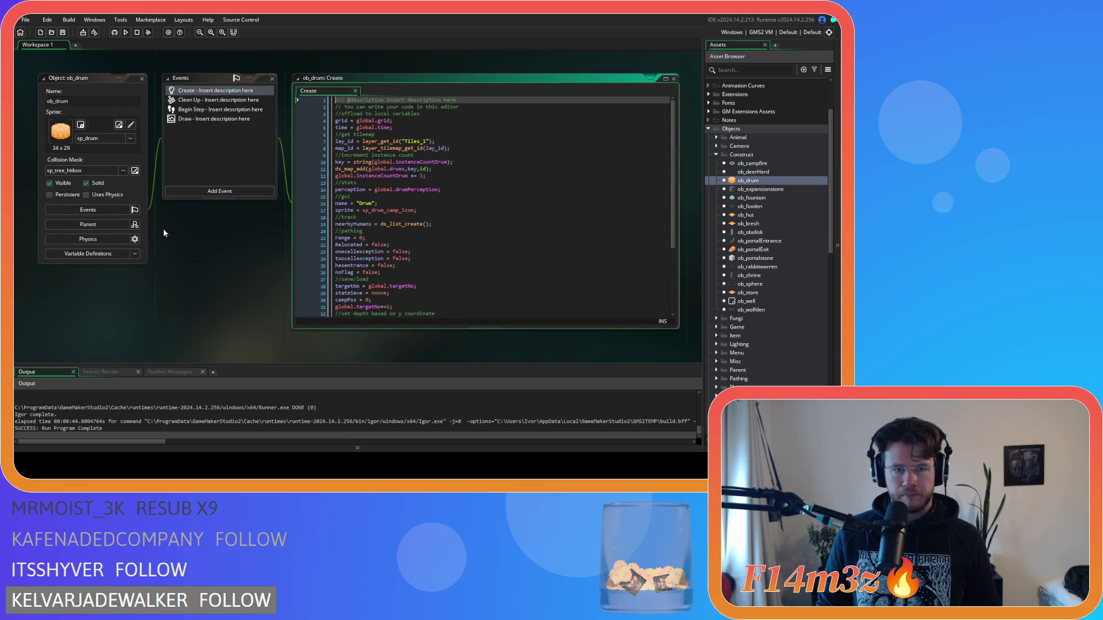
Close all editors, reopen ob_store's Create code at its sprite line, and expand Loading scripts.
right_click(212, 281)
left_click(253, 326)
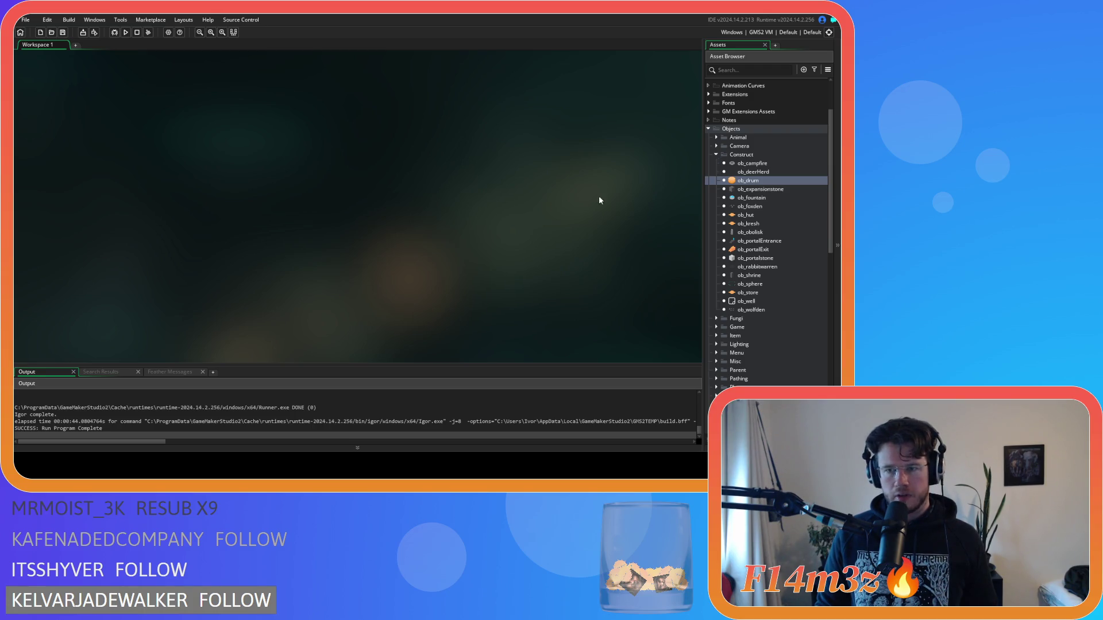
double_click(747, 293)
scroll(461, 209, "down", 3)
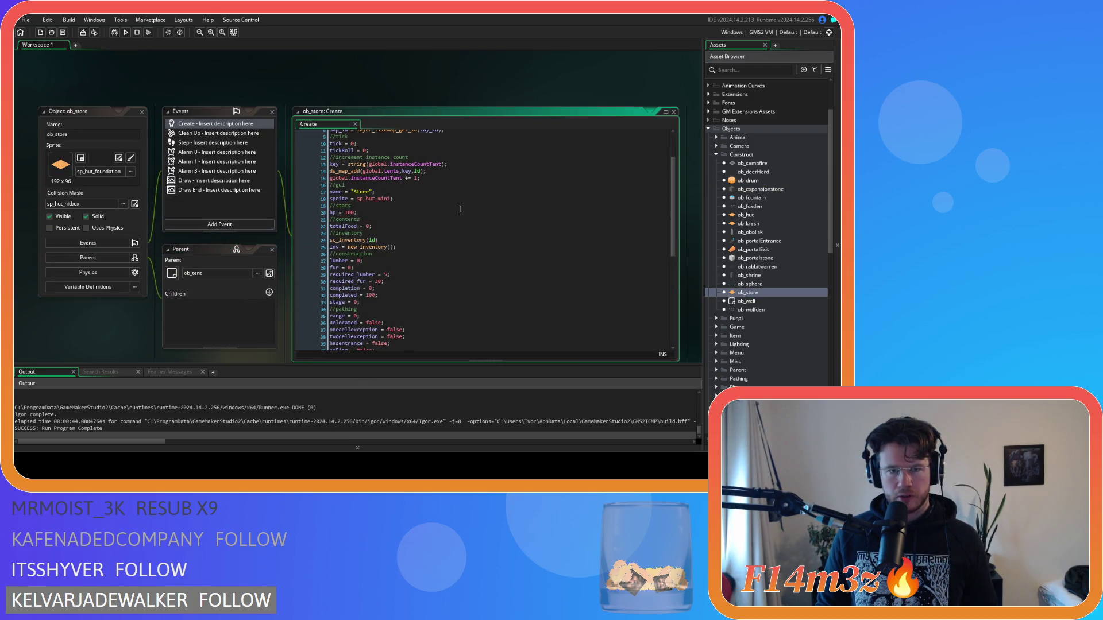
left_click(416, 199)
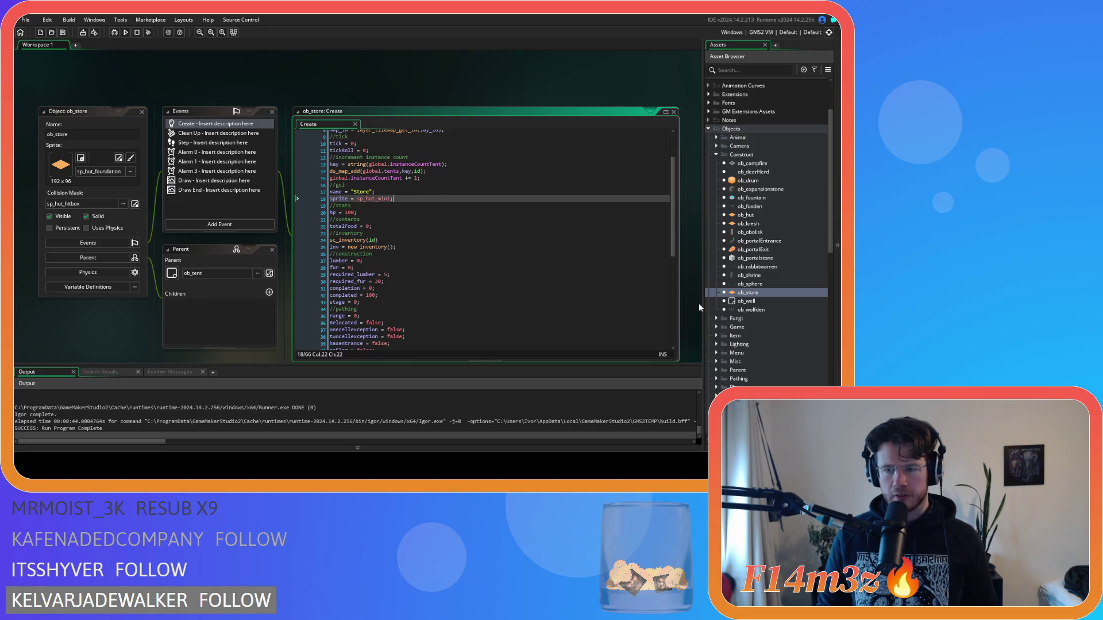
scroll(778, 314, "down", 10)
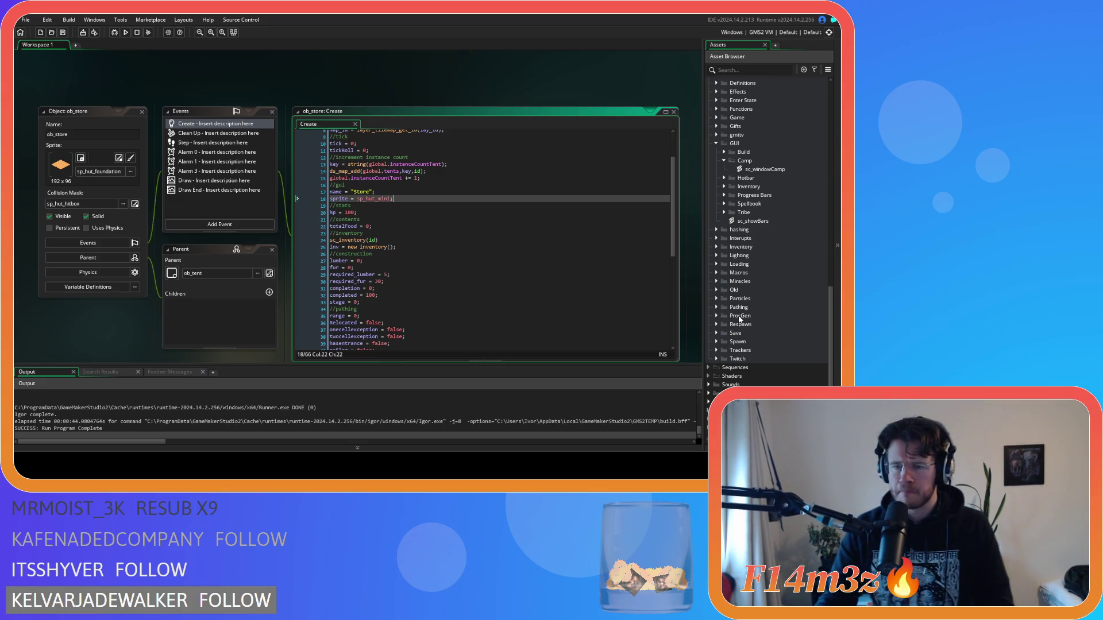
left_click(716, 265)
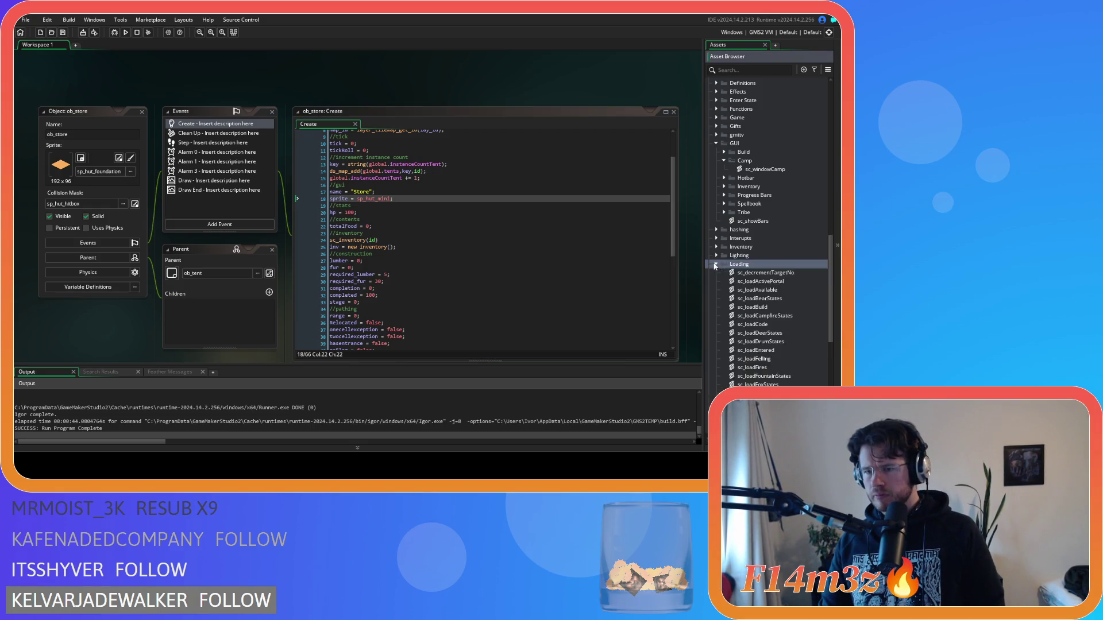
Open sc_loadTents from Scripts > Loading and bring up sc_loadBuild beside it via its loadBuild call.
scroll(770, 292, "down", 6)
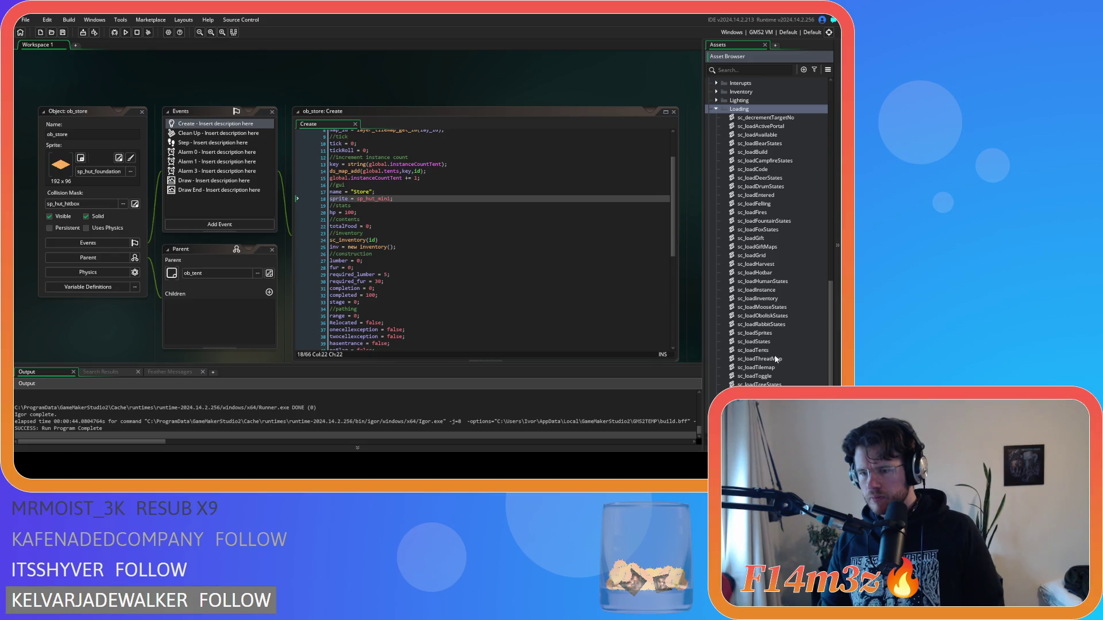
double_click(773, 350)
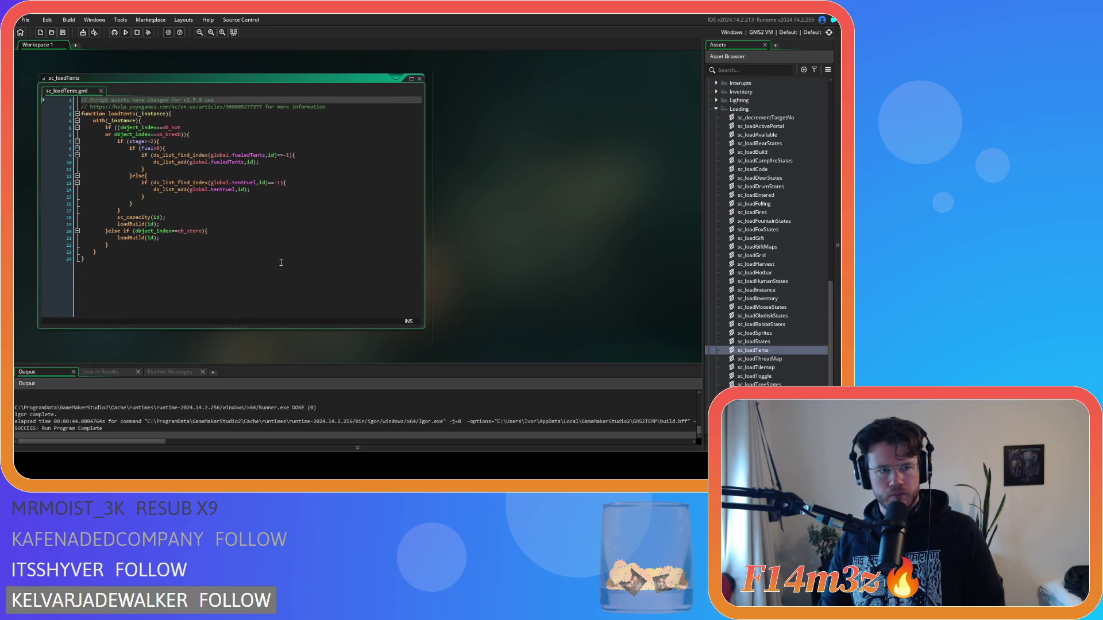
middle_click(136, 237)
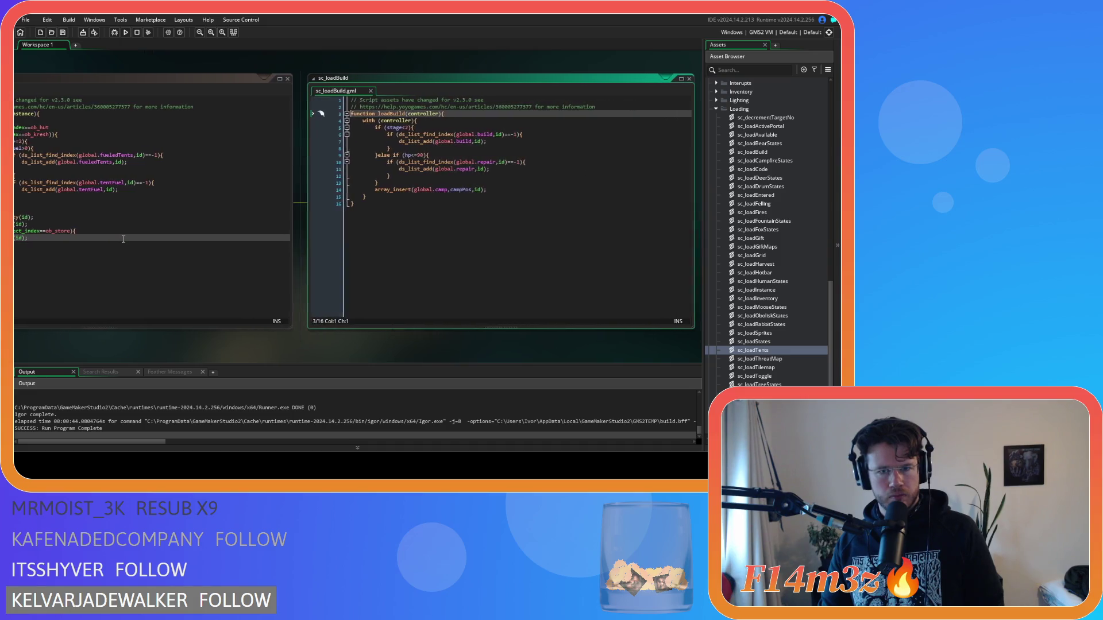
left_click_drag(385, 190, 449, 192)
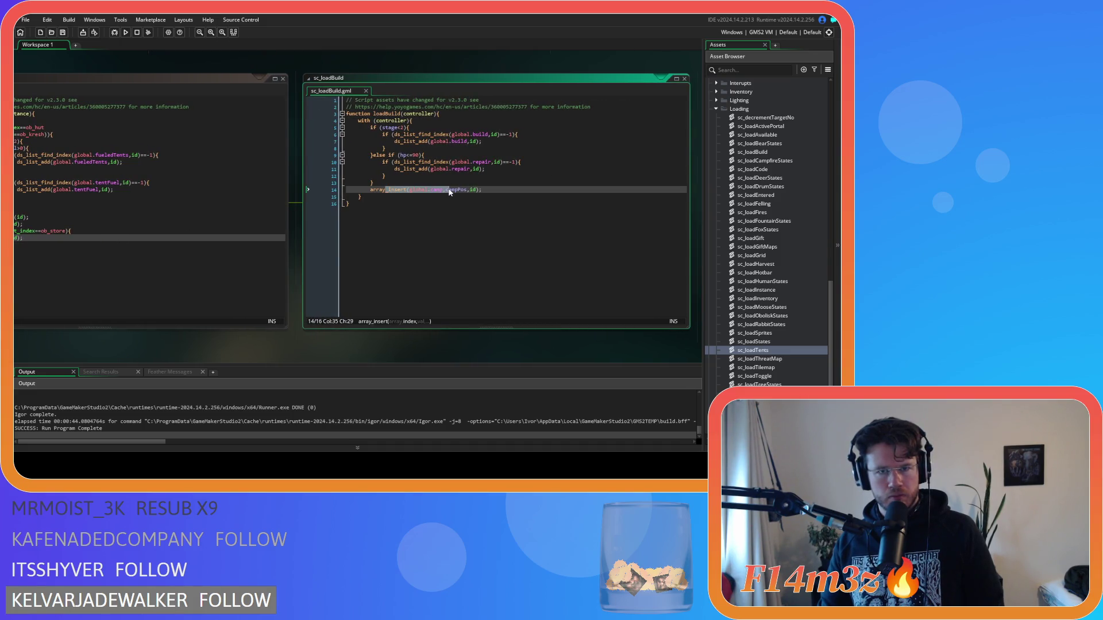
left_click(420, 133)
left_click(458, 180)
scroll(196, 356, "up", 3)
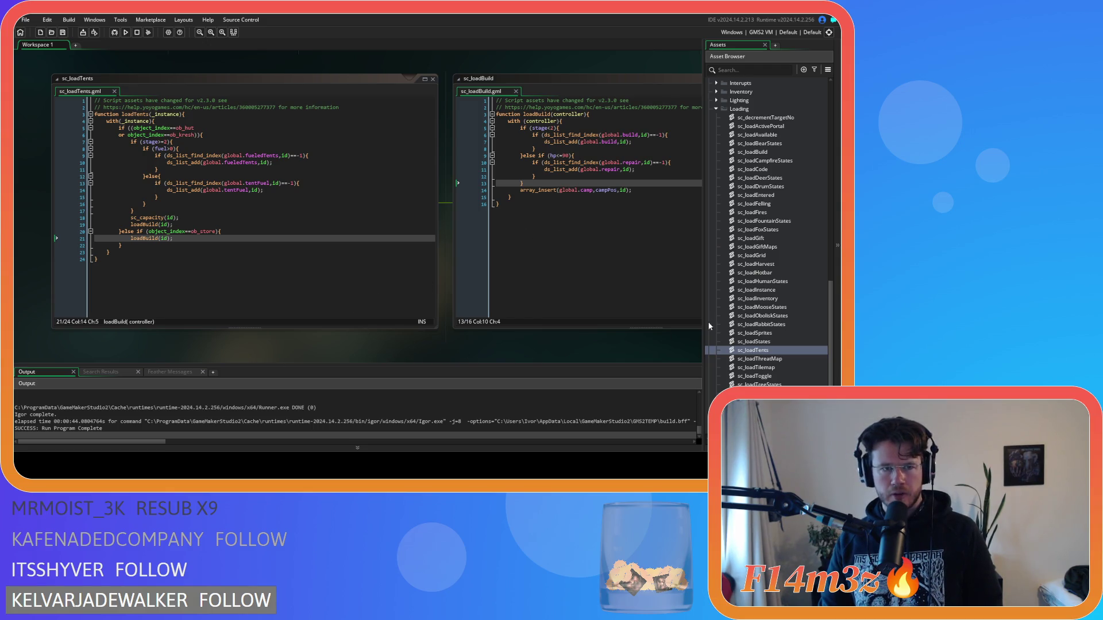
scroll(765, 273, "up", 5)
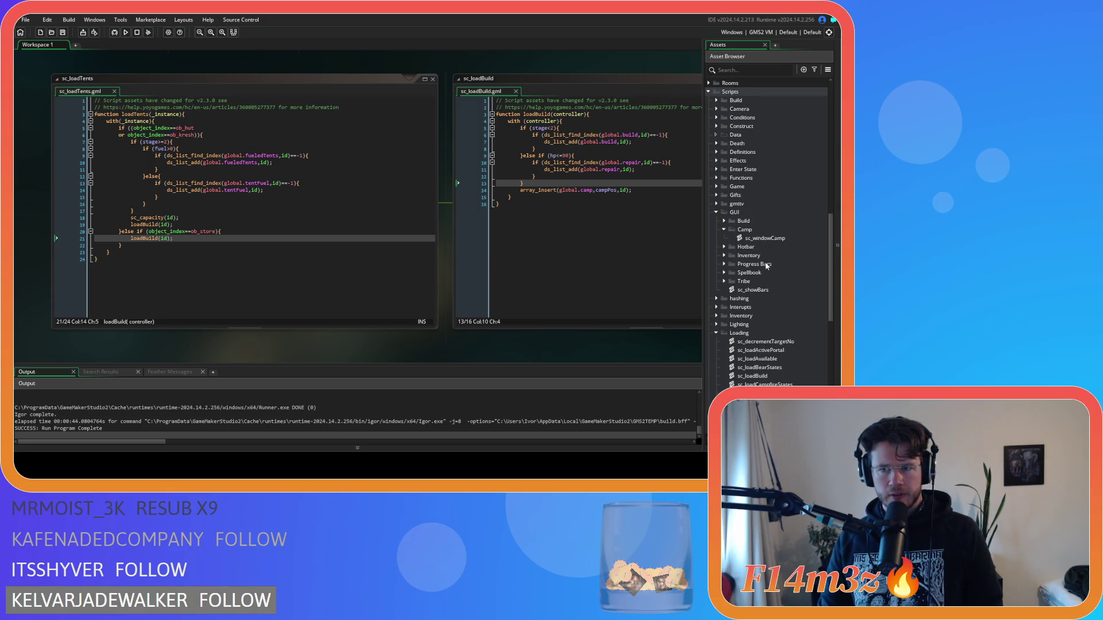
Open sc_windowCamp and inspect the ob_tent parent check on line 53.
left_click(775, 239)
double_click(775, 239)
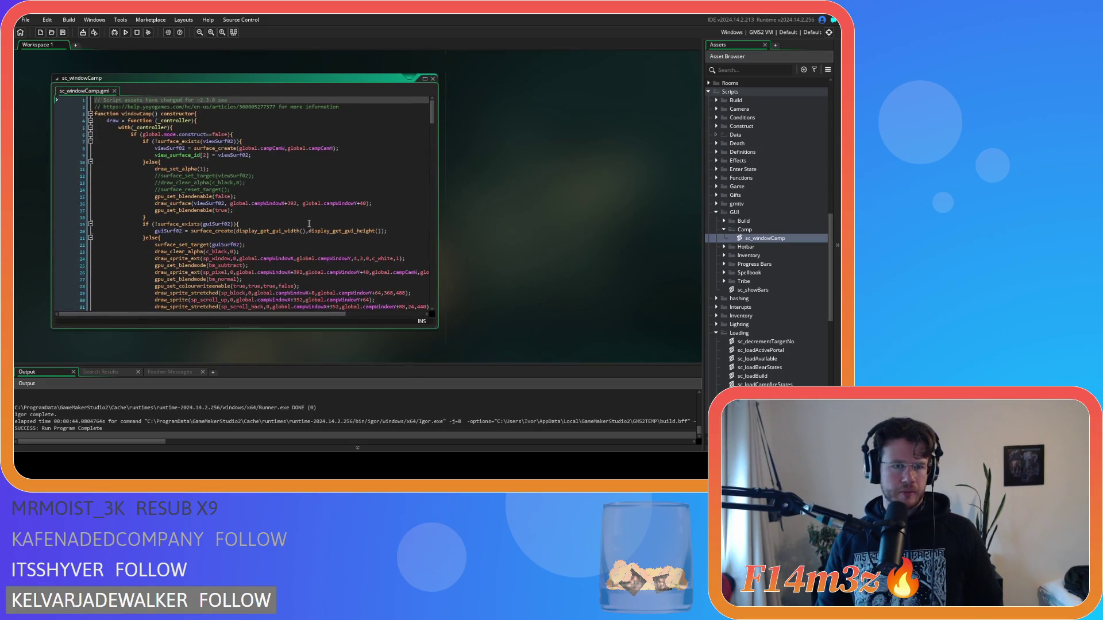
scroll(309, 224, "down", 3)
scroll(309, 224, "down", 7)
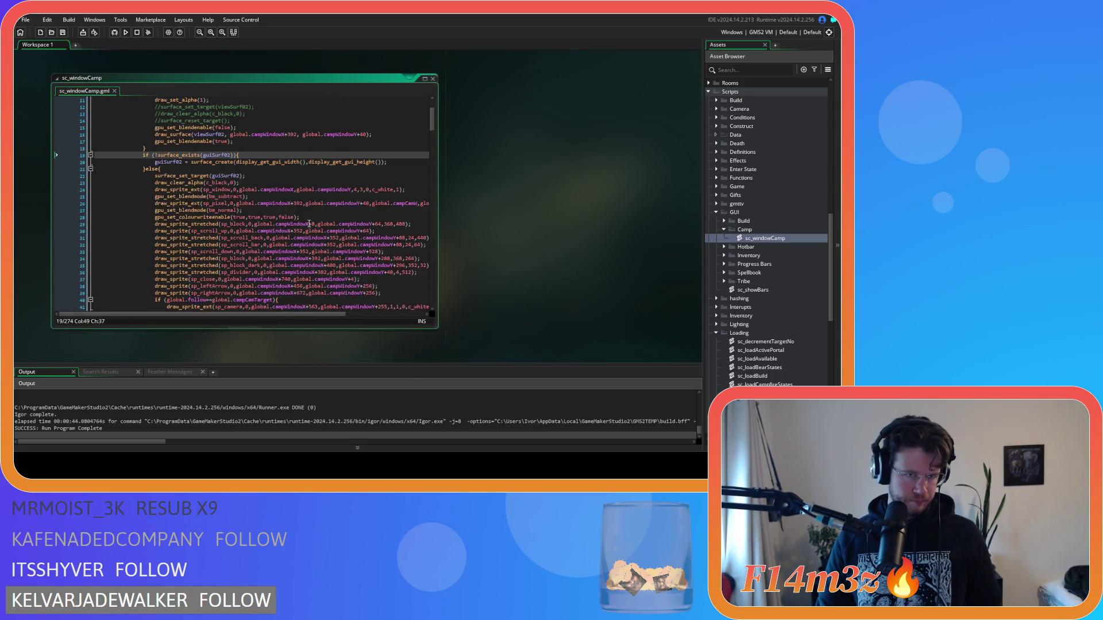
scroll(309, 224, "down", 5)
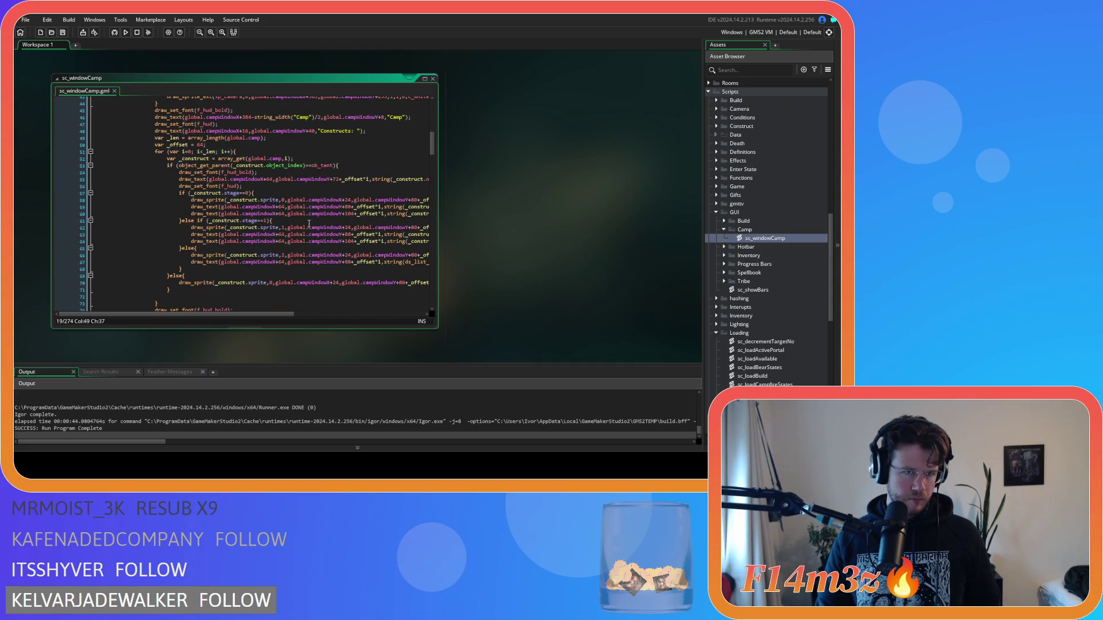
left_click(345, 166)
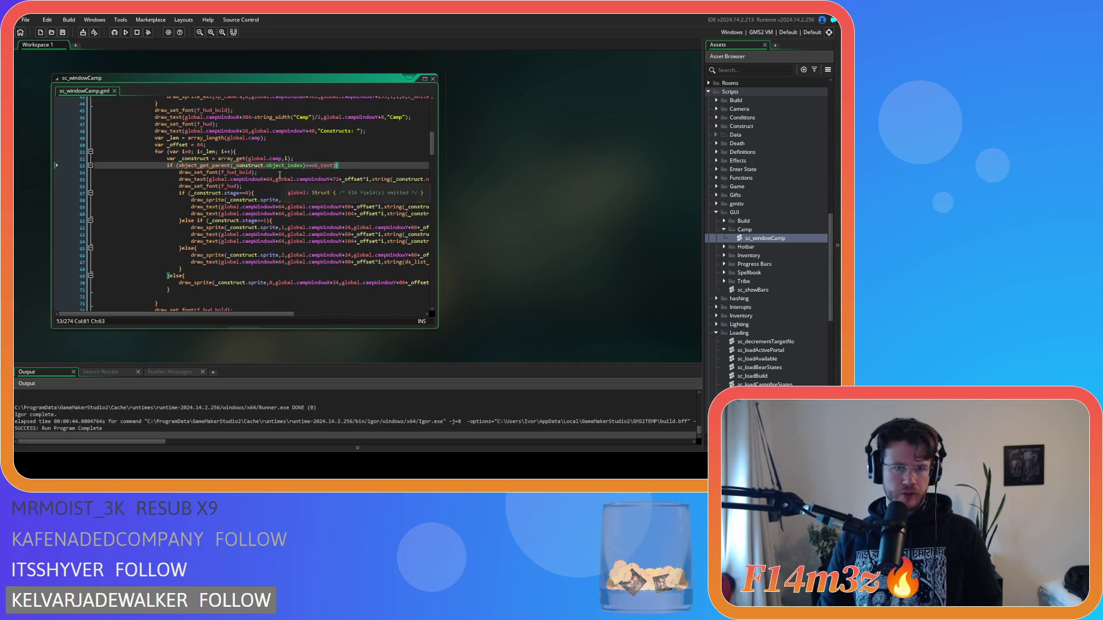
left_click(335, 167)
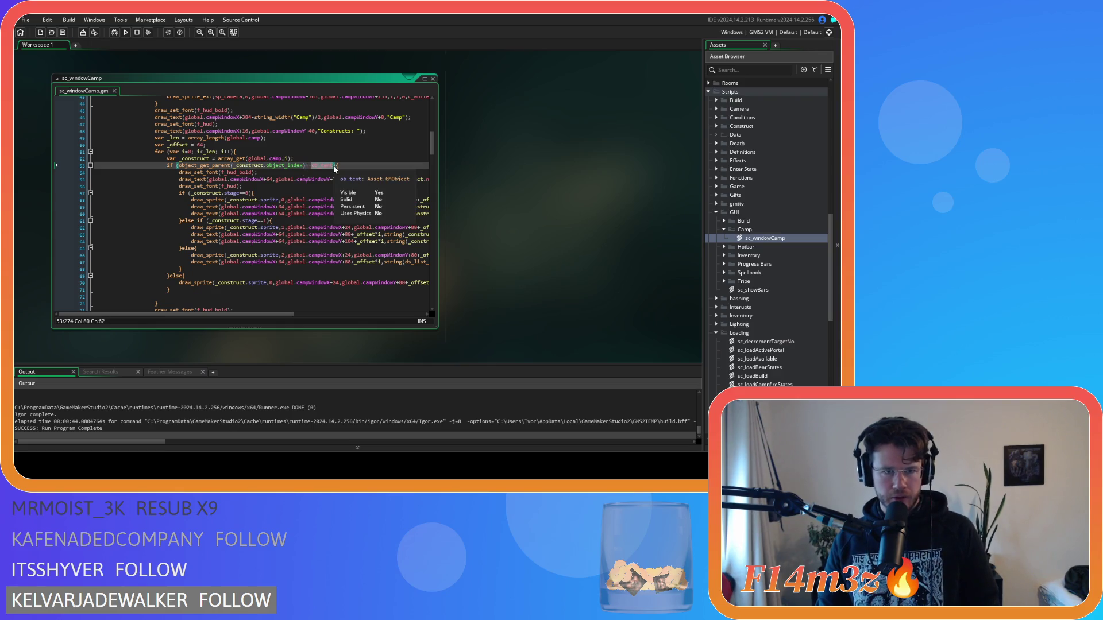
scroll(809, 290, "up", 10)
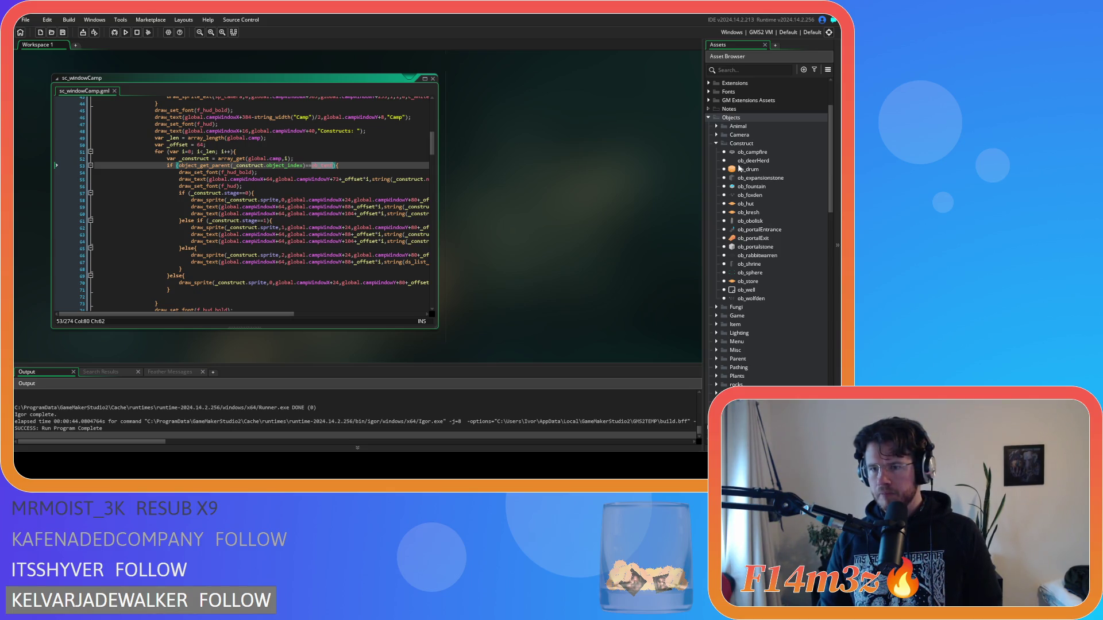
Look at the ob_tent parent object's children, revisit the draw_text call, then open ob_store.
left_click(716, 359)
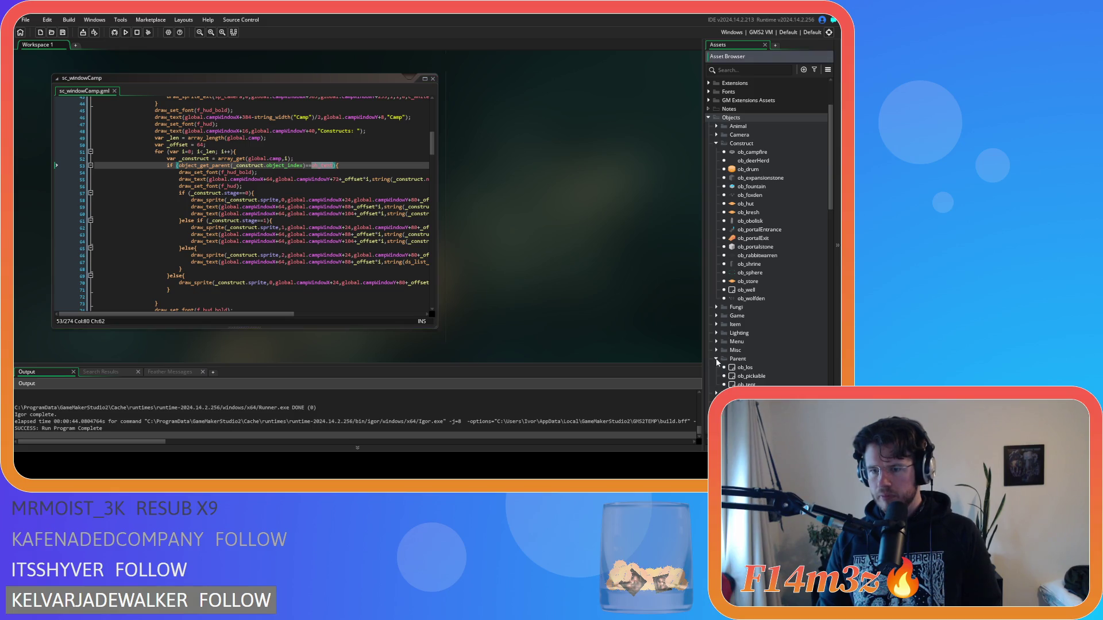
double_click(747, 384)
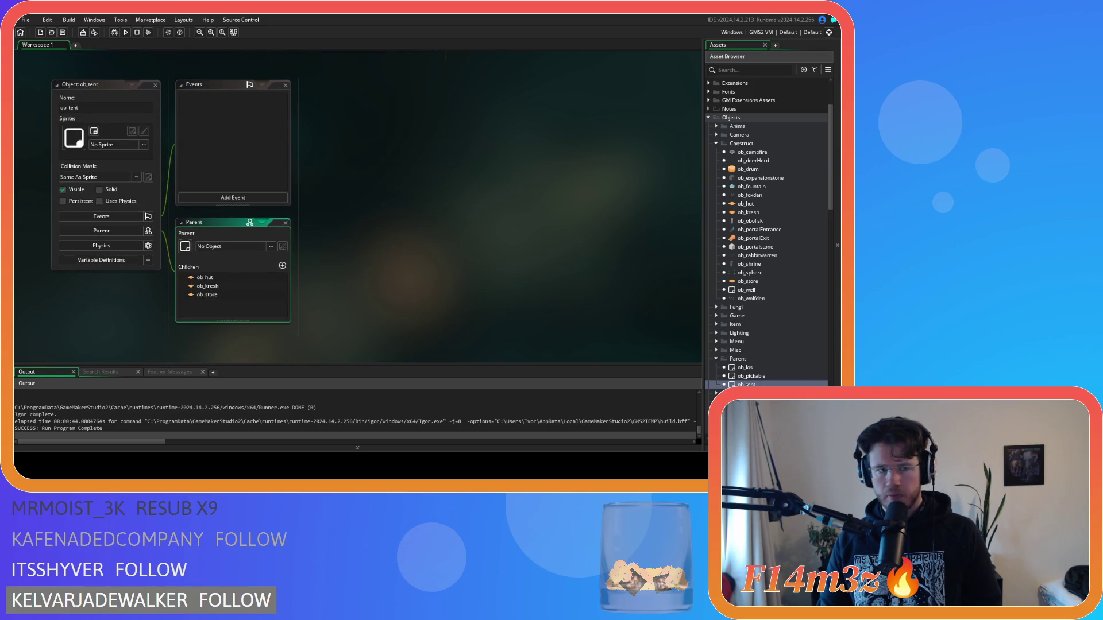
left_click(155, 86)
left_click(368, 168)
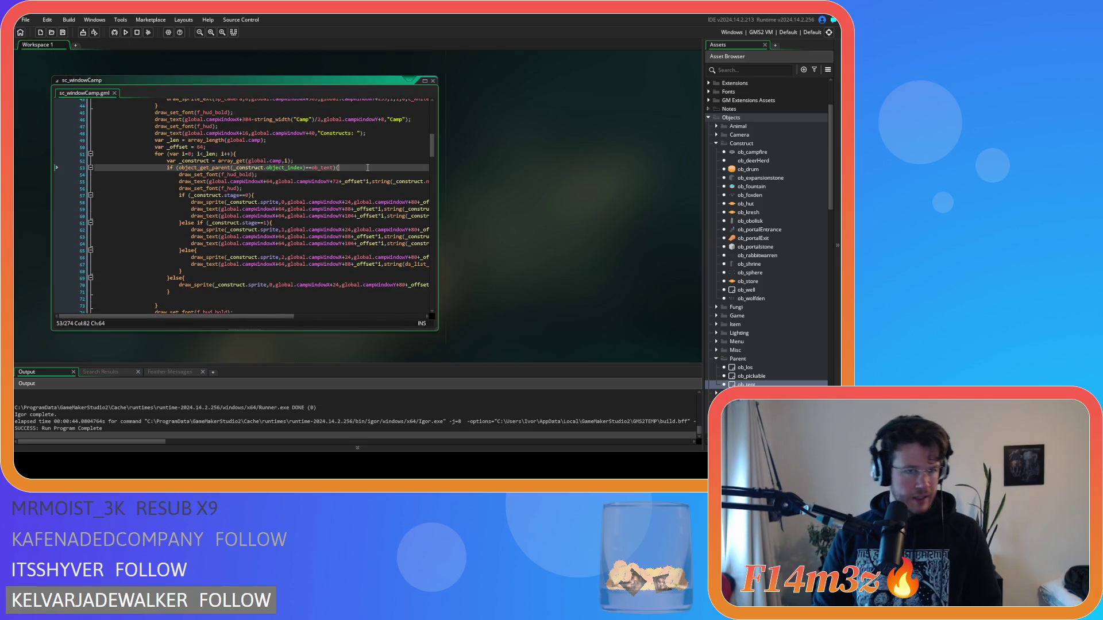
left_click(352, 209)
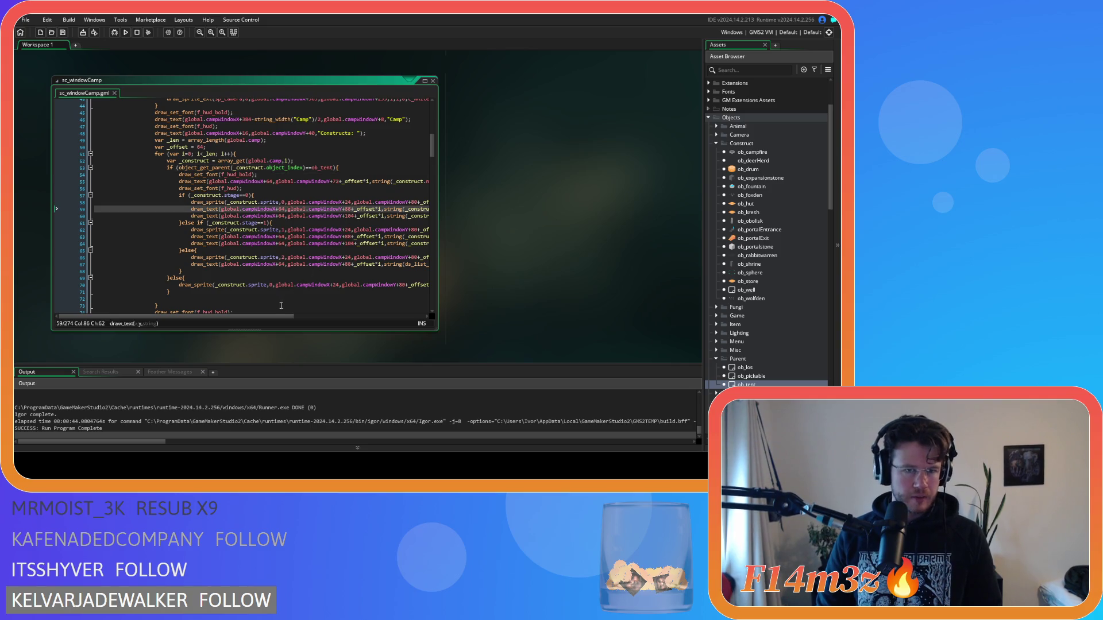
mouse_move(276, 320)
left_mouse_down()
mouse_move(404, 314)
mouse_move(310, 307)
left_mouse_up()
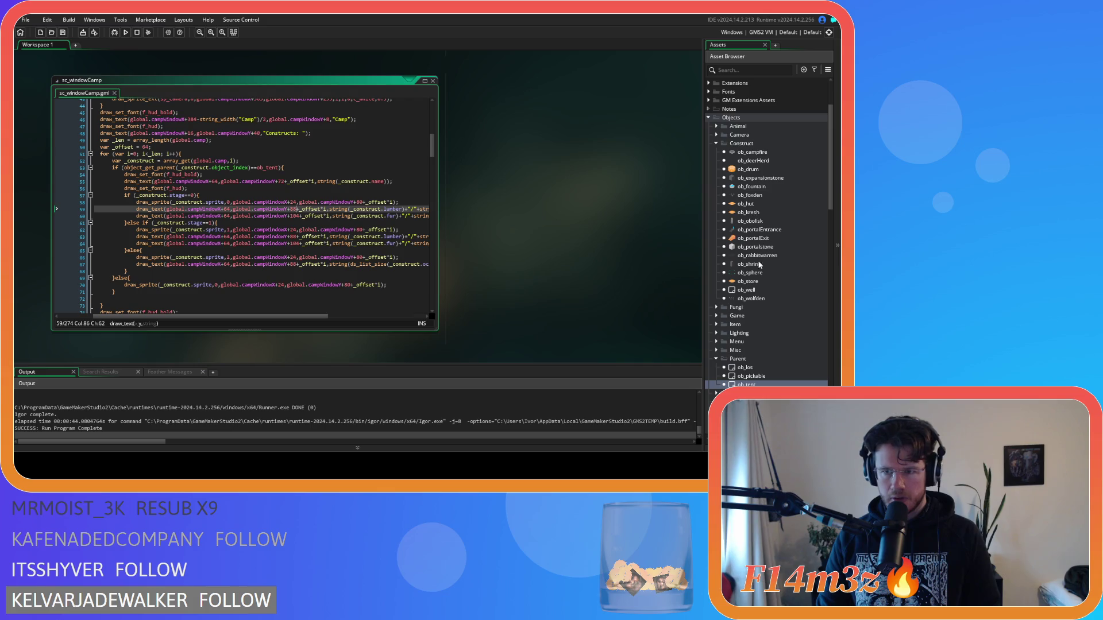
double_click(749, 282)
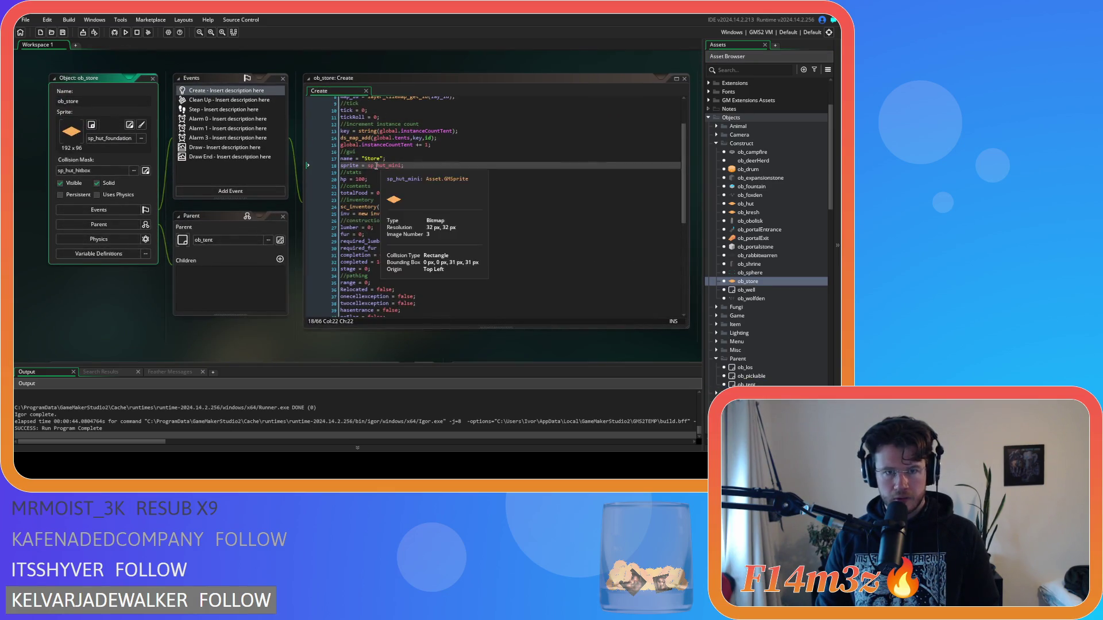
Run the game with F5 to check the Camp window's construct list, then quit with Escape and Y.
left_click_drag(375, 166, 431, 165)
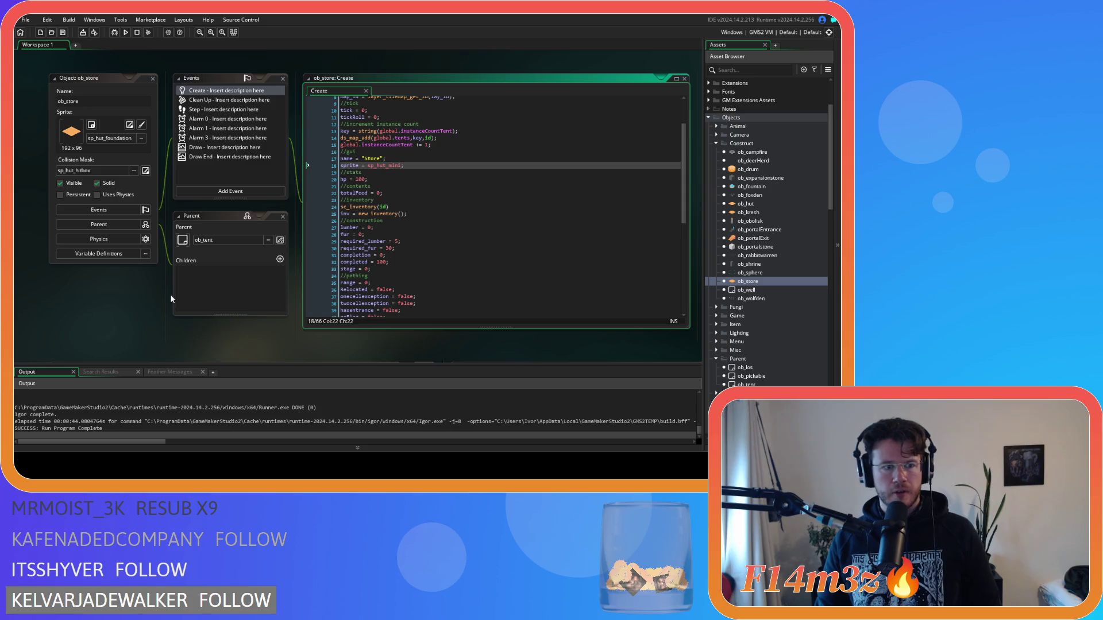
key("F5")
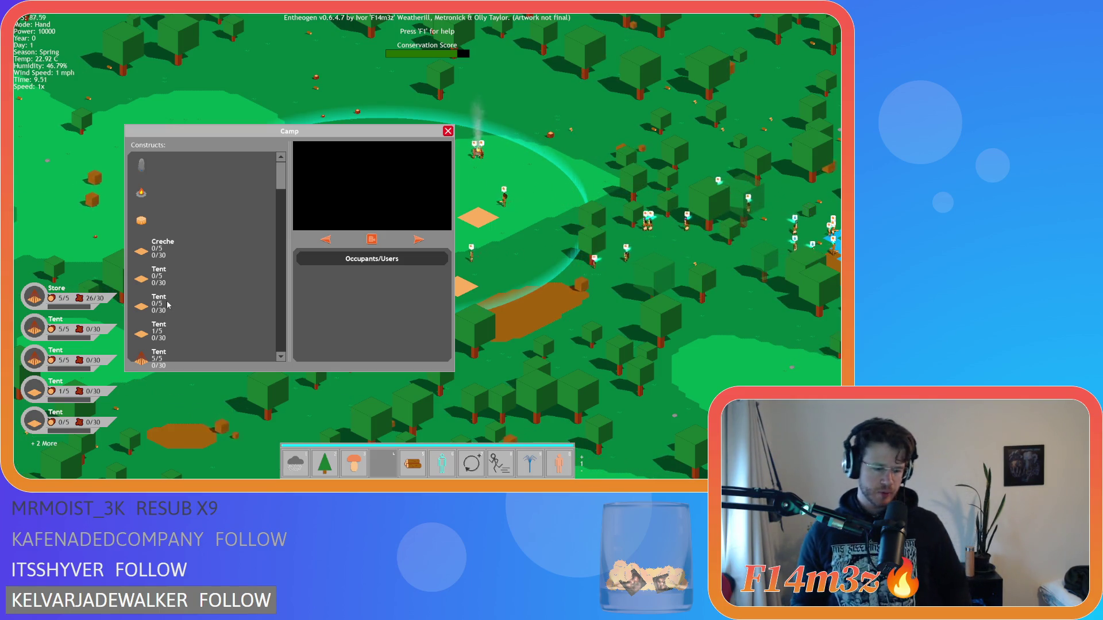
key("Escape")
key("Escape")
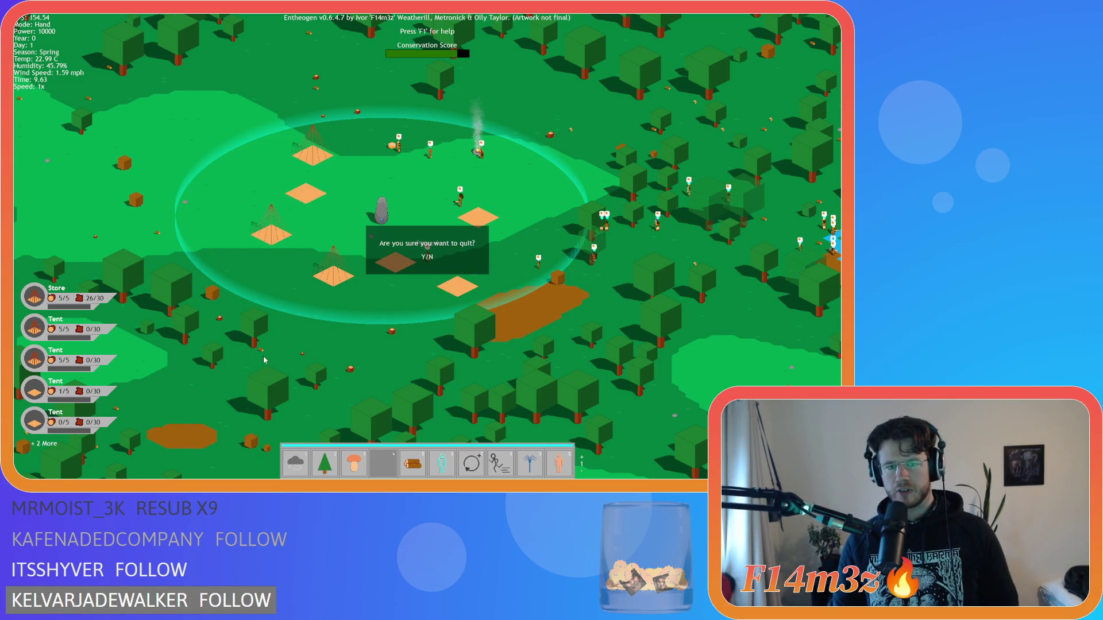
key("y")
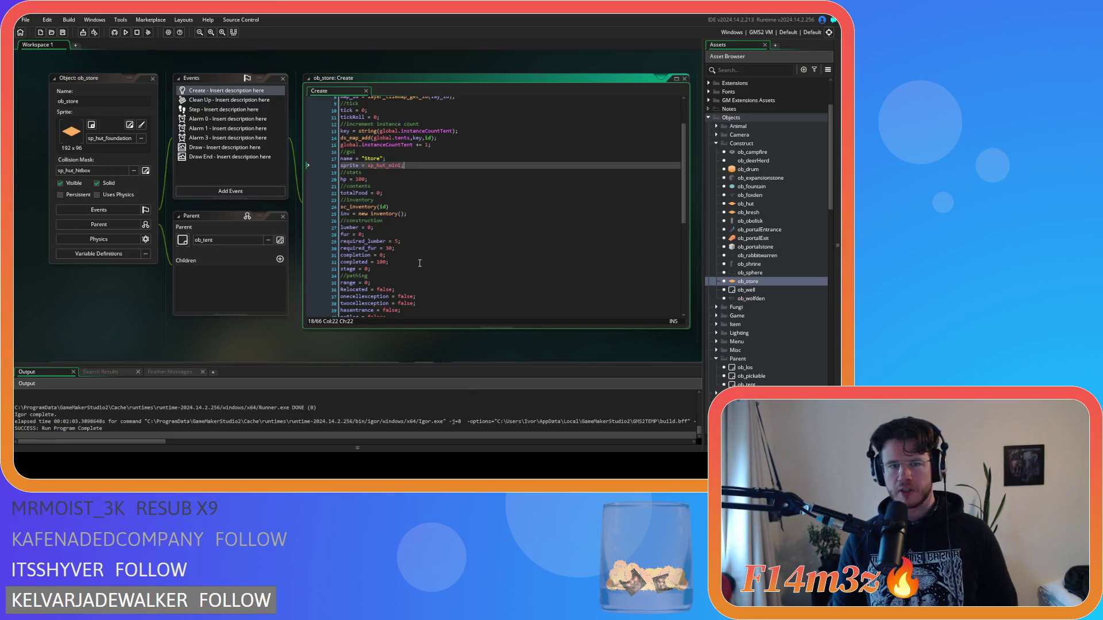
Close all open editors and reopen sc_windowCamp at the line 53 construct check.
scroll(391, 258, "down", 3)
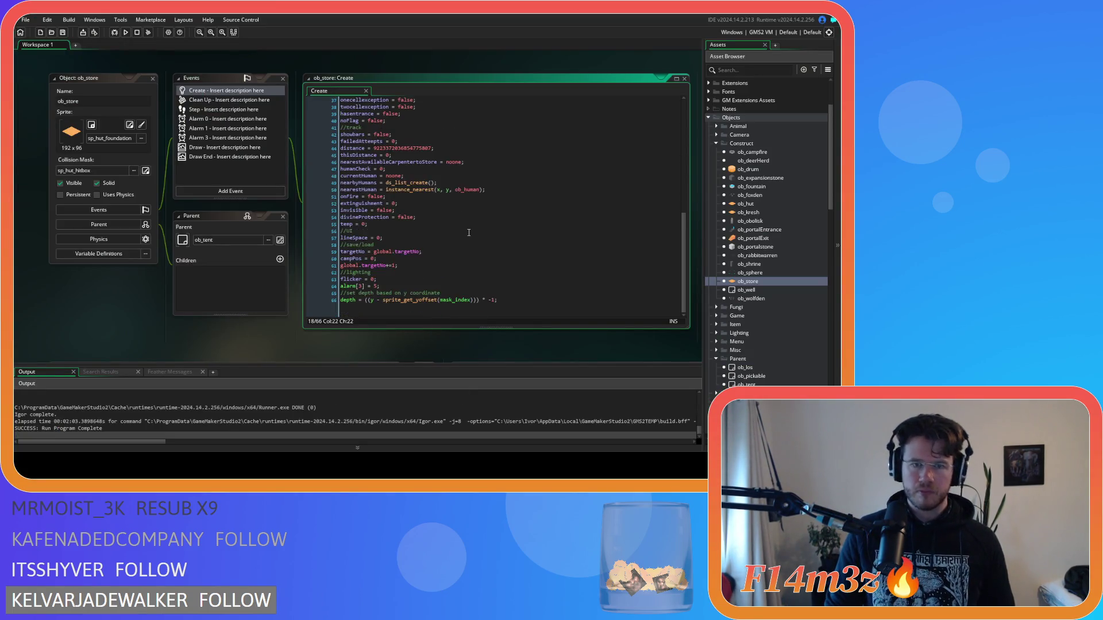
mouse_move(169, 351)
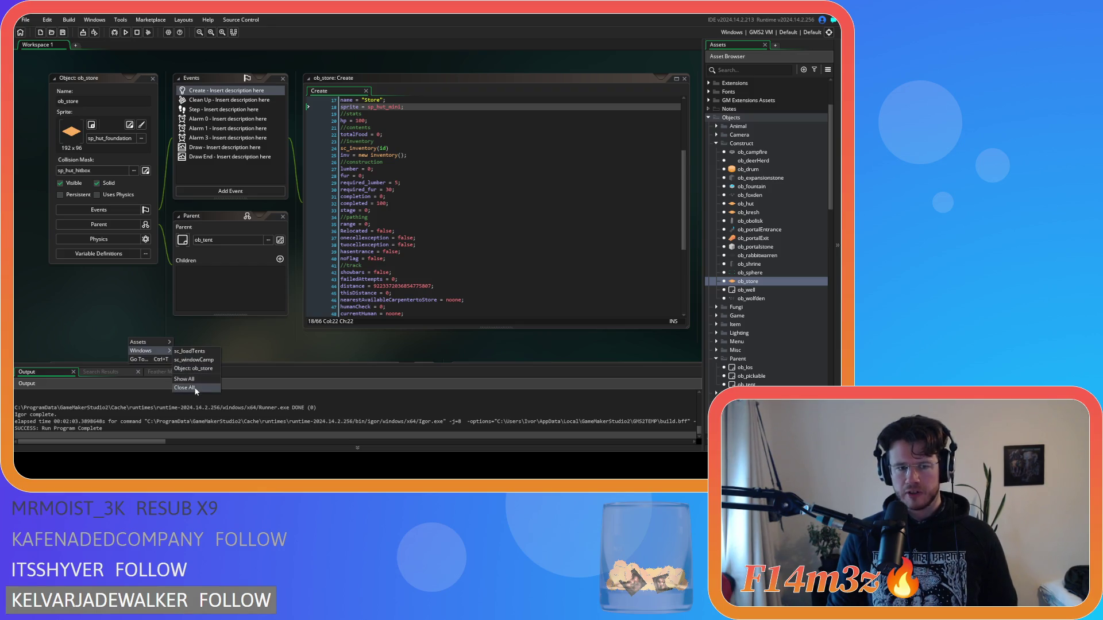
left_click(194, 388)
scroll(765, 243, "down", 10)
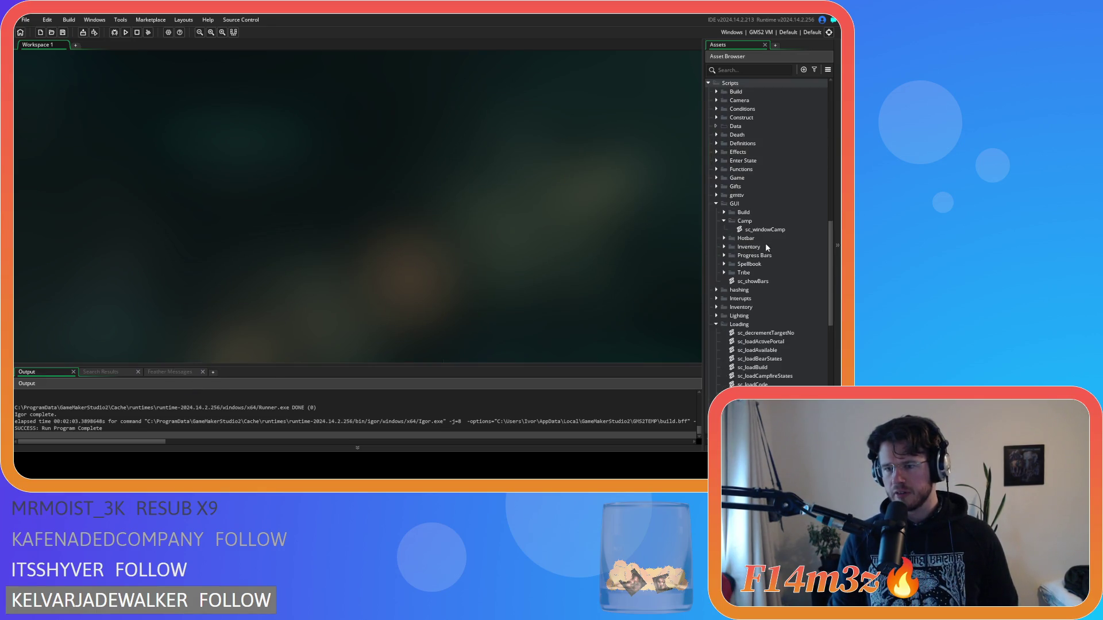
left_click(769, 229)
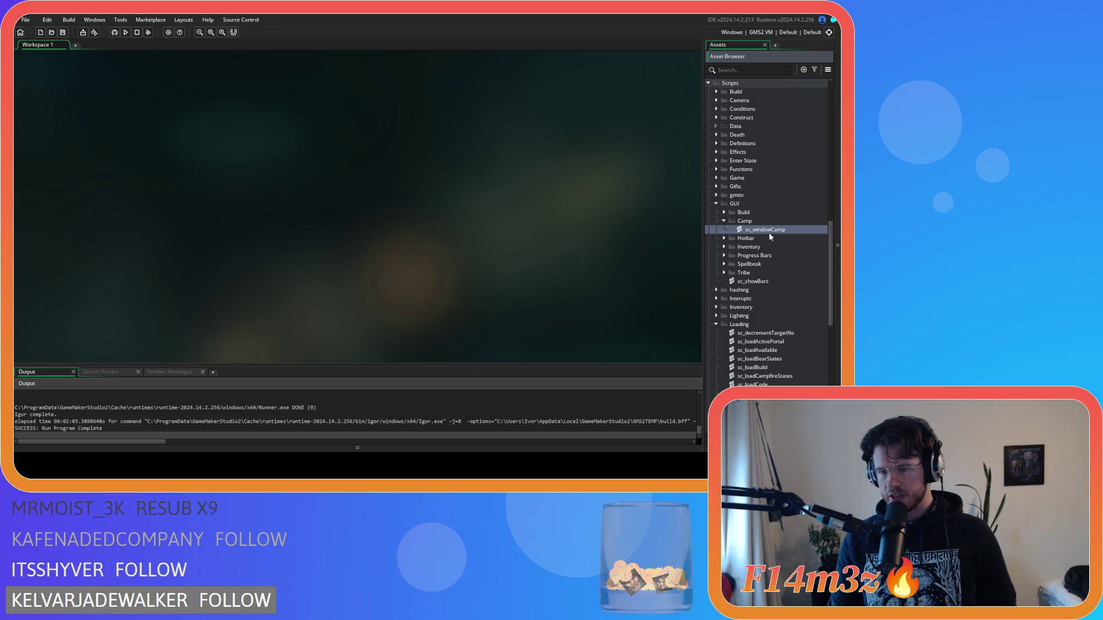
double_click(769, 232)
scroll(275, 239, "down", 7)
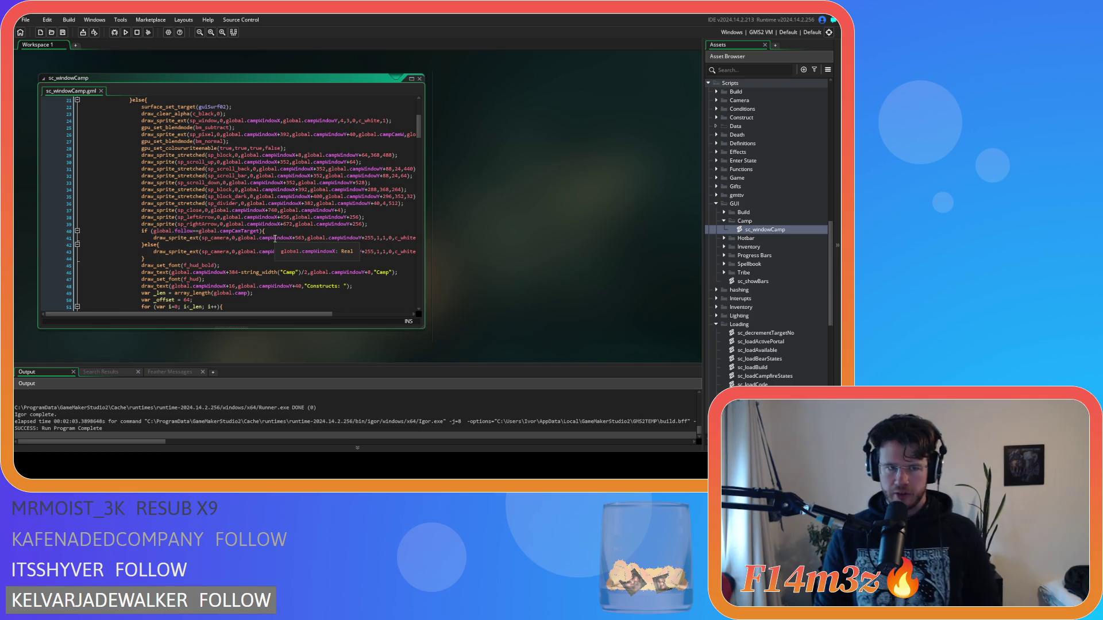
scroll(275, 238, "down", 7)
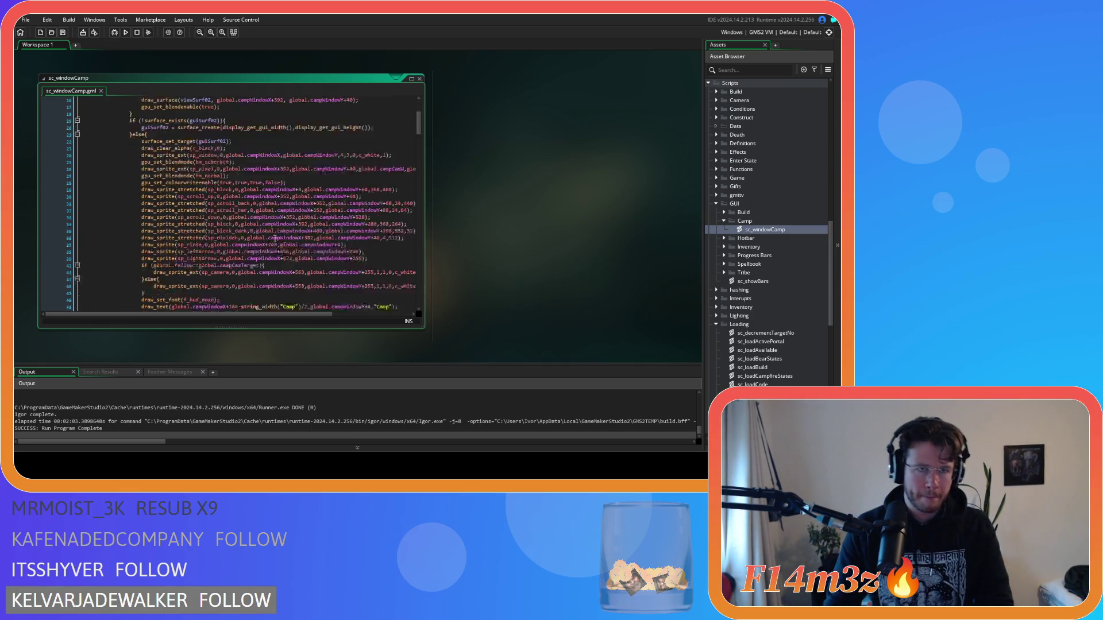
scroll(275, 239, "up", 3)
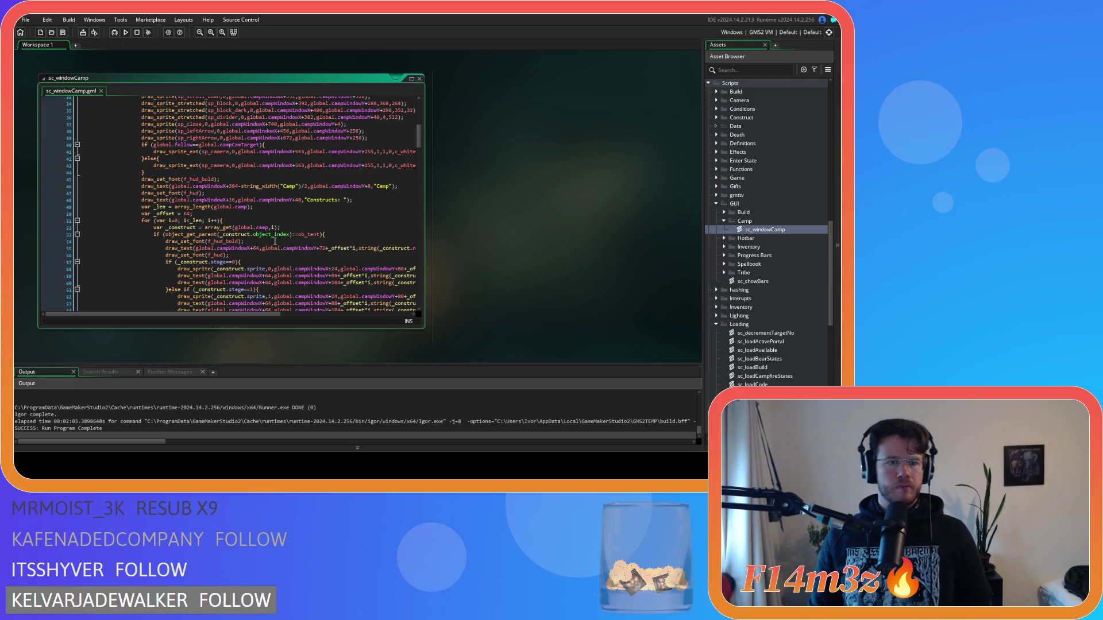
scroll(275, 241, "down", 4)
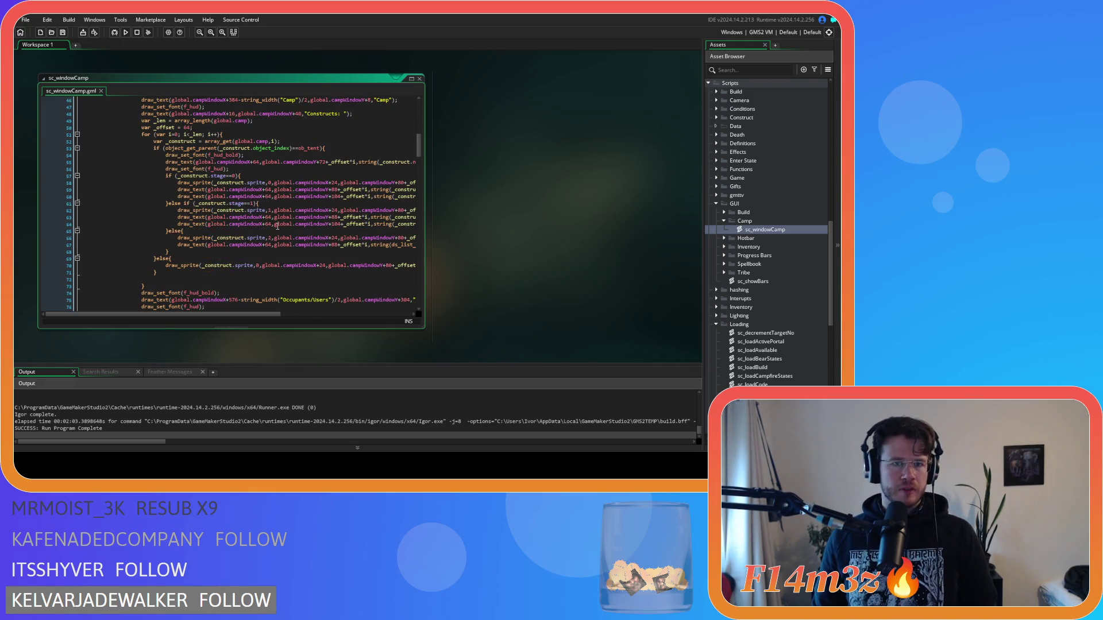
mouse_move(252, 315)
left_mouse_down()
mouse_move(325, 316)
mouse_move(228, 314)
left_mouse_up()
left_click(338, 150)
Copy the draw_sprite line under the if check and change its sprite to sp_bar_thick.
mouse_move(176, 183)
left_mouse_down()
mouse_move(433, 192)
mouse_move(379, 182)
left_mouse_up()
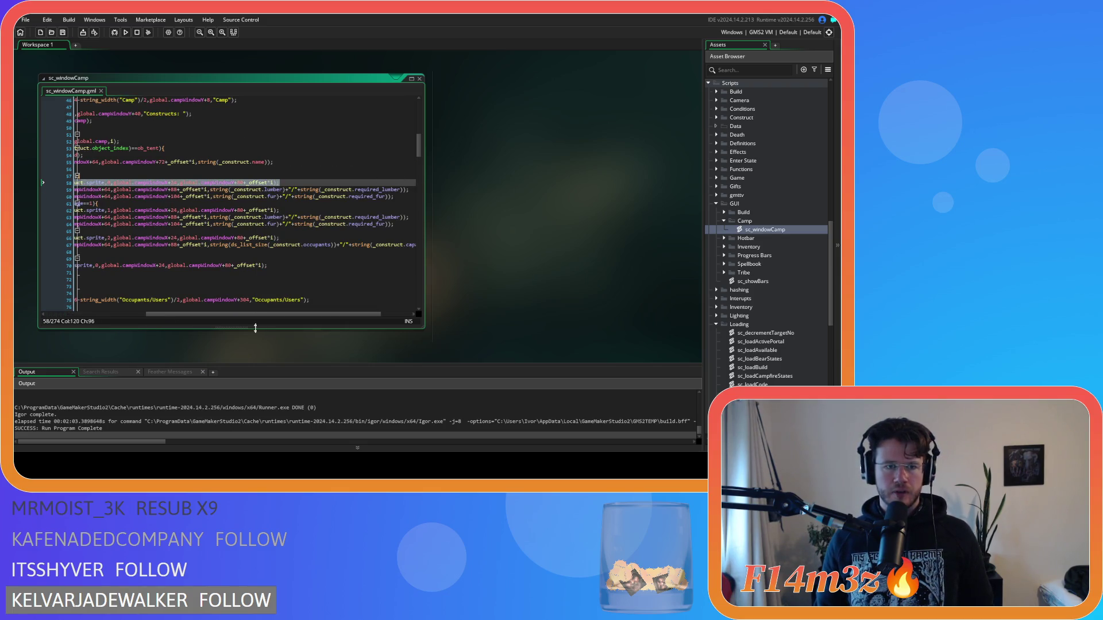
left_click_drag(257, 315, 178, 252)
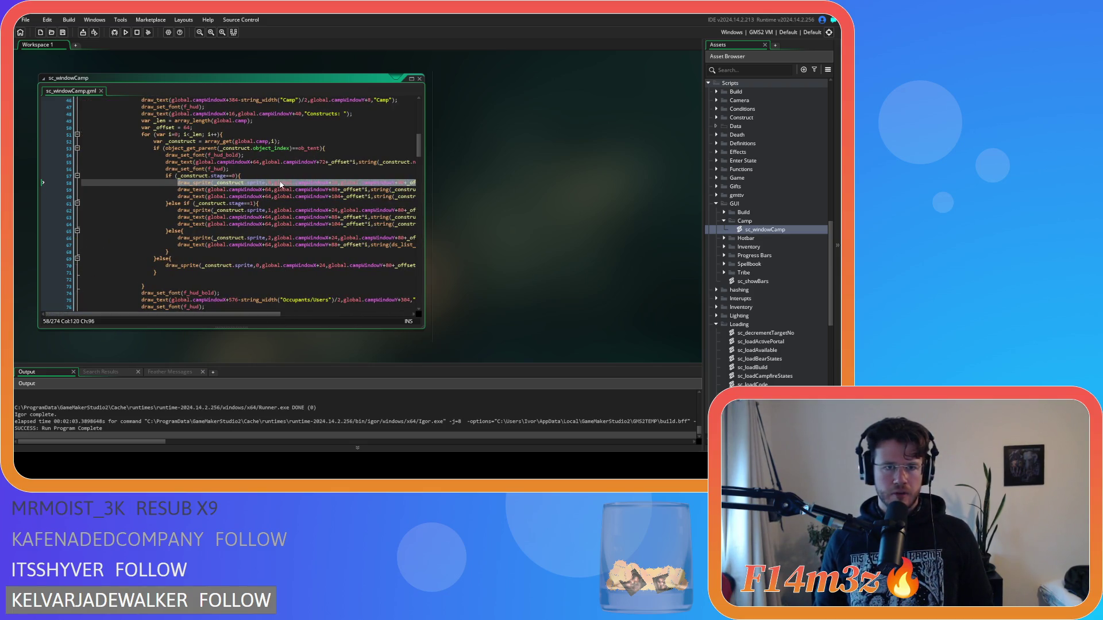
key("ctrl+c")
left_click(287, 154)
key("Up")
key("End")
key("Return")
key("ctrl+v")
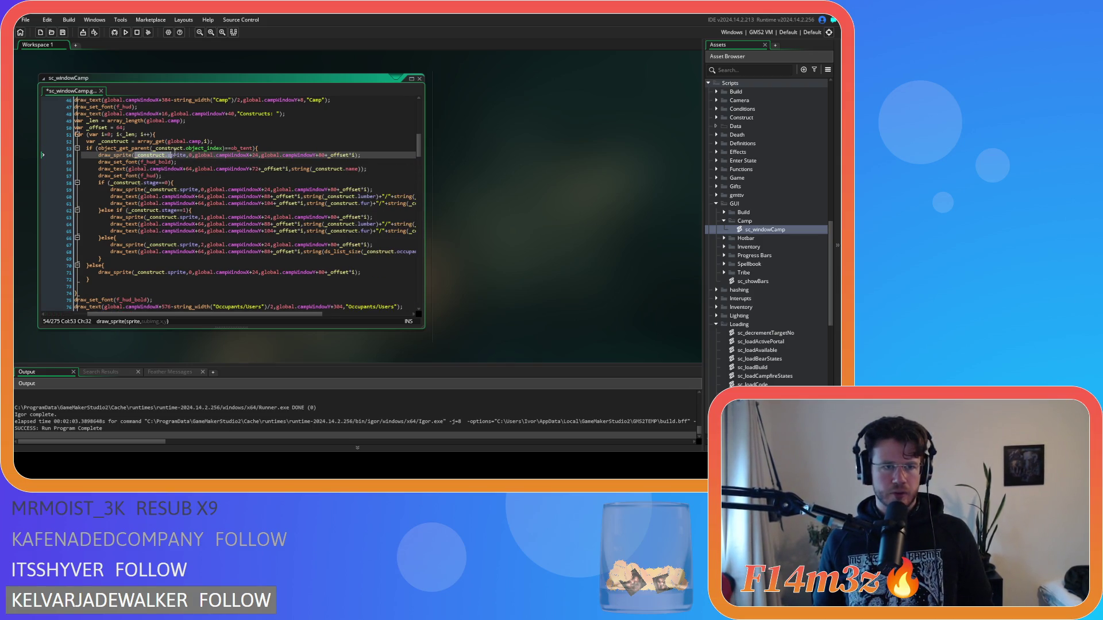
type("sp_bar")
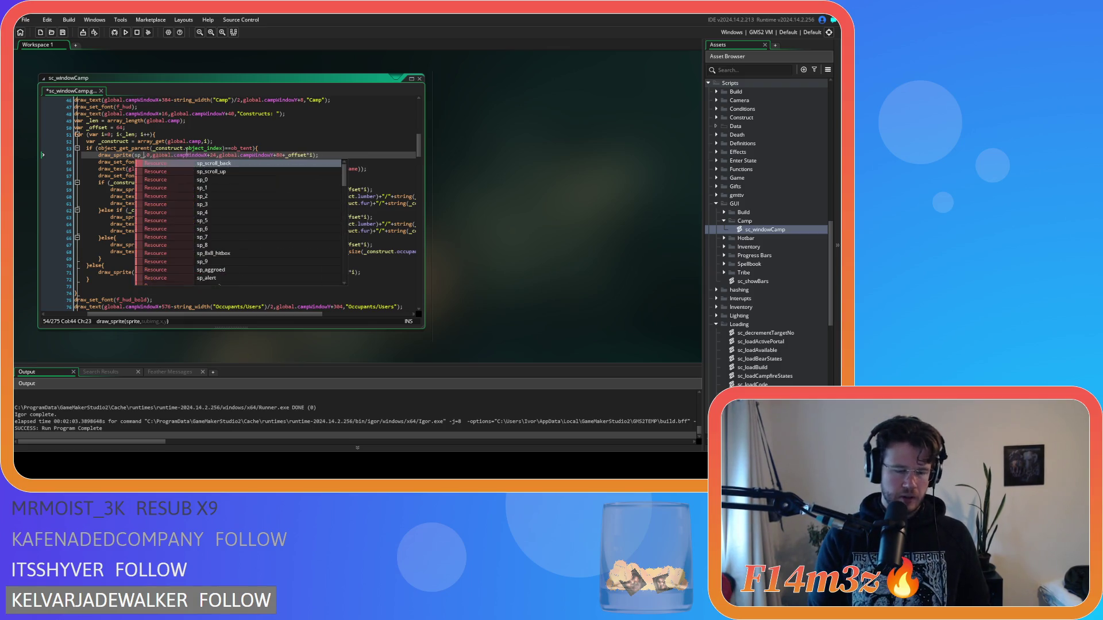
key("Return")
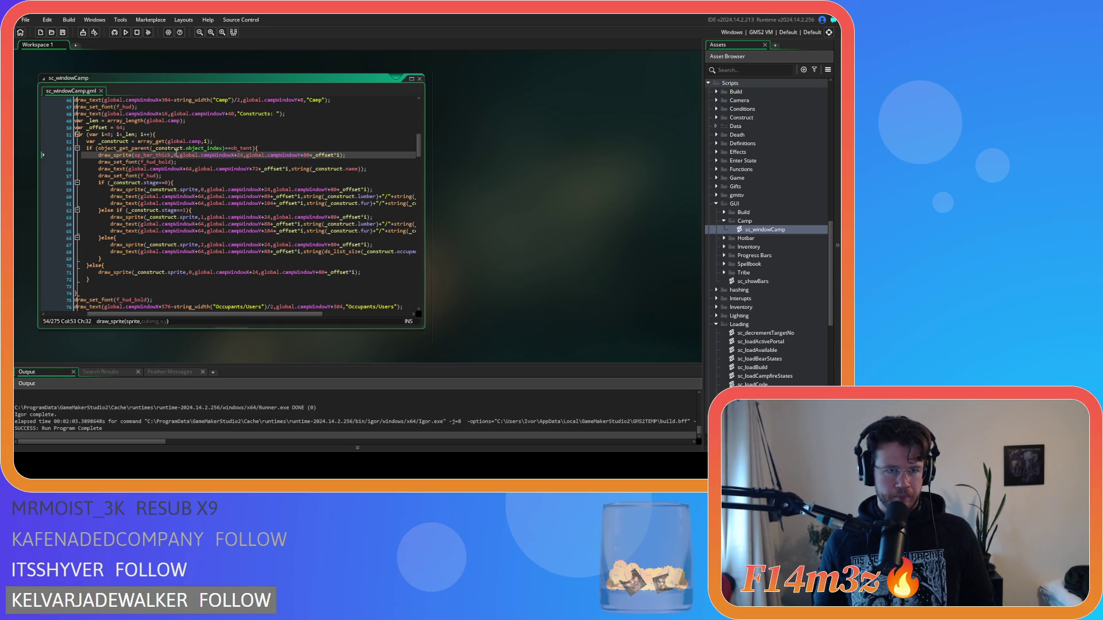
Set the new bar's x offset to 8 and run the game.
left_click(235, 157)
type("4")
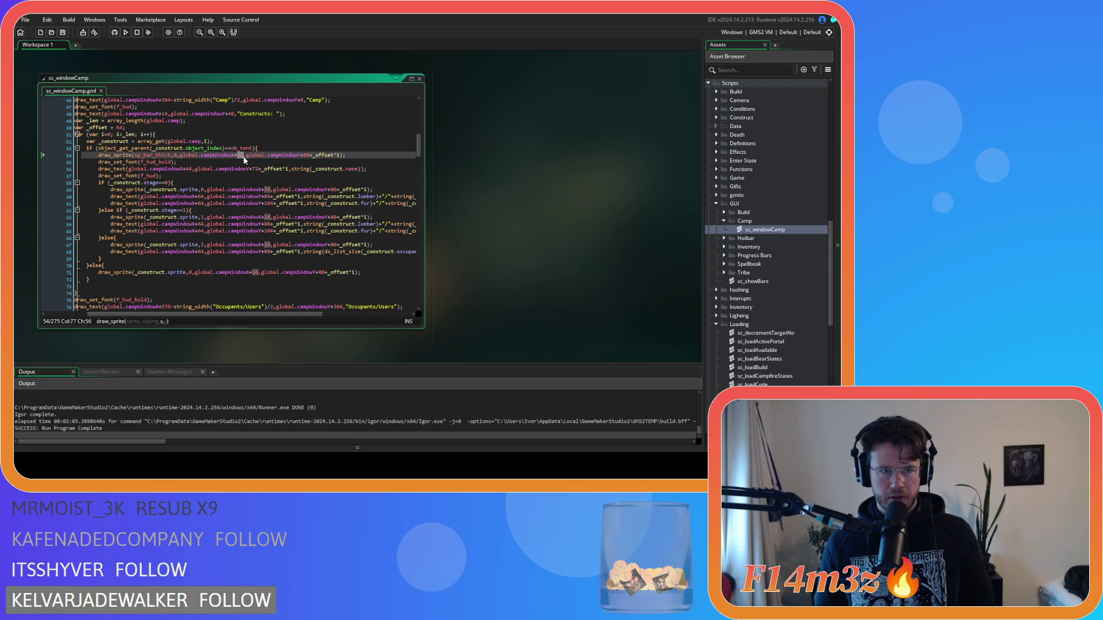
type("8")
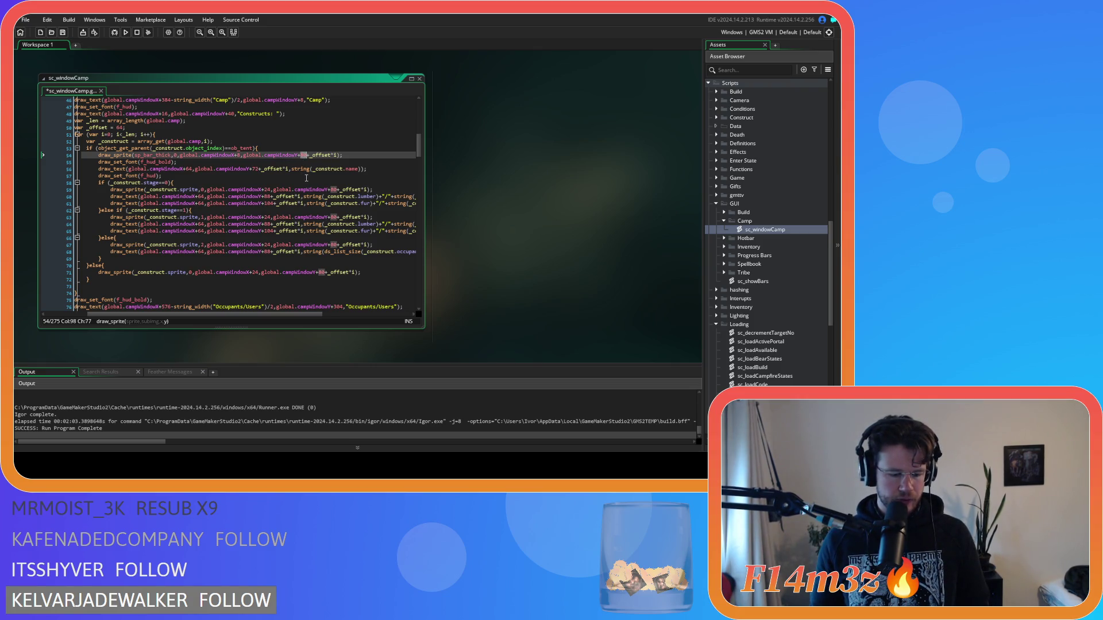
key("F5")
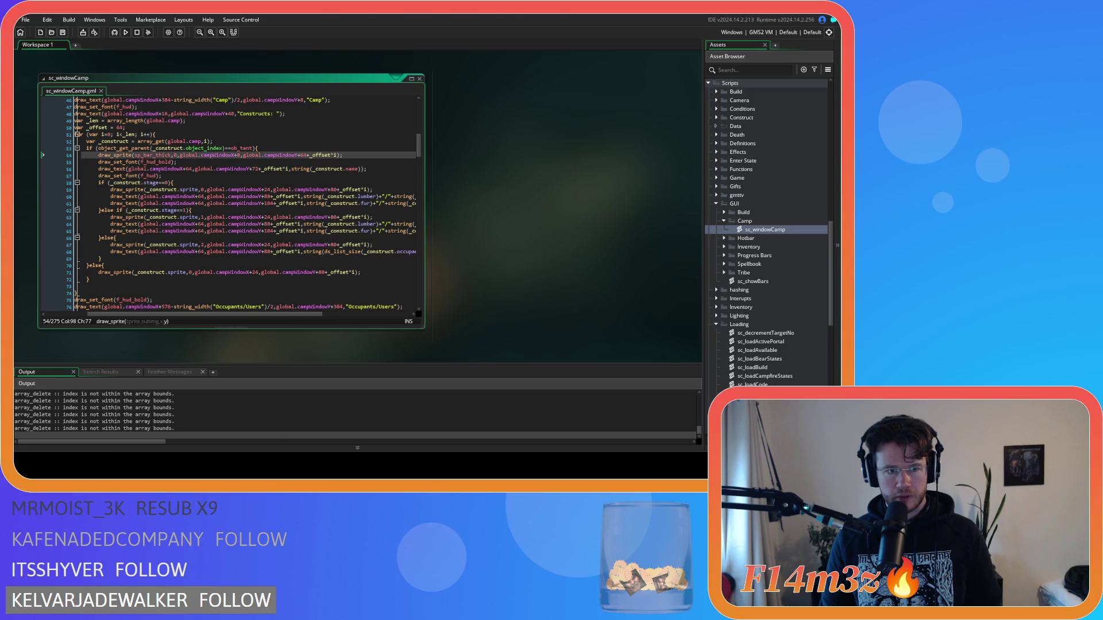
Switch to the running game to view the new bars in the Camp window, then start quitting.
key("alt+Tab")
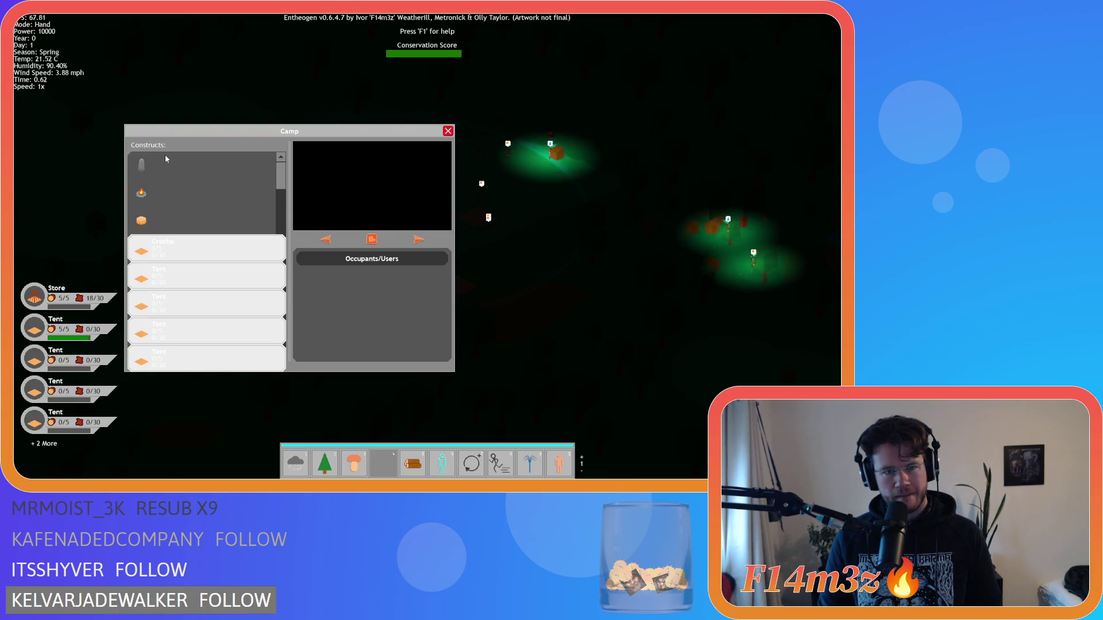
key("Escape")
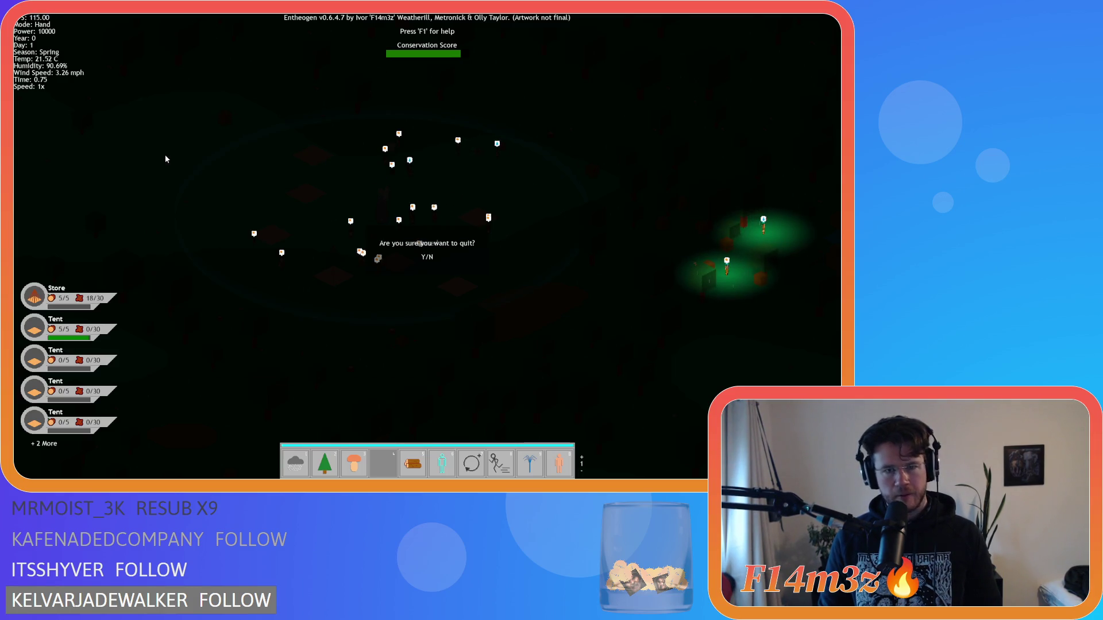
Move the sp_bar_thick draw_sprite line from inside the if to after the _construct declaration, and save.
key("y")
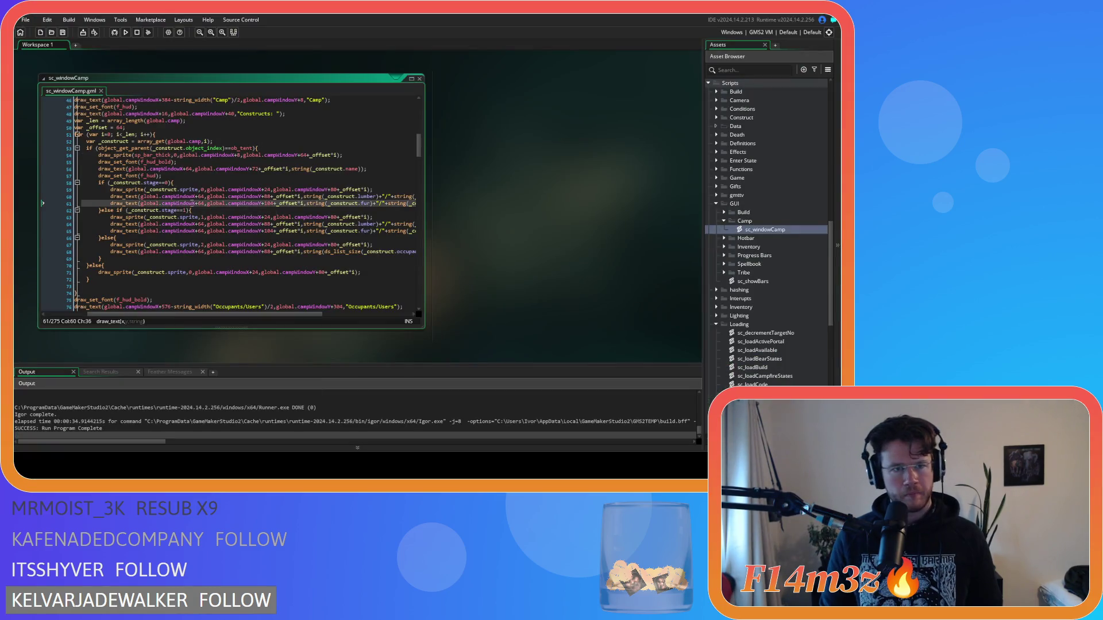
left_click(337, 155)
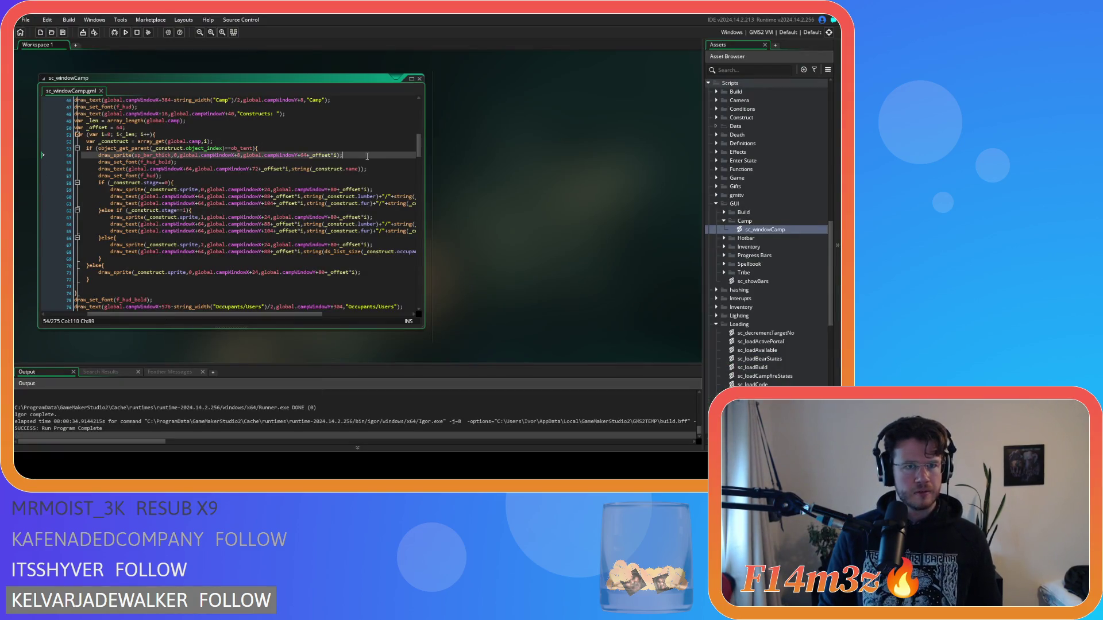
left_click_drag(367, 156, 68, 158)
key("BackSpace")
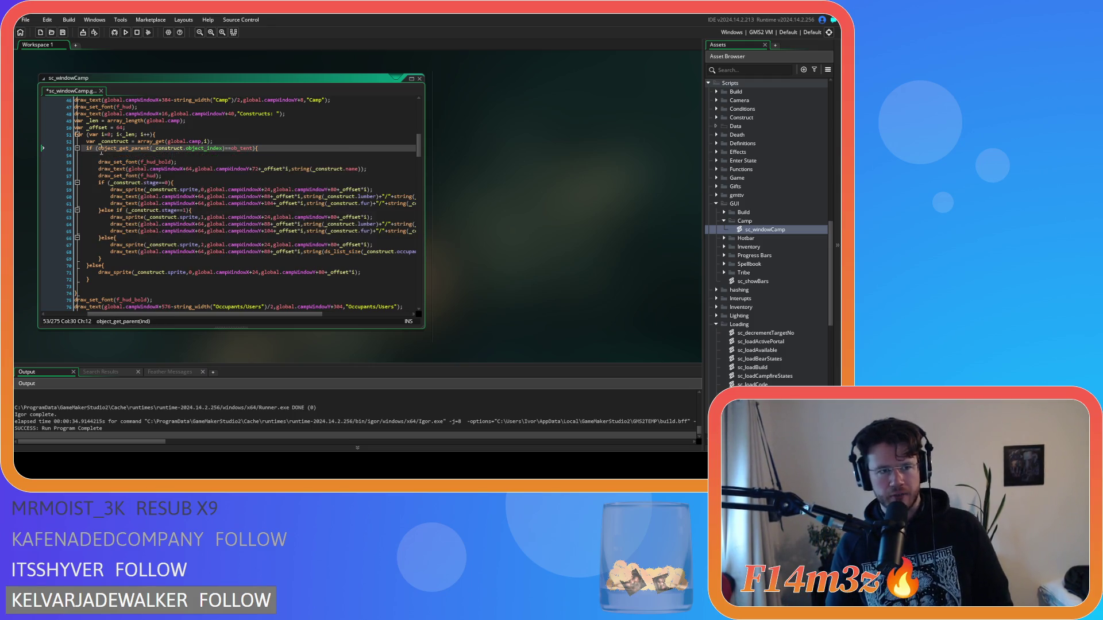
key("BackSpace")
left_click(293, 144)
key("Return")
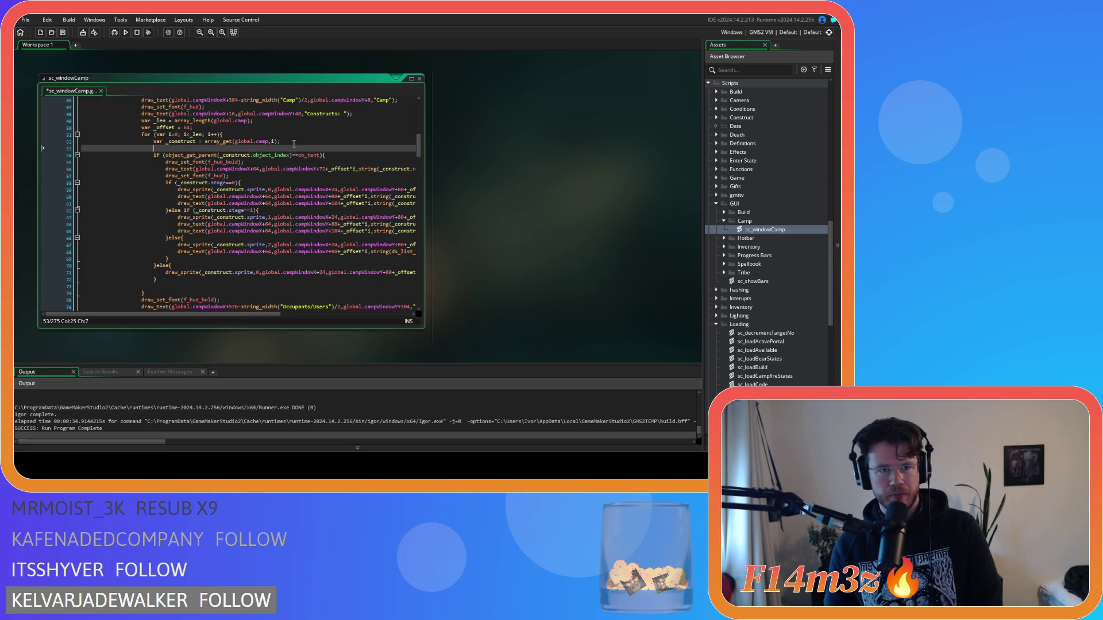
key("ctrl+v")
key("ctrl+s")
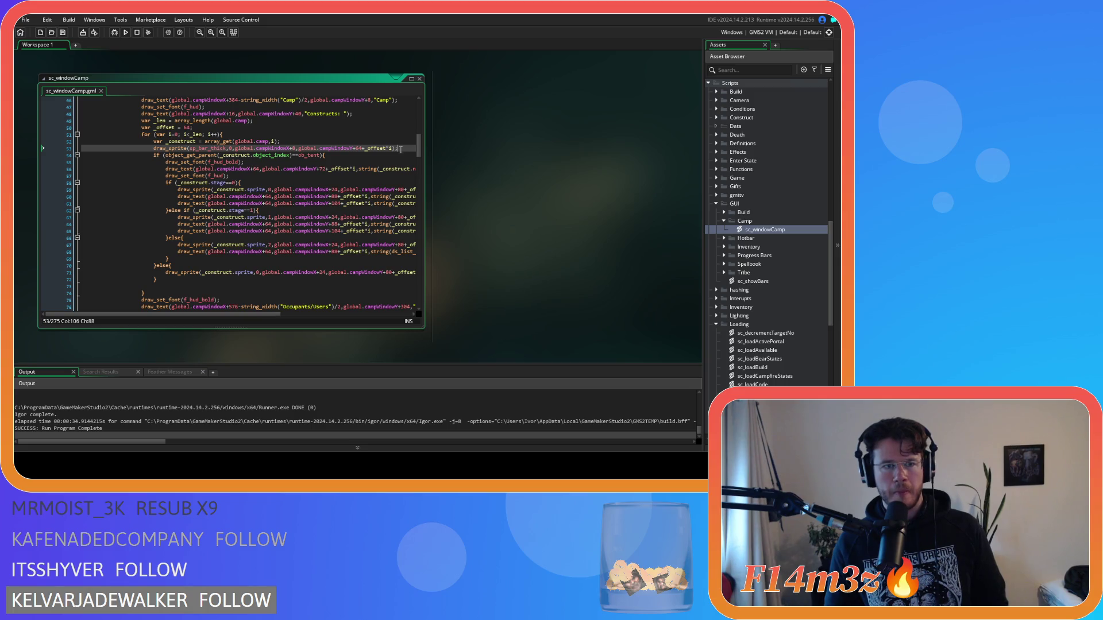
scroll(765, 346, "down", 10)
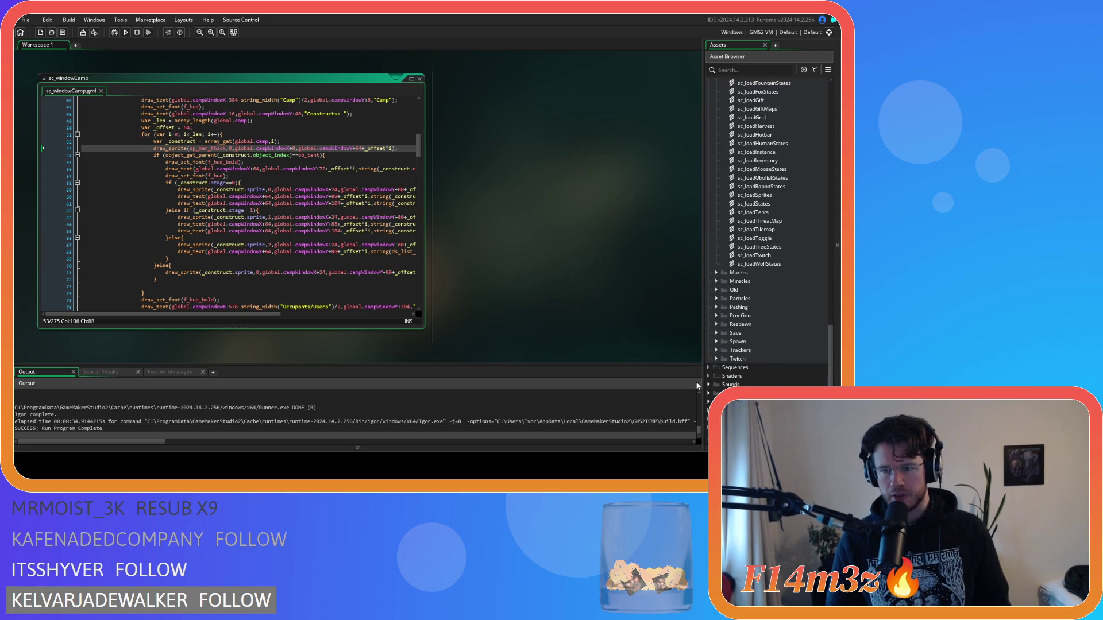
Open the sp_bar_thick sprite from Sprites > UI > Windows.
left_click(708, 394)
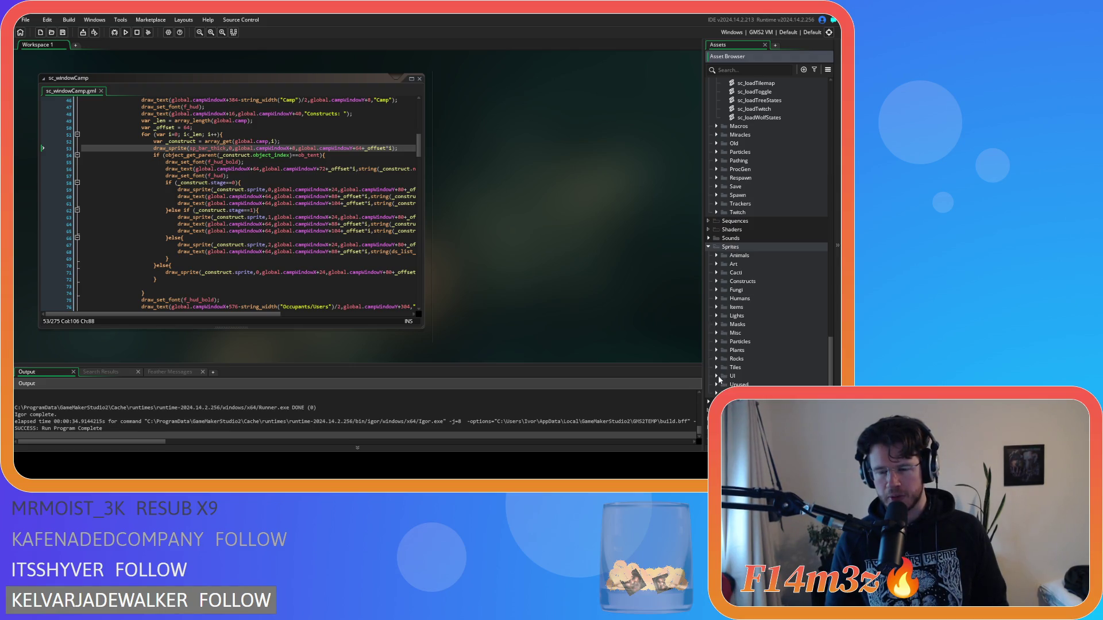
left_click(717, 376)
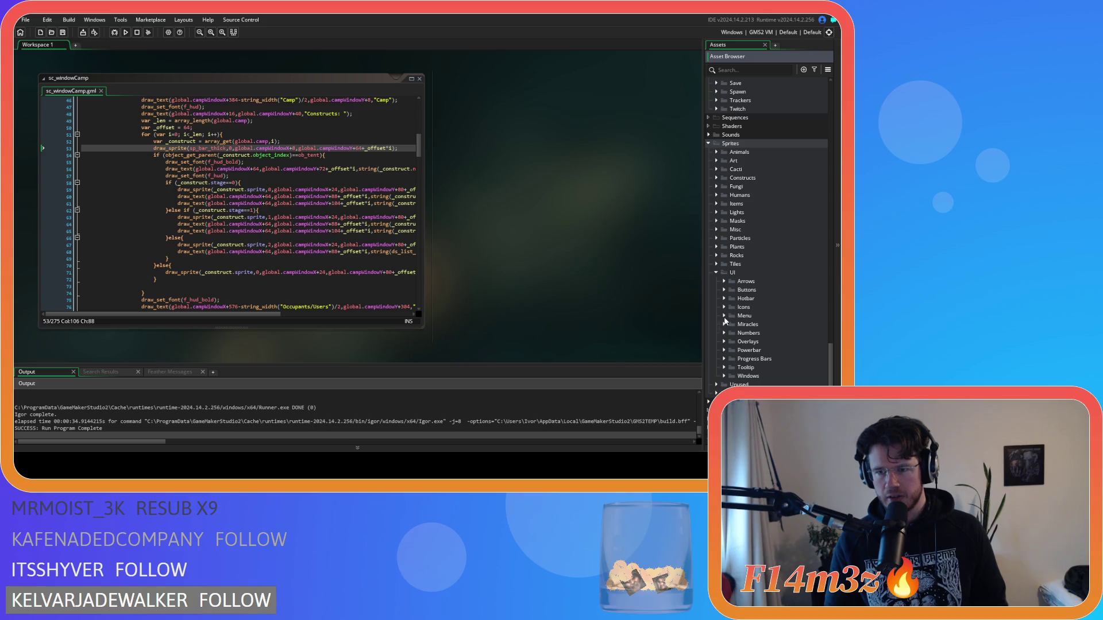
left_click(723, 376)
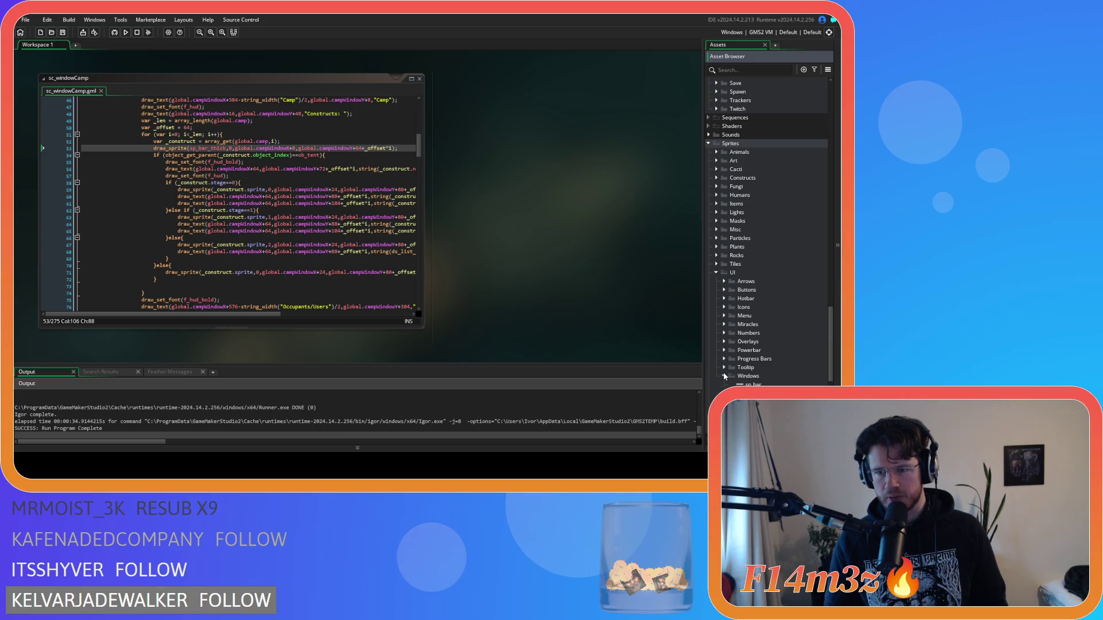
scroll(722, 372, "down", 3)
double_click(758, 324)
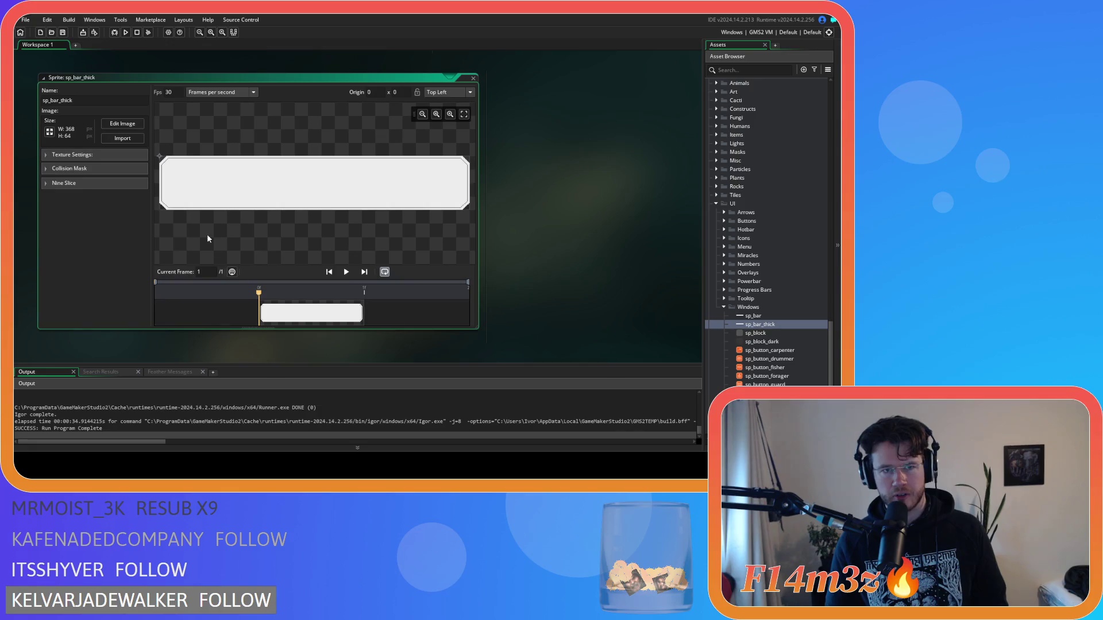
left_click(112, 125)
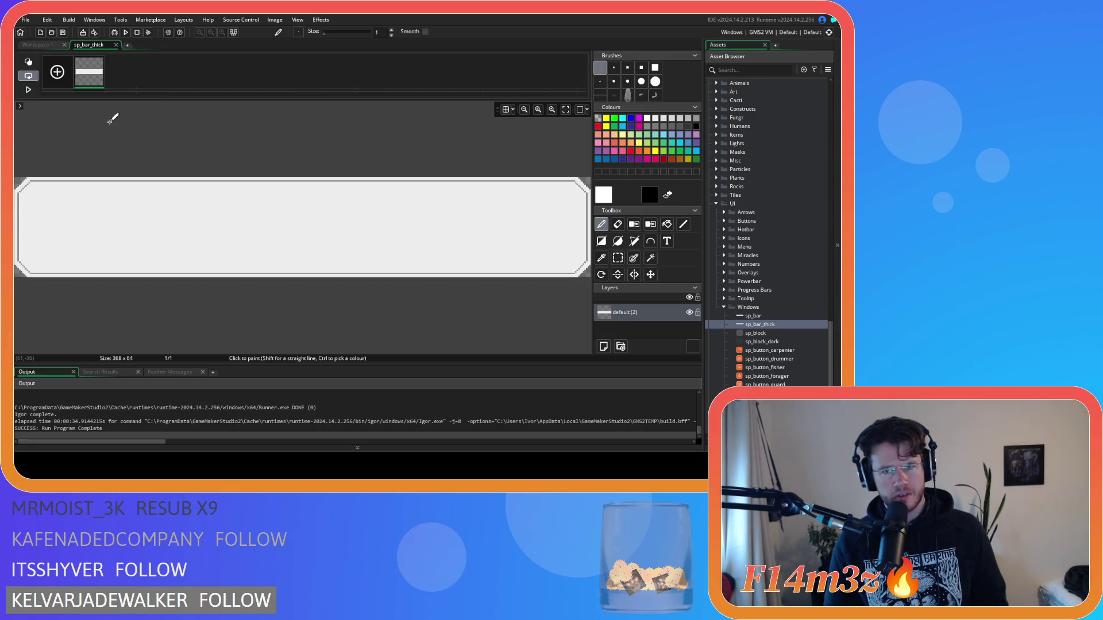
left_click(116, 46)
Resize the sp_bar_thick canvas, without scaling, from 368 to 344 pixels wide.
left_click(49, 133)
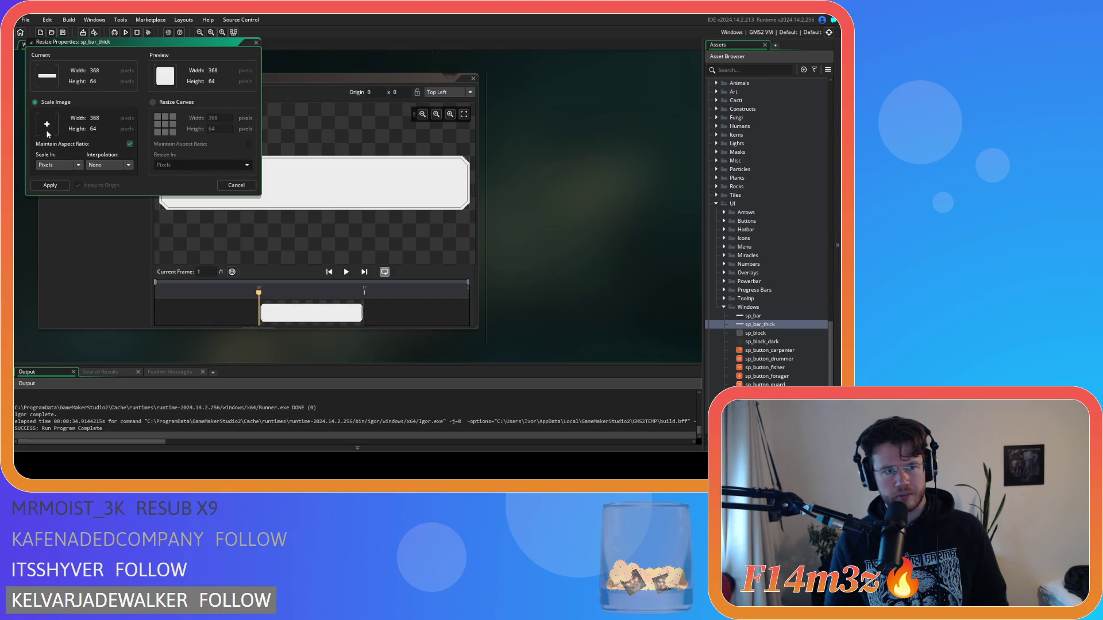
left_click(153, 103)
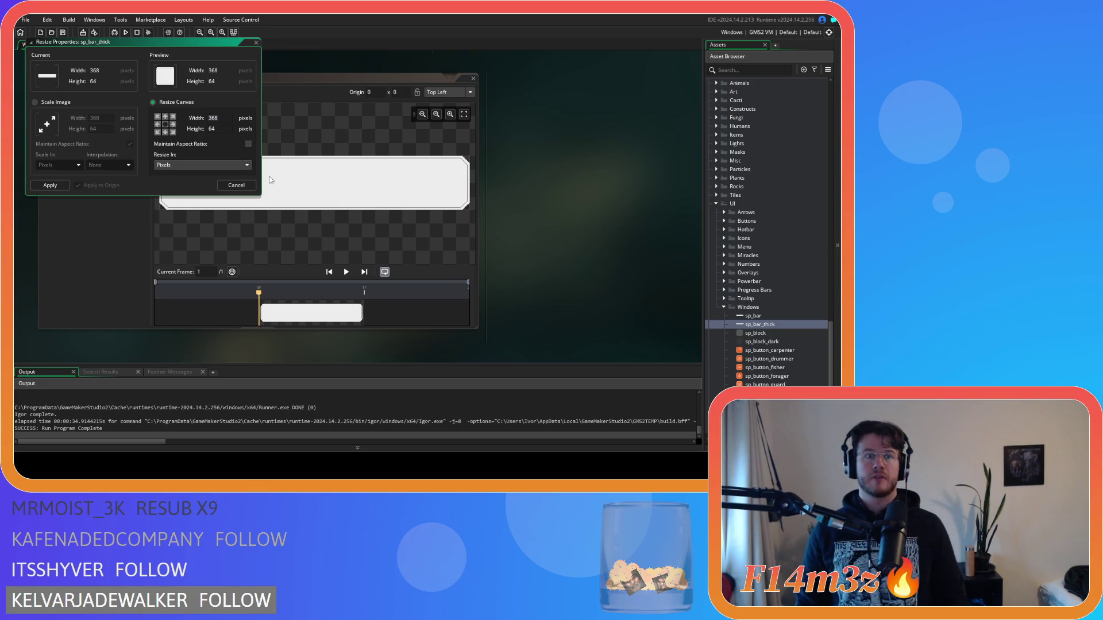
key("ctrl+a")
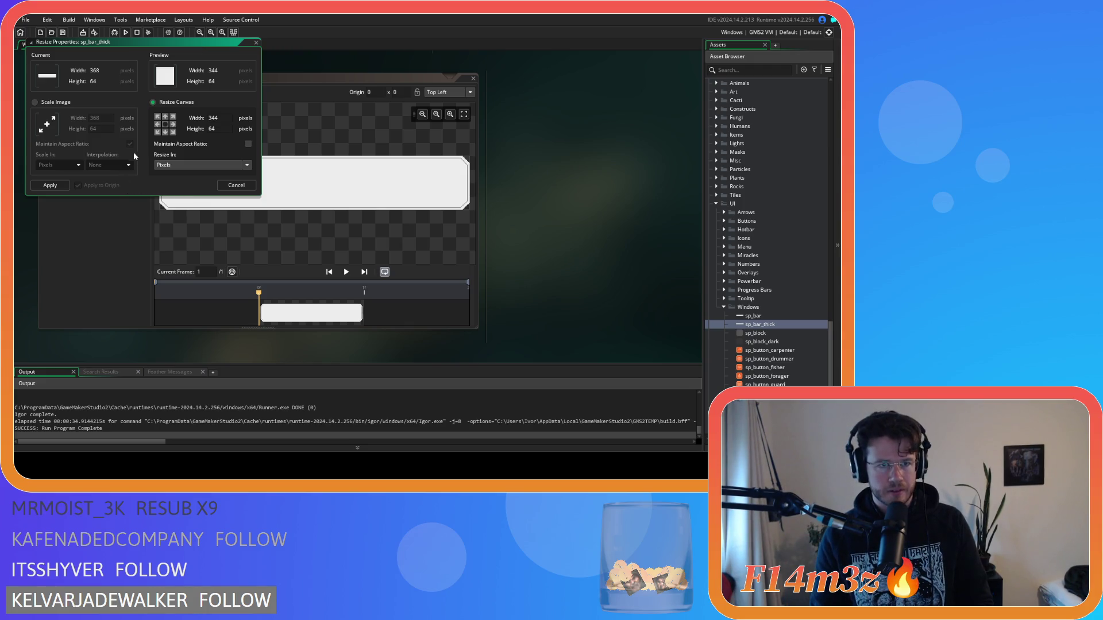
left_click(54, 188)
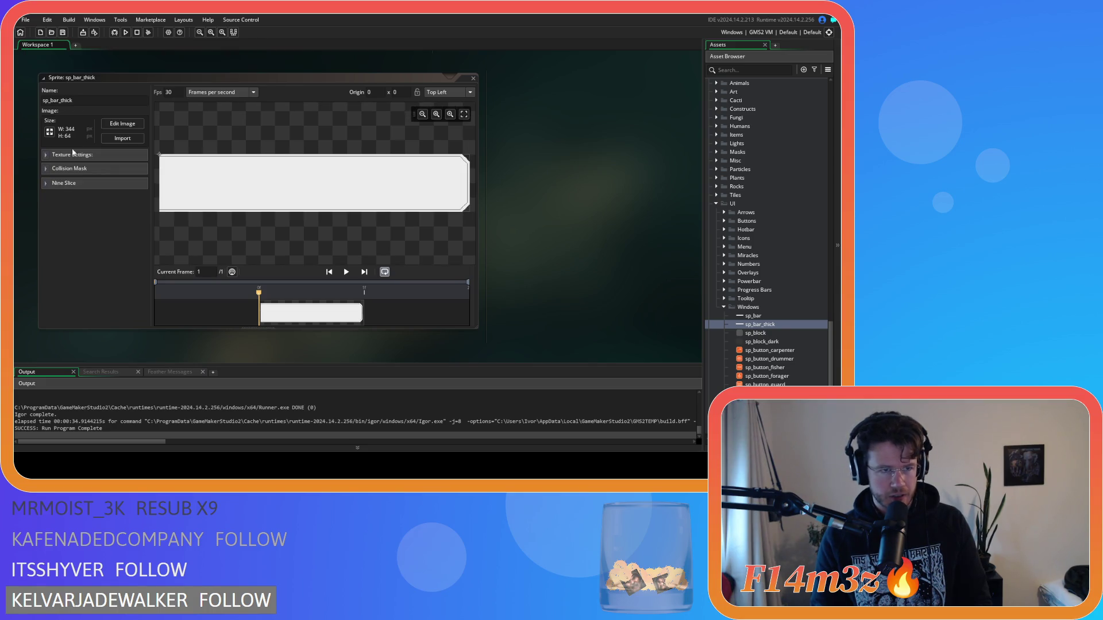
left_click(129, 84)
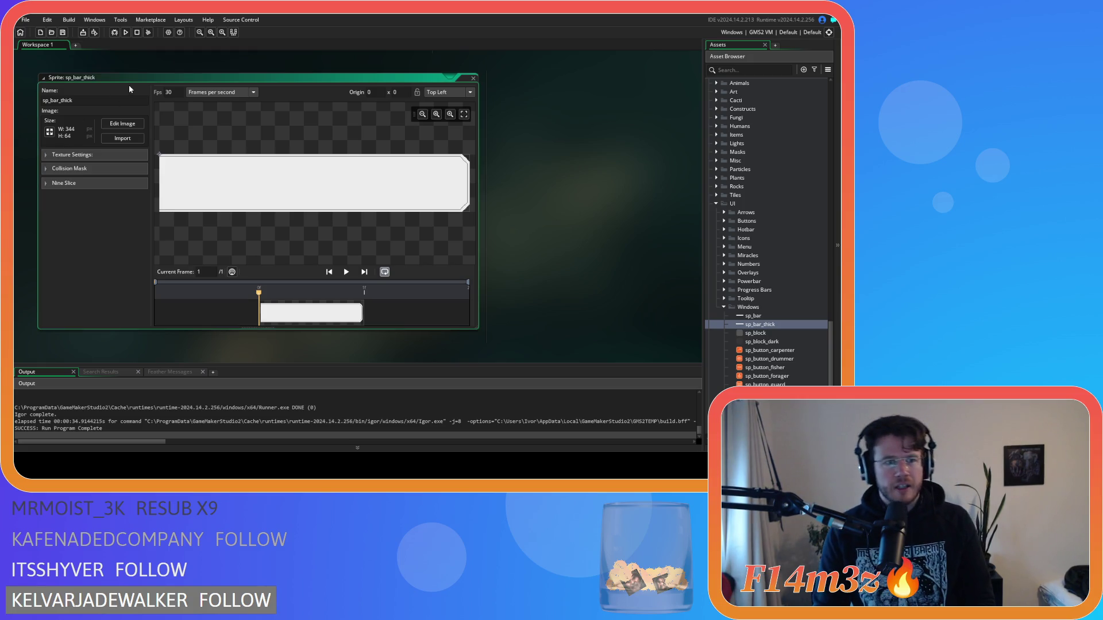
left_click(49, 132)
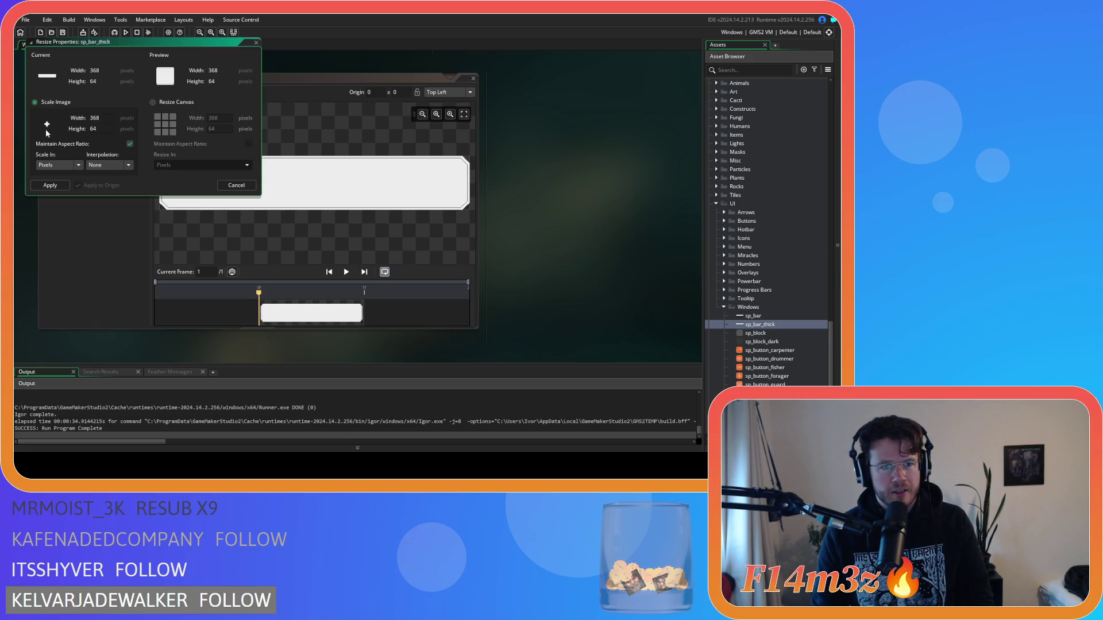
left_click(184, 103)
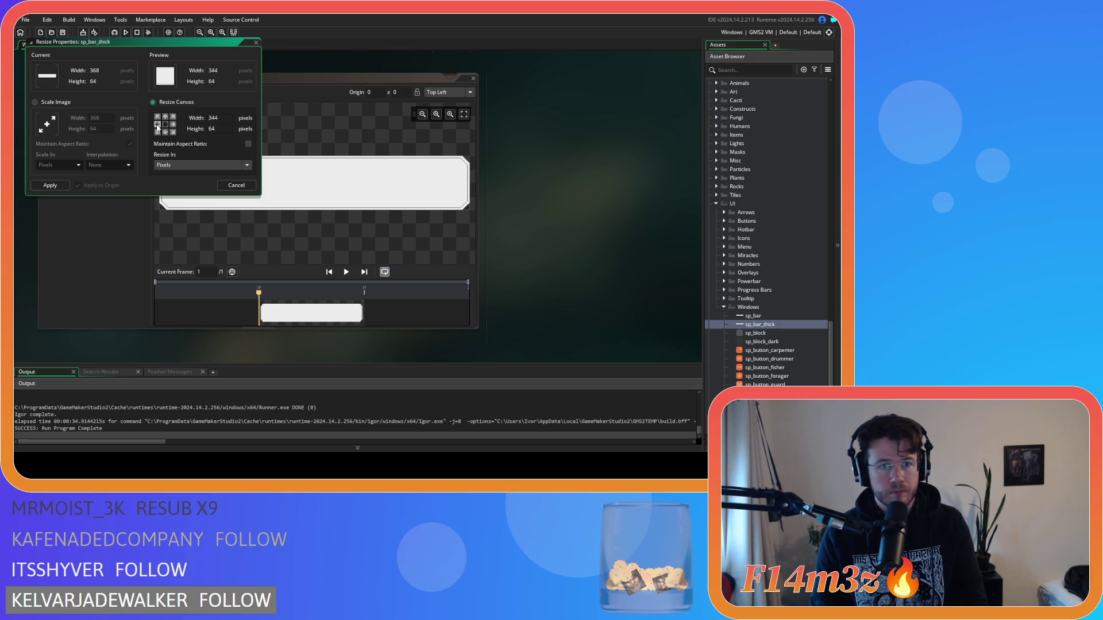
left_click(56, 187)
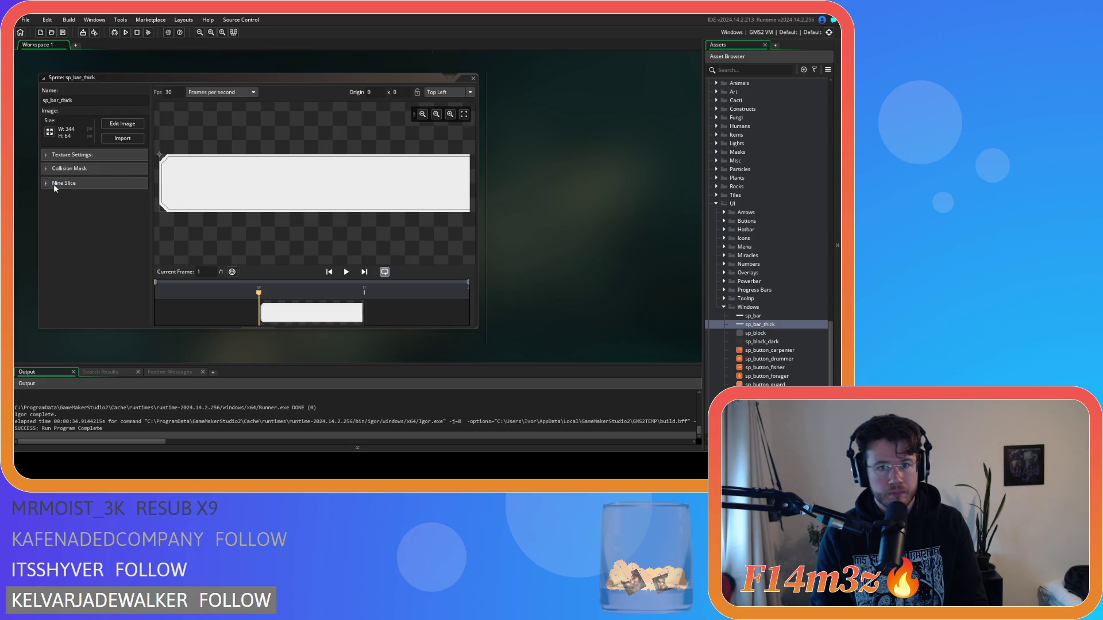
left_click(122, 124)
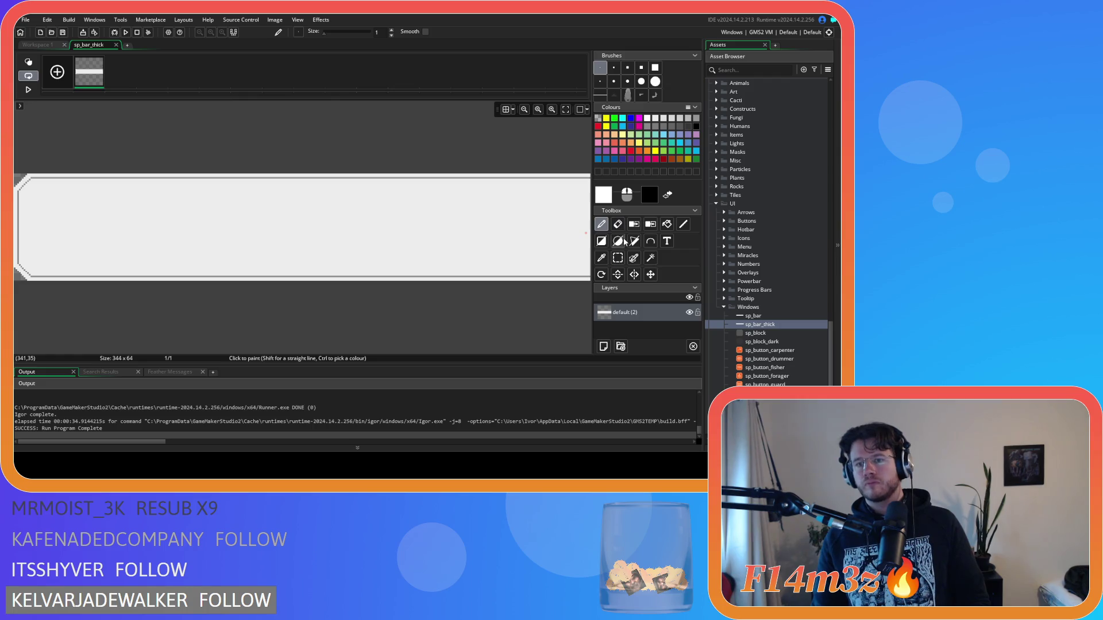
Erase the bar's right end using a rectangular selection.
left_click(617, 258)
left_click_drag(524, 165, 583, 292)
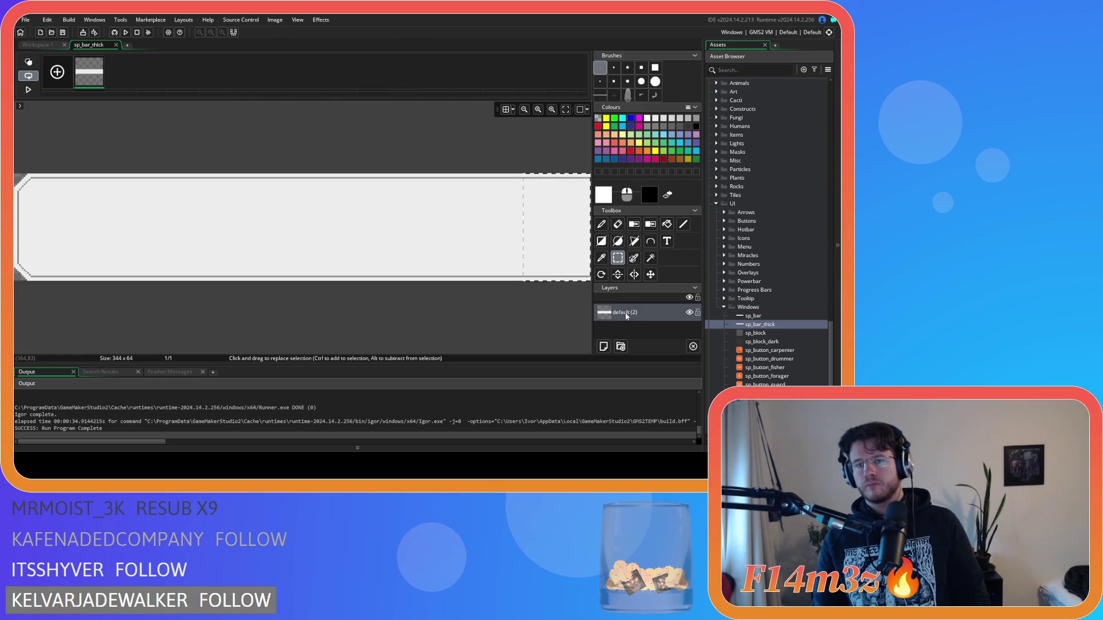
key("Delete")
left_click_drag(167, 138, 217, 298)
key("p")
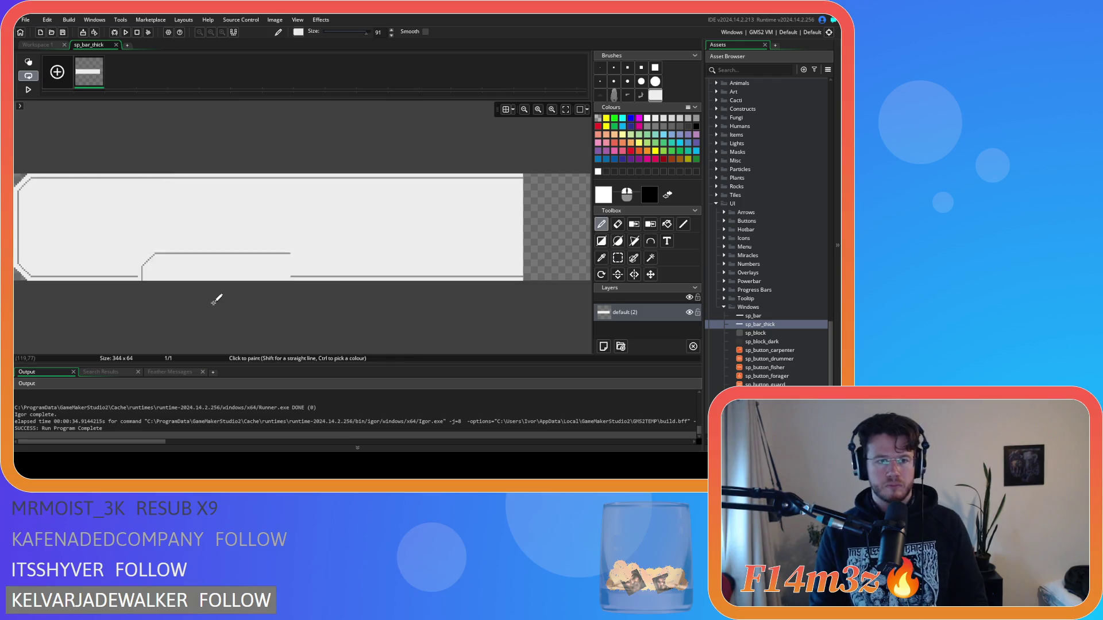
Undo the erase to keep the full bevelled bar, then close the image and sprite editors.
key("ctrl+z")
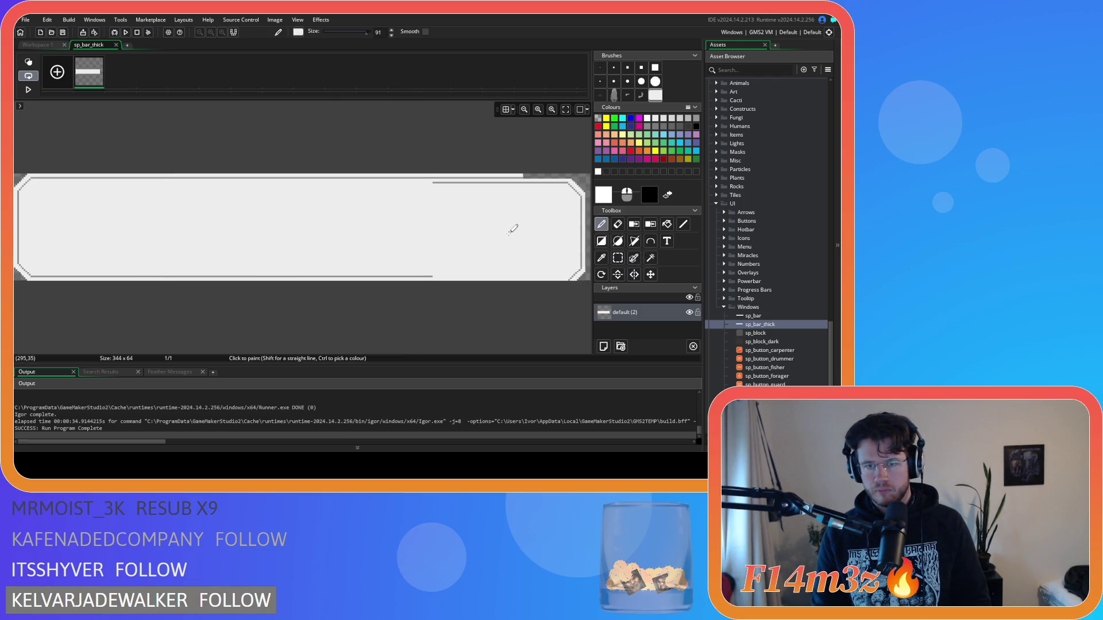
key("ctrl+y")
key("ctrl+z")
key("ctrl+y")
key("ctrl+z")
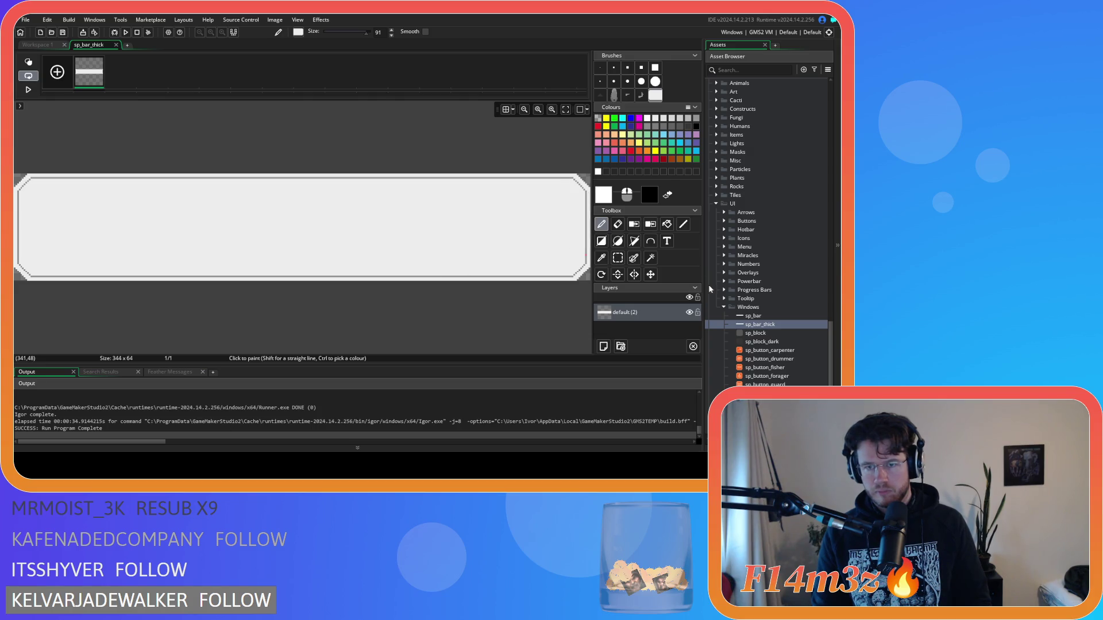
left_click(118, 45)
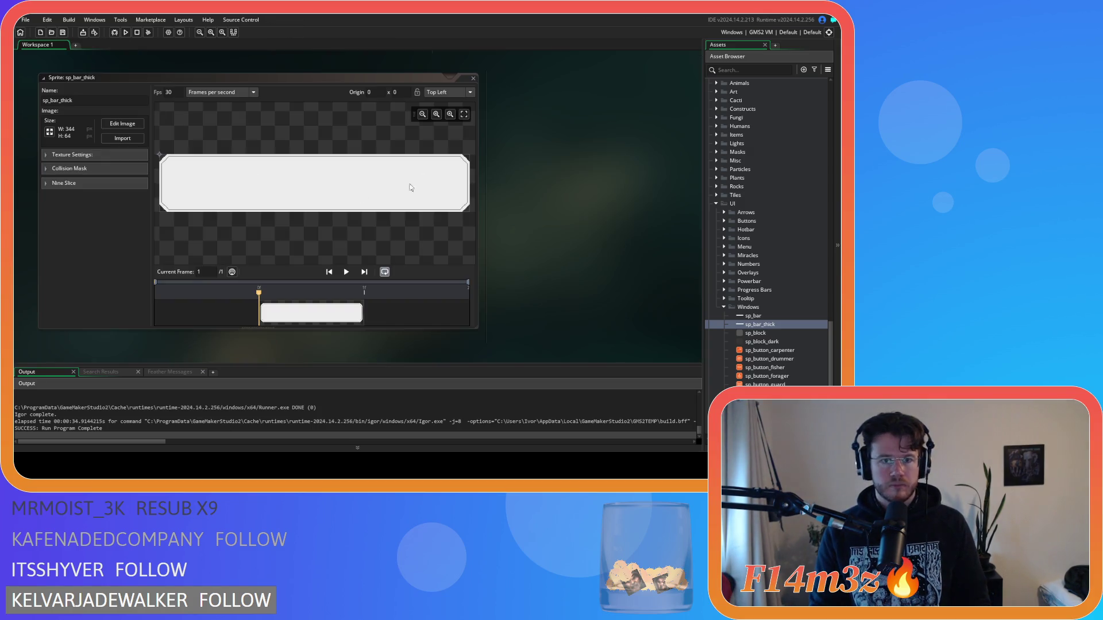
left_click(472, 80)
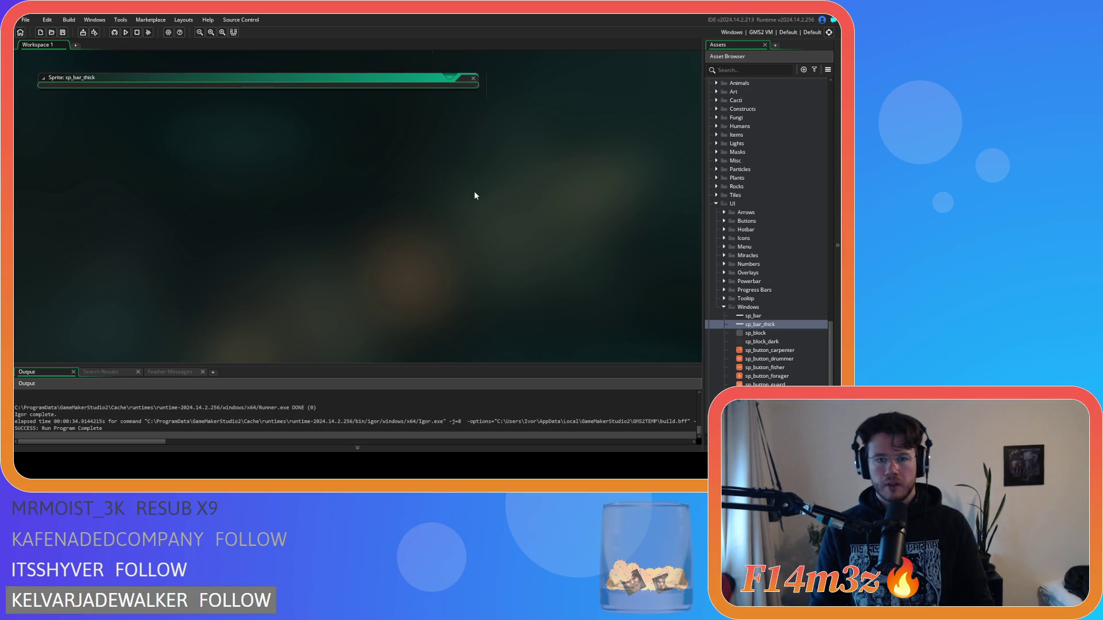
Build and run the game with F5, view the Camp constructs list, and press Escape to quit.
key("F5")
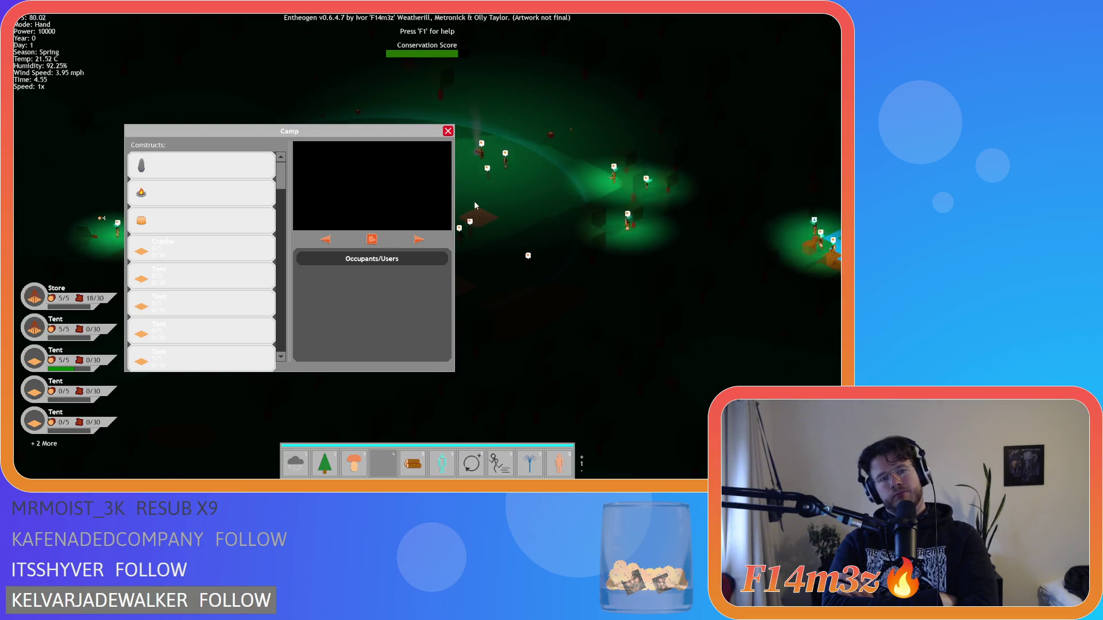
key("Escape")
key("Escape")
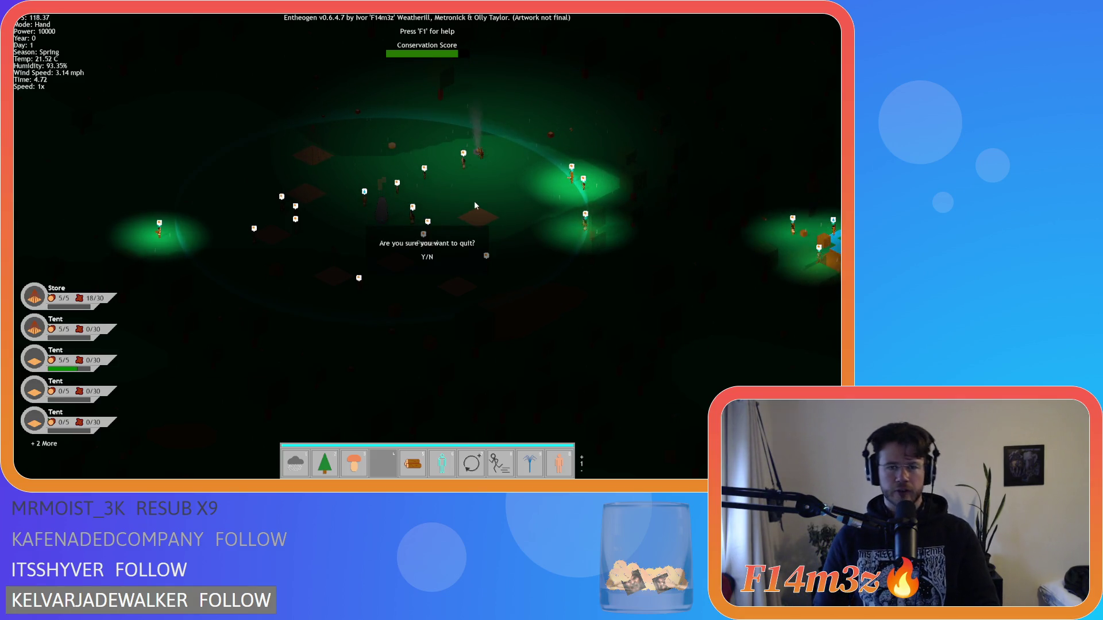
Confirm quitting the game and reopen sc_windowCamp at the construct list loop.
key("y")
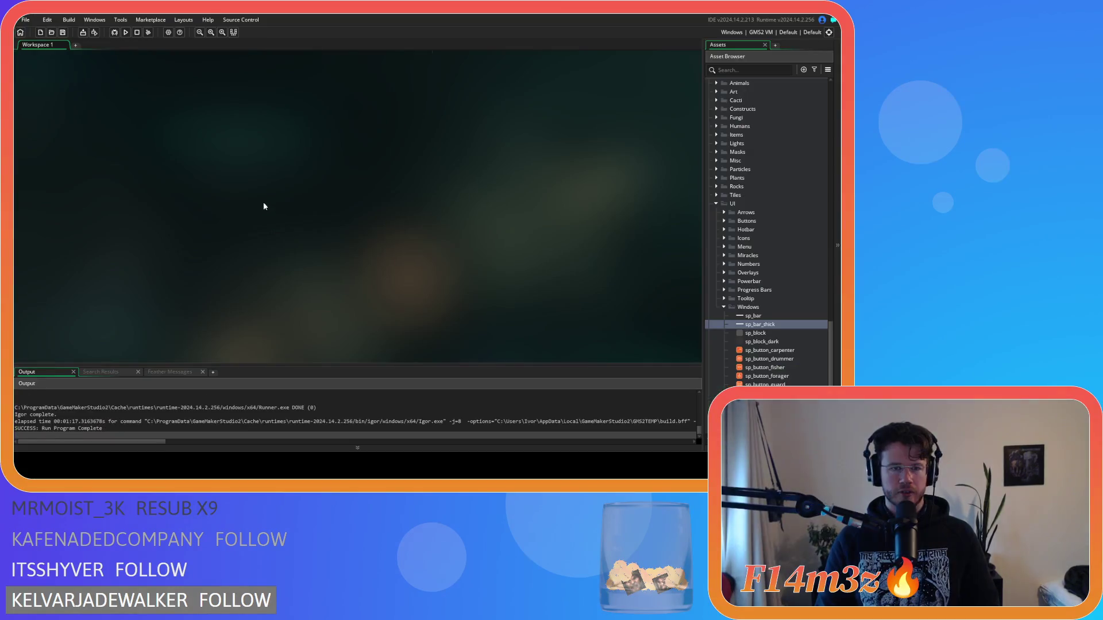
scroll(788, 328, "down", 10)
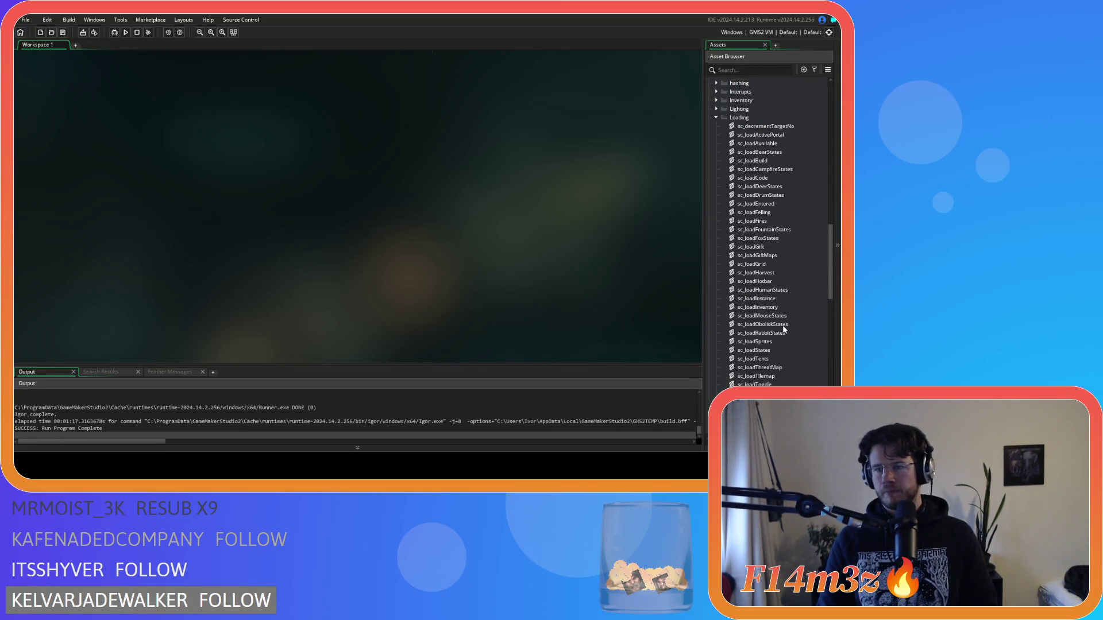
scroll(783, 325, "up", 3)
left_click(715, 341)
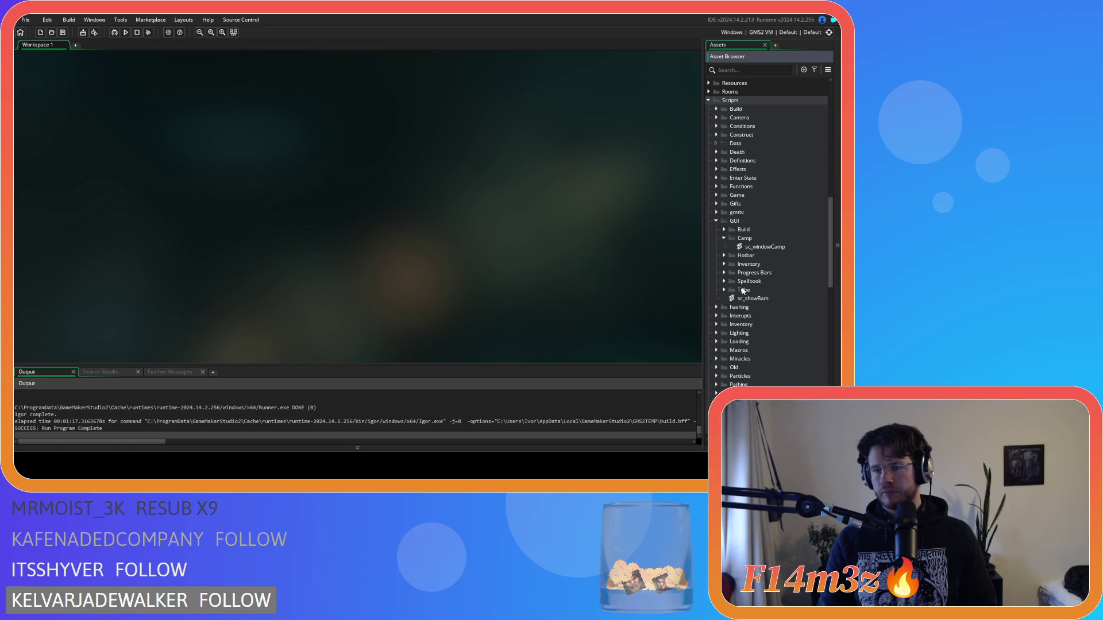
double_click(767, 247)
left_click(248, 224)
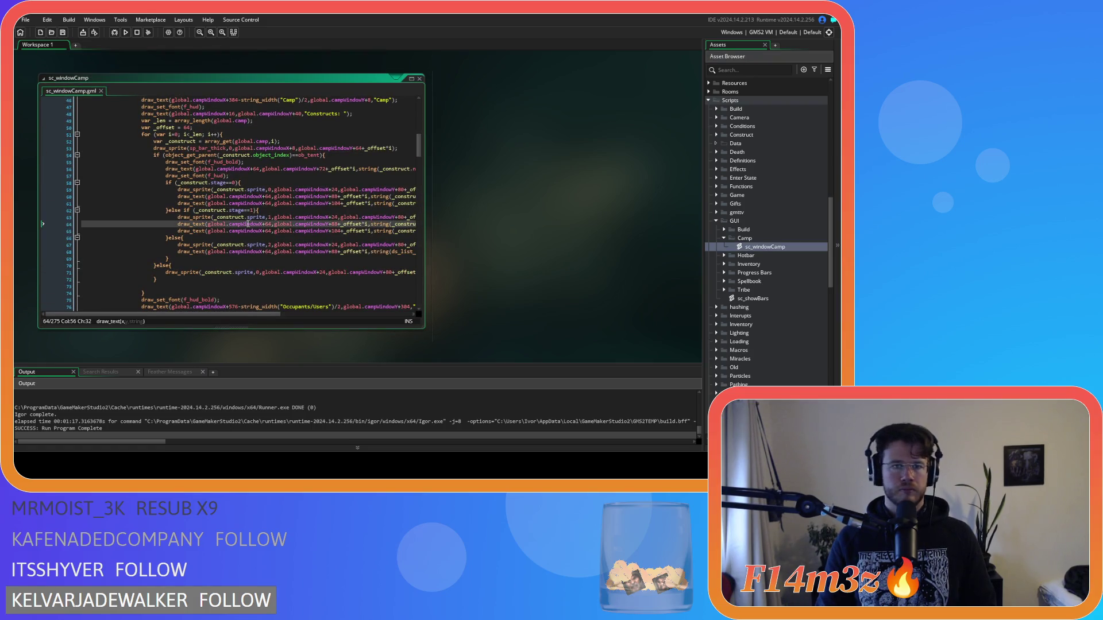
scroll(270, 187, "up", 4)
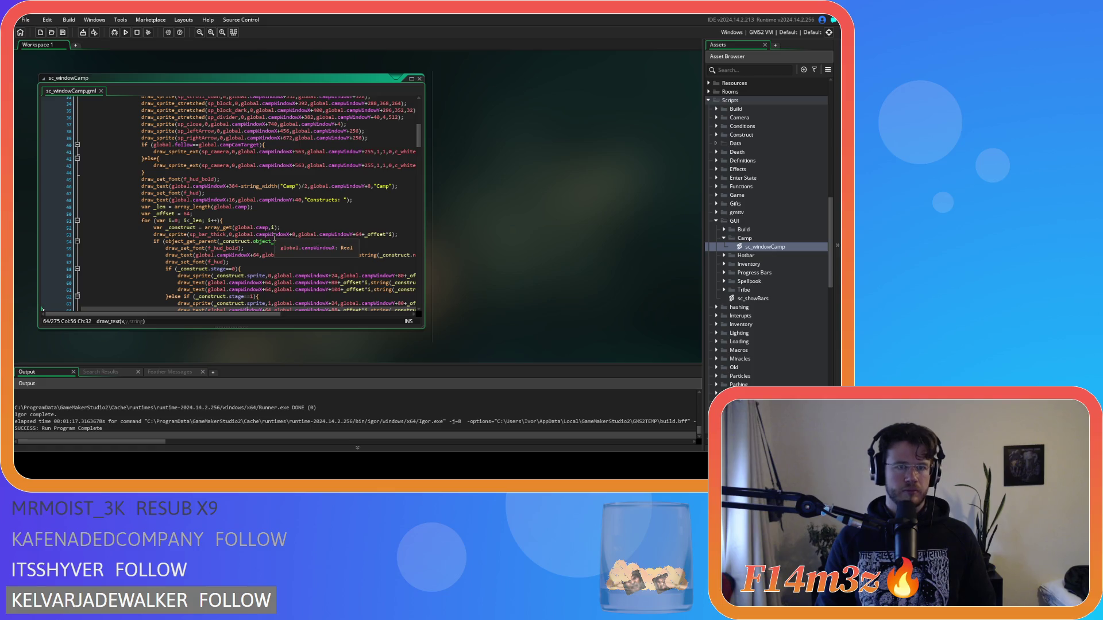
scroll(274, 238, "up", 9)
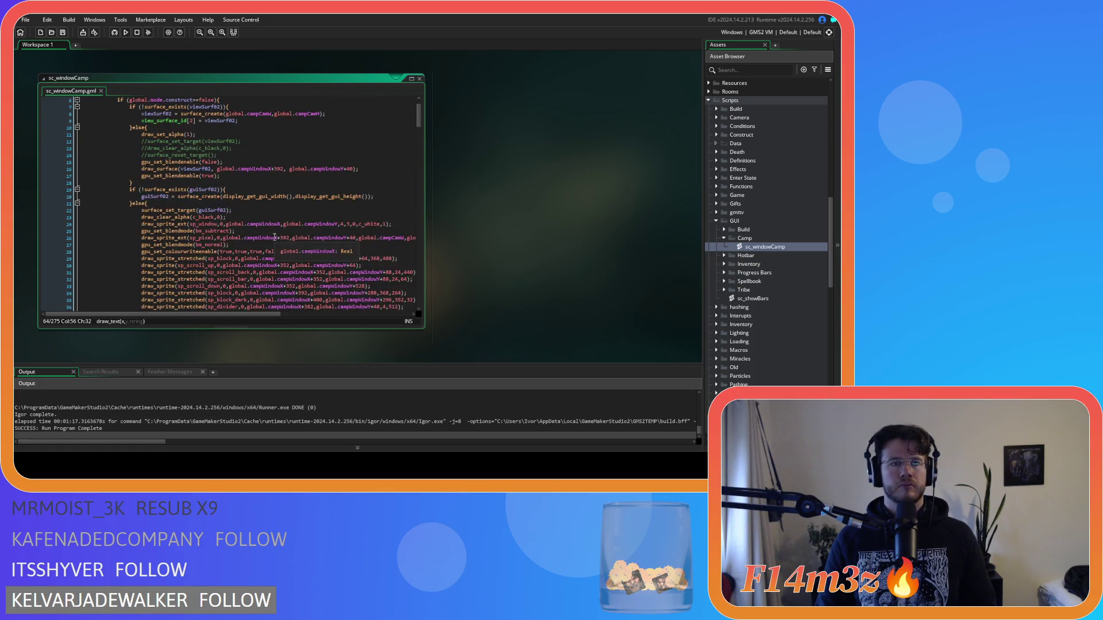
scroll(275, 237, "down", 2)
left_click(276, 182)
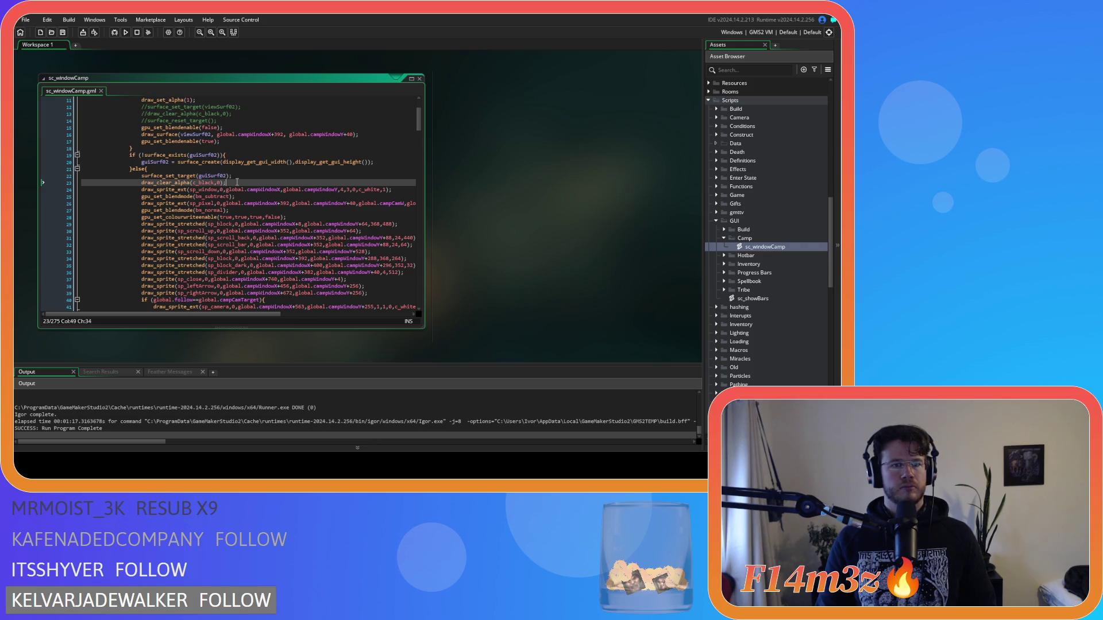
scroll(278, 244, "down", 3)
scroll(278, 244, "down", 4)
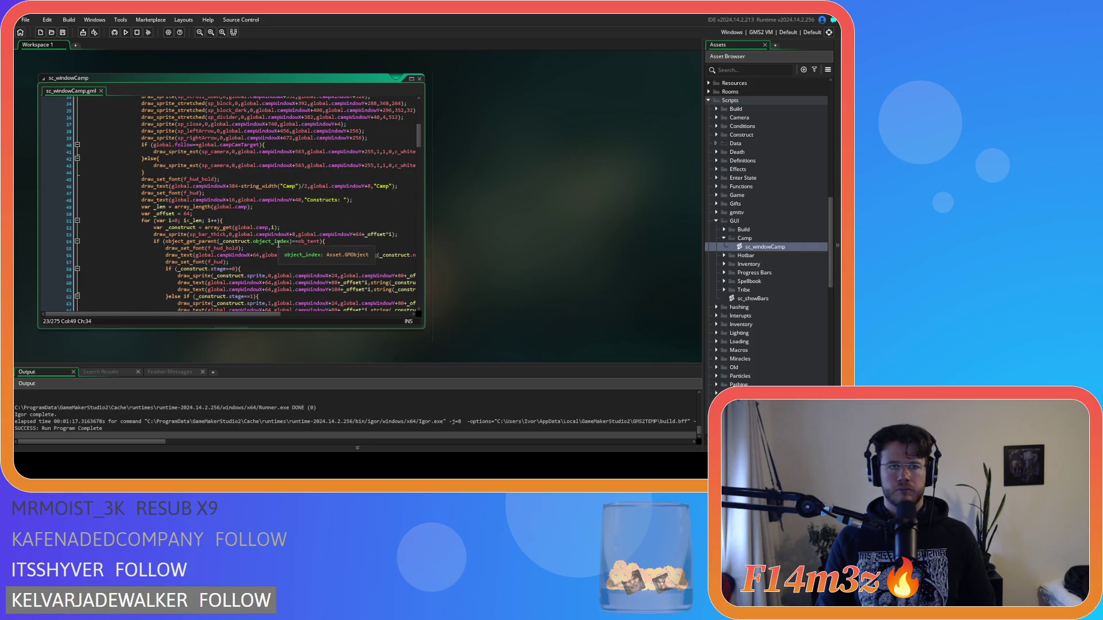
scroll(278, 244, "down", 3)
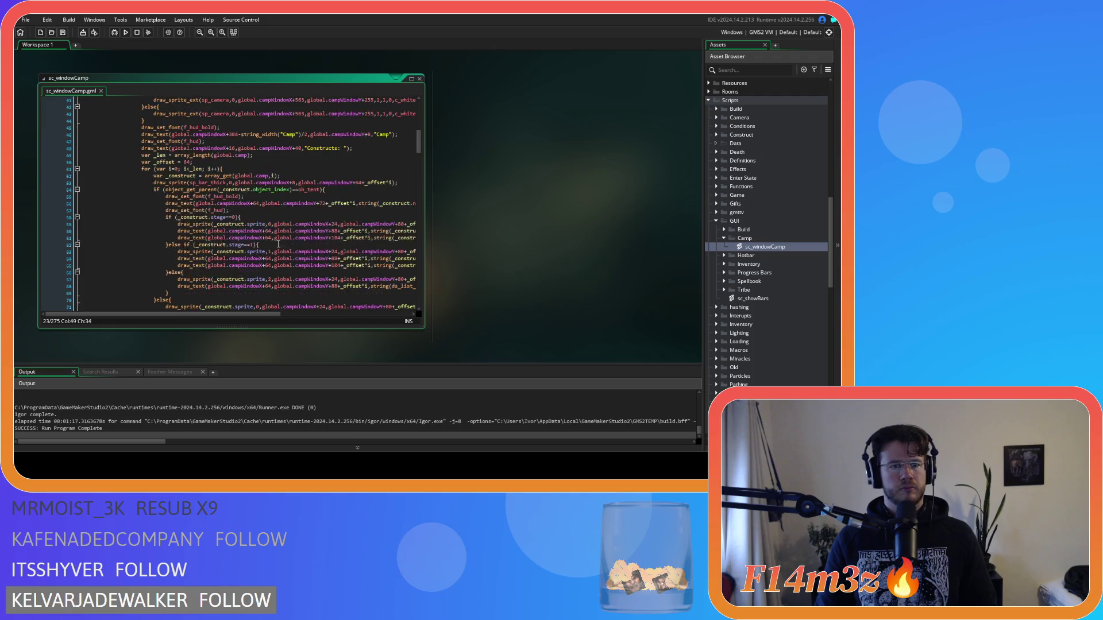
Add draw_set_colour(c_black); before the bar drawing in the loop and save.
left_click(292, 176)
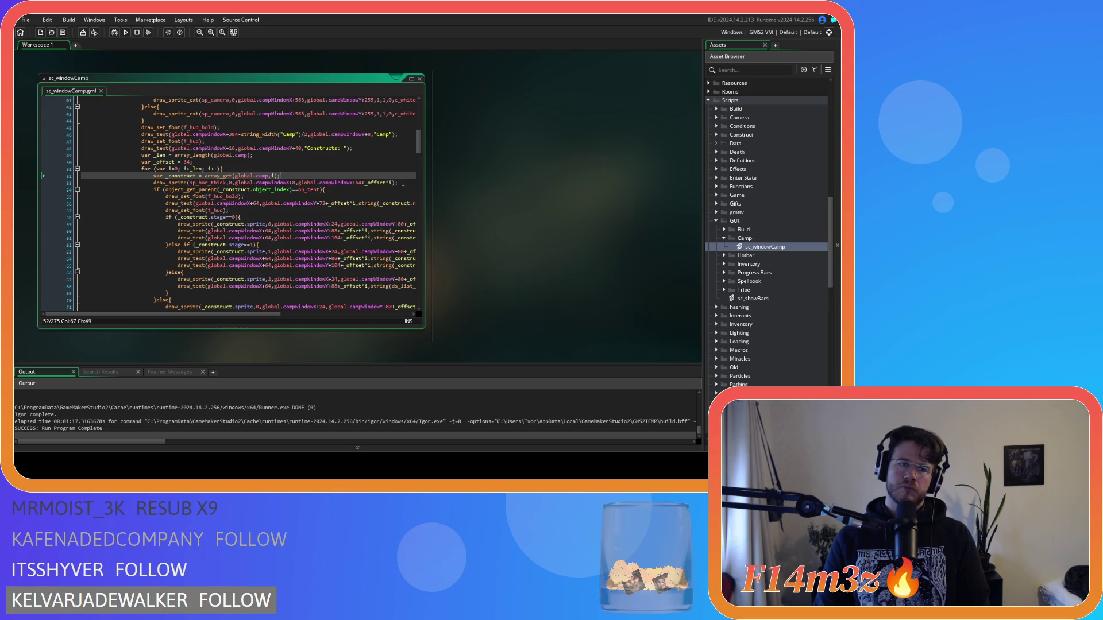
key("Return")
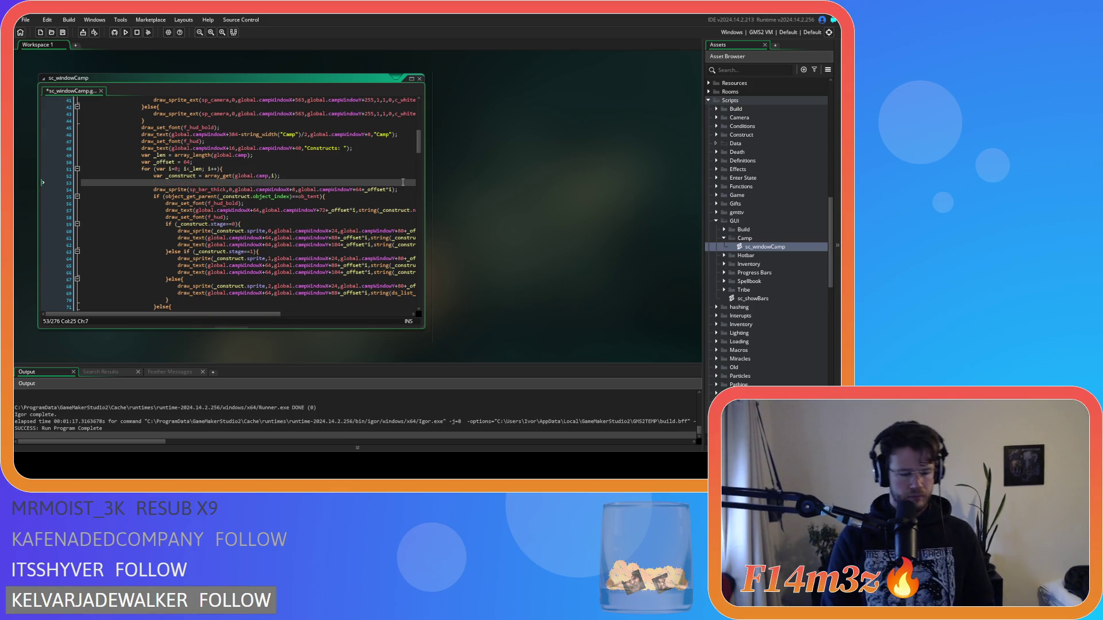
type("draw_set_font")
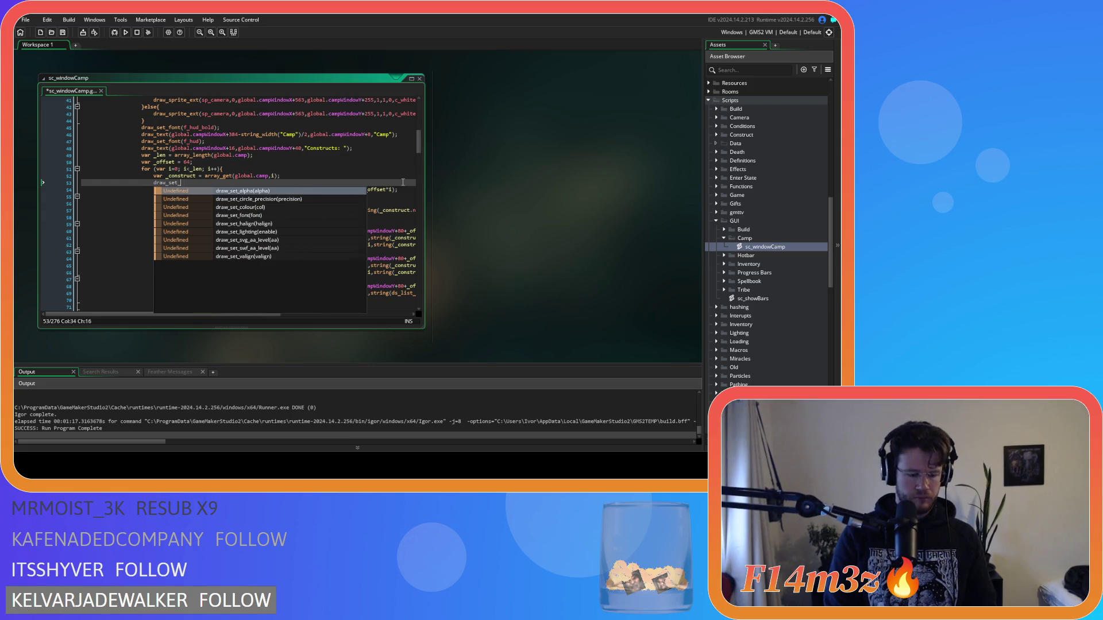
key("Return")
key("Right")
key("BackSpace")
key("BackSpace")
key("BackSpace")
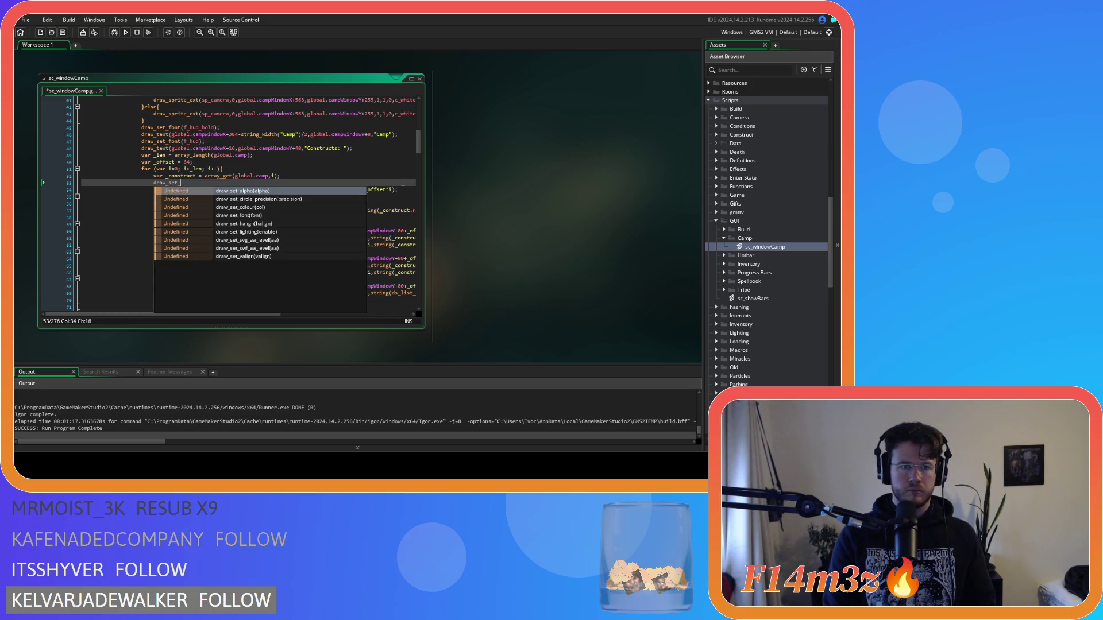
key("BackSpace")
type("_co")
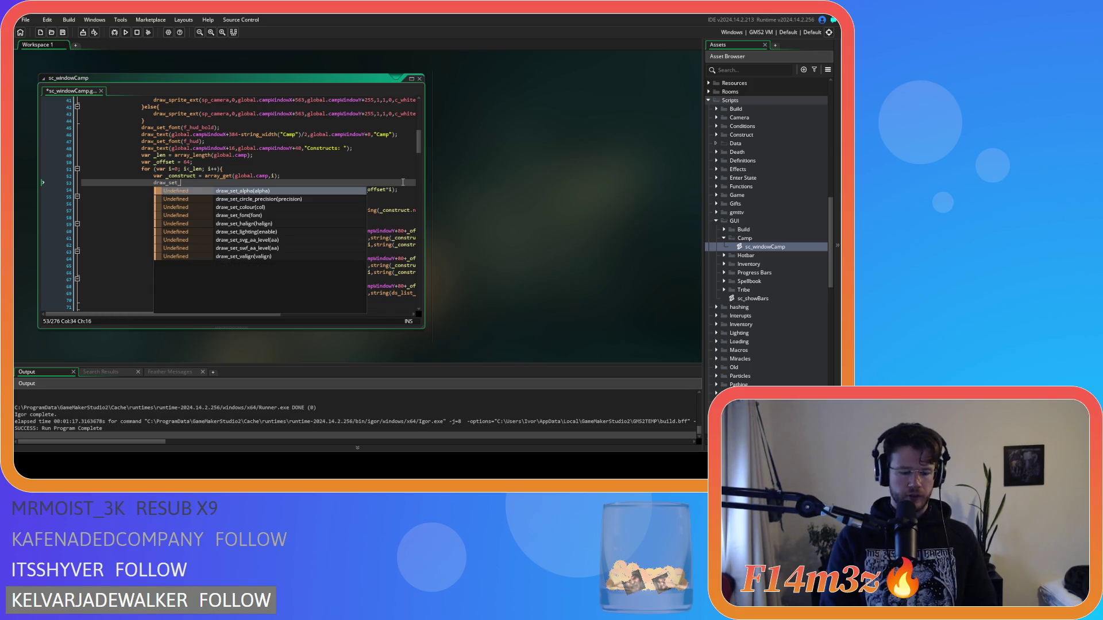
key("Return")
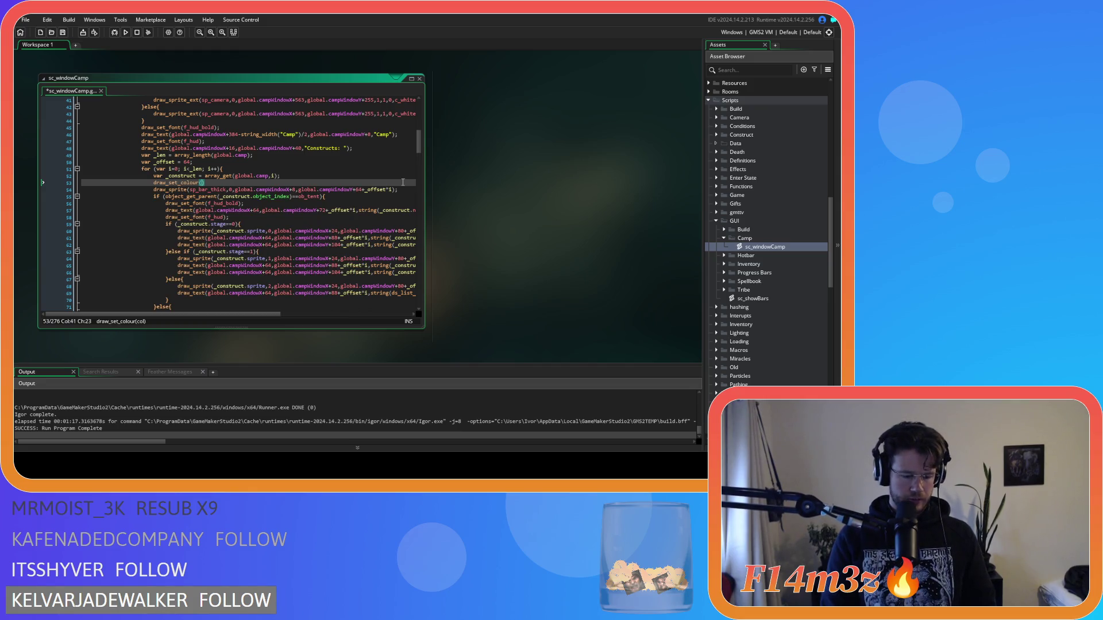
type("c_b")
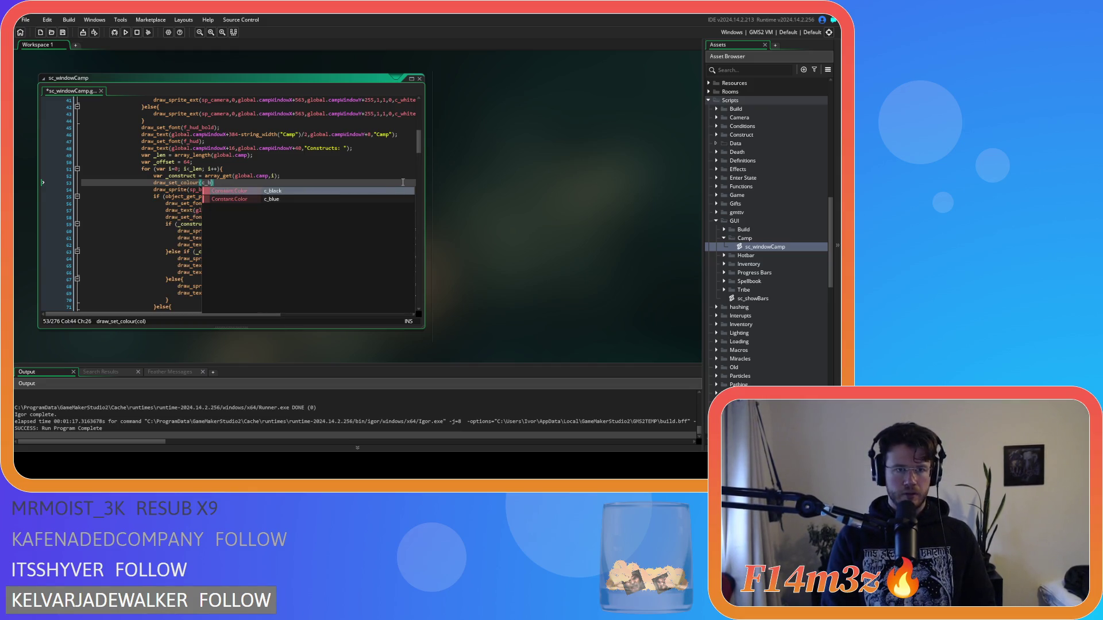
key("Return")
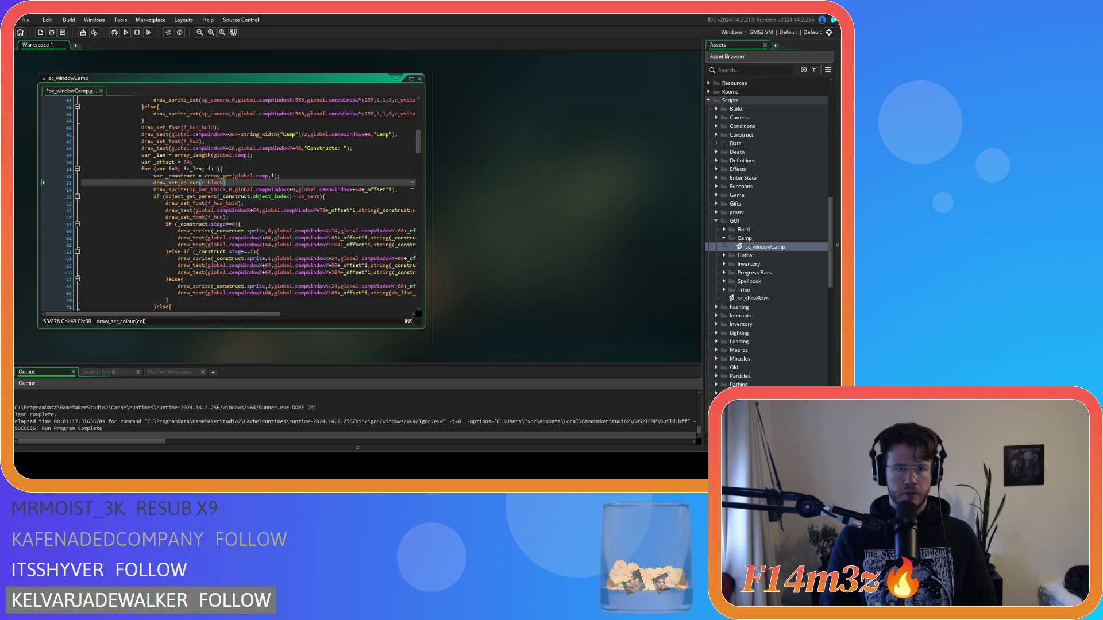
type(");")
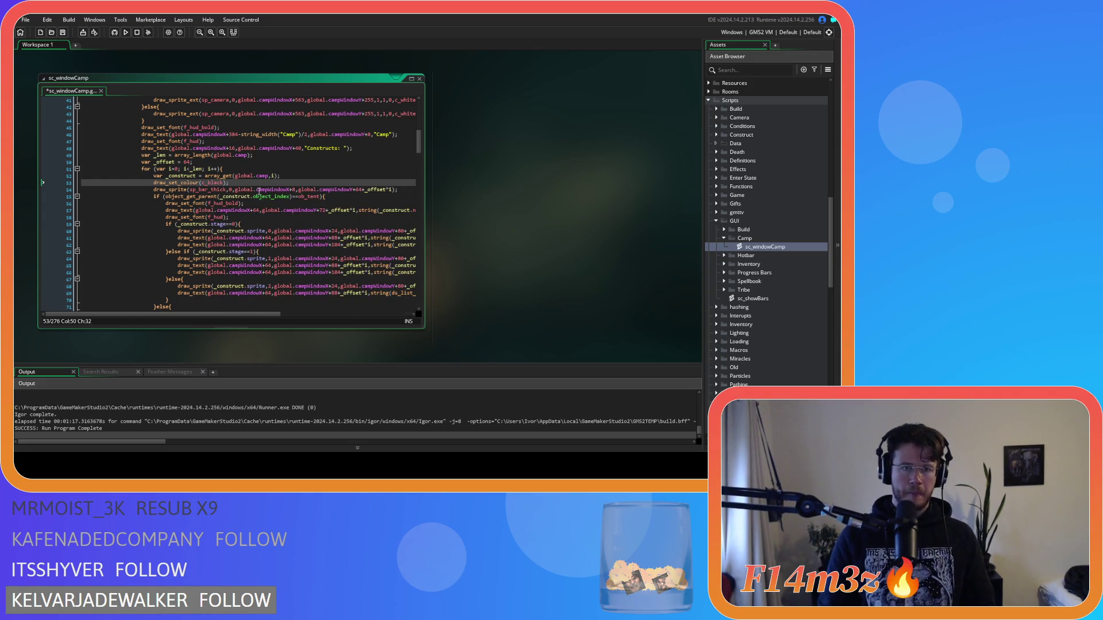
key("ctrl+s")
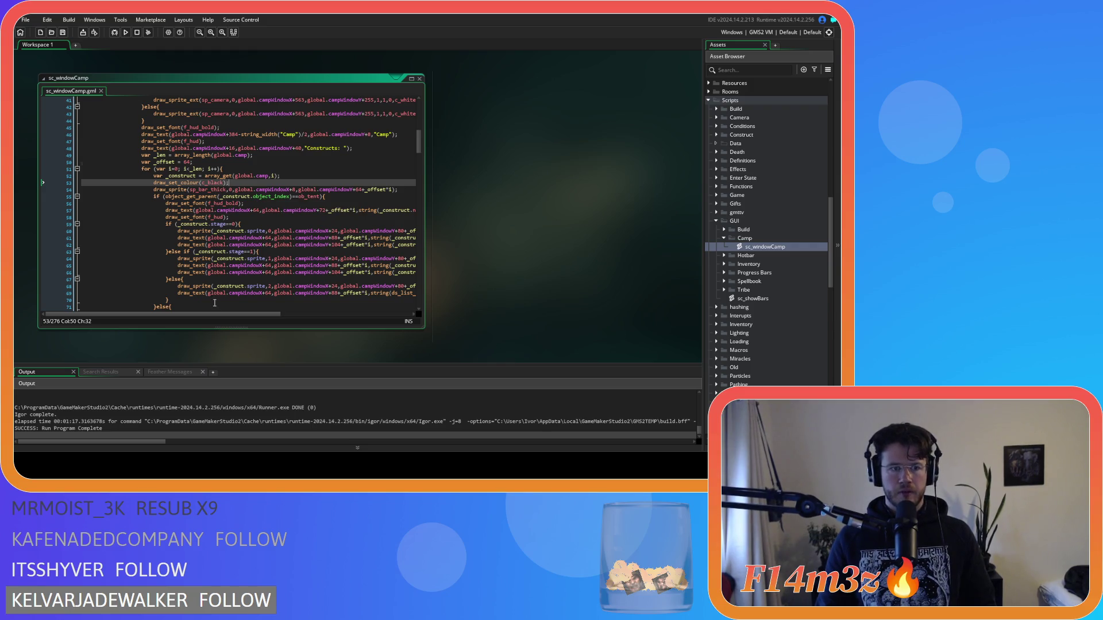
Add draw_set_colour(c_white); after the loop and rebuild the game with F5.
key("shift+Home")
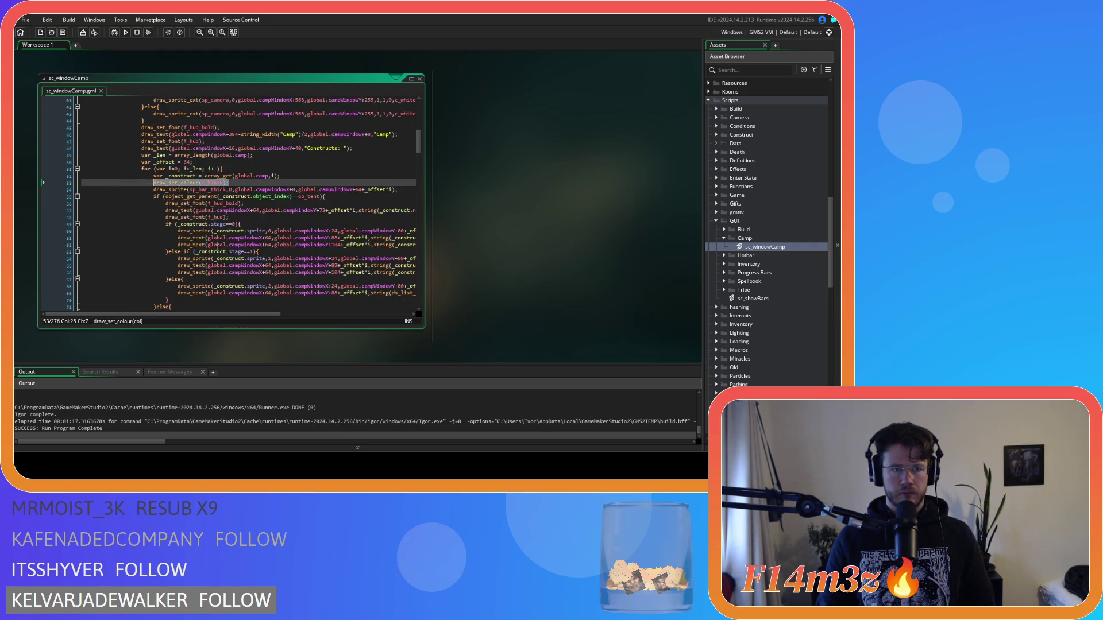
scroll(251, 296, "down", 5)
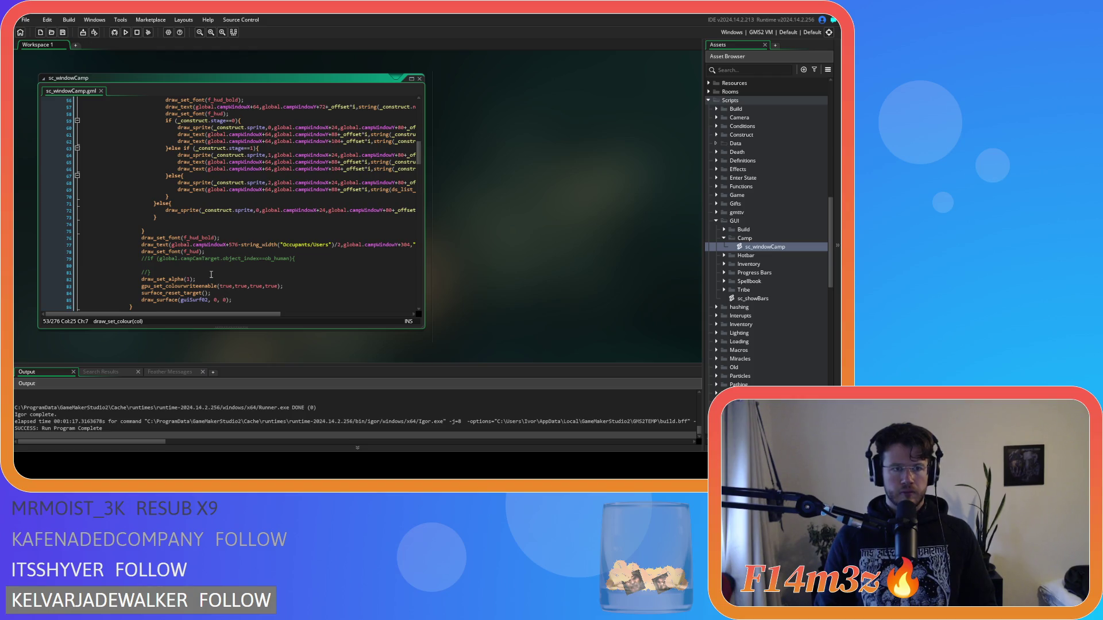
scroll(211, 275, "up", 4)
left_click(233, 152)
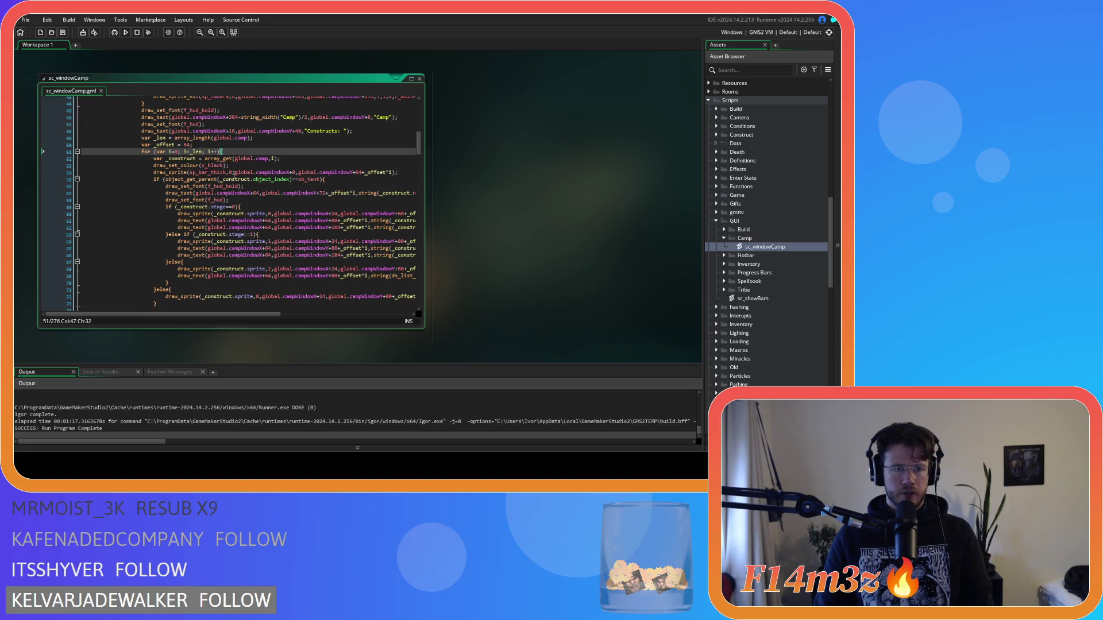
scroll(186, 231, "down", 4)
left_click(166, 224)
type("draw_set_colour(c_black);")
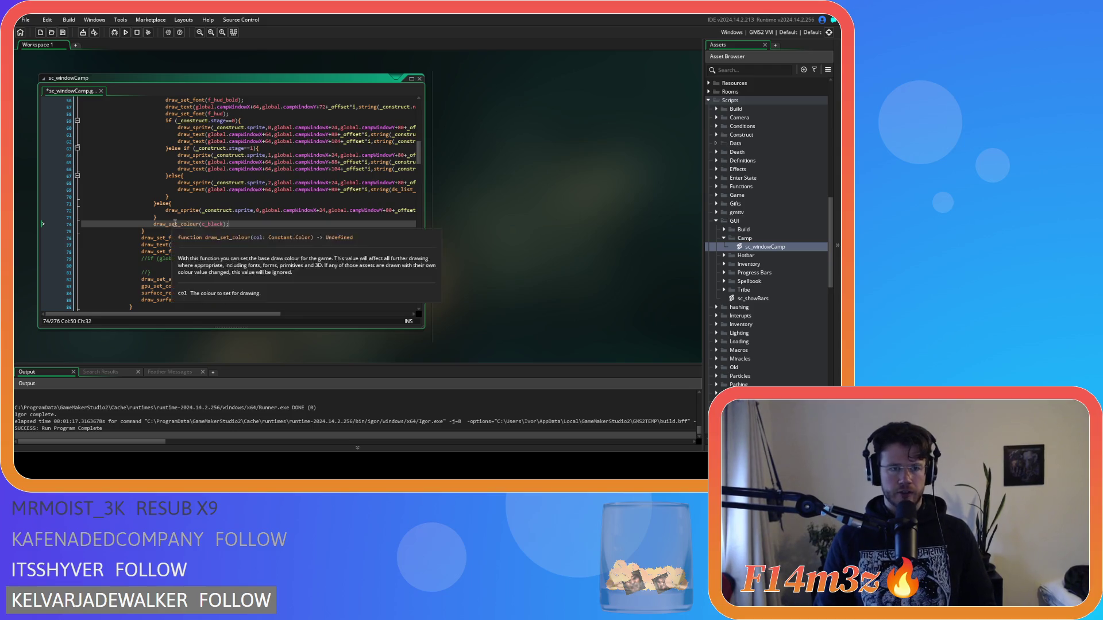
type("white")
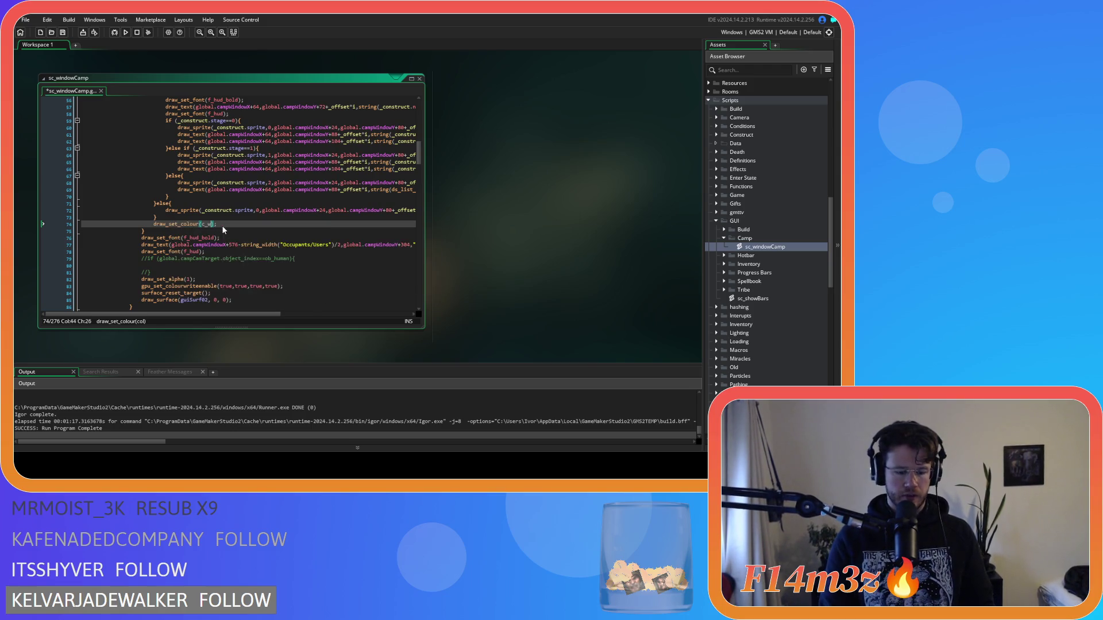
key("F5")
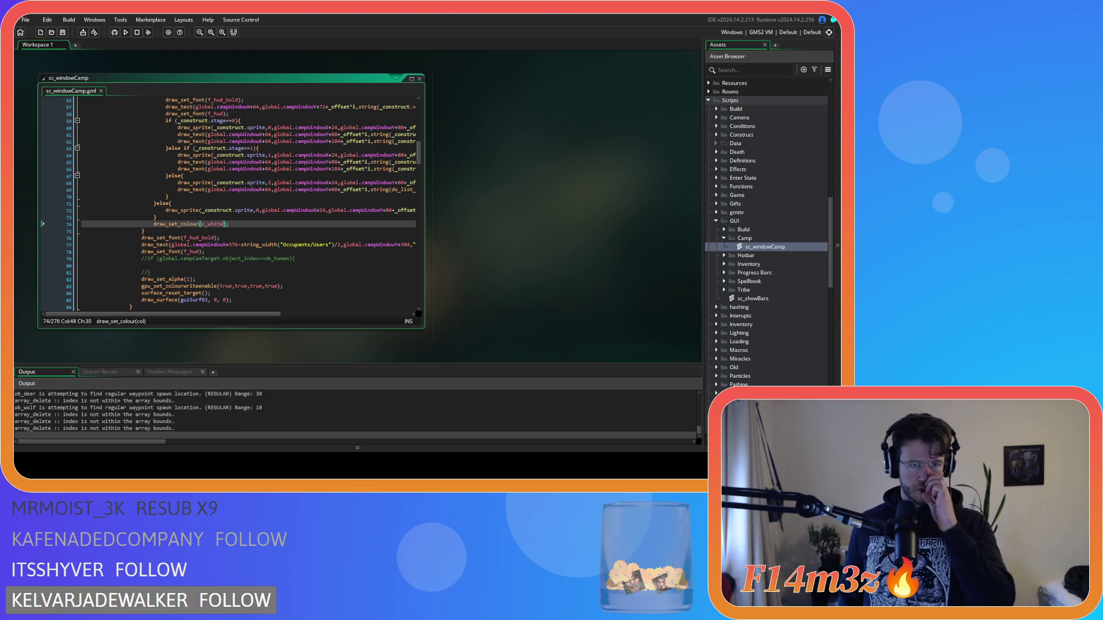
key("alt+Tab")
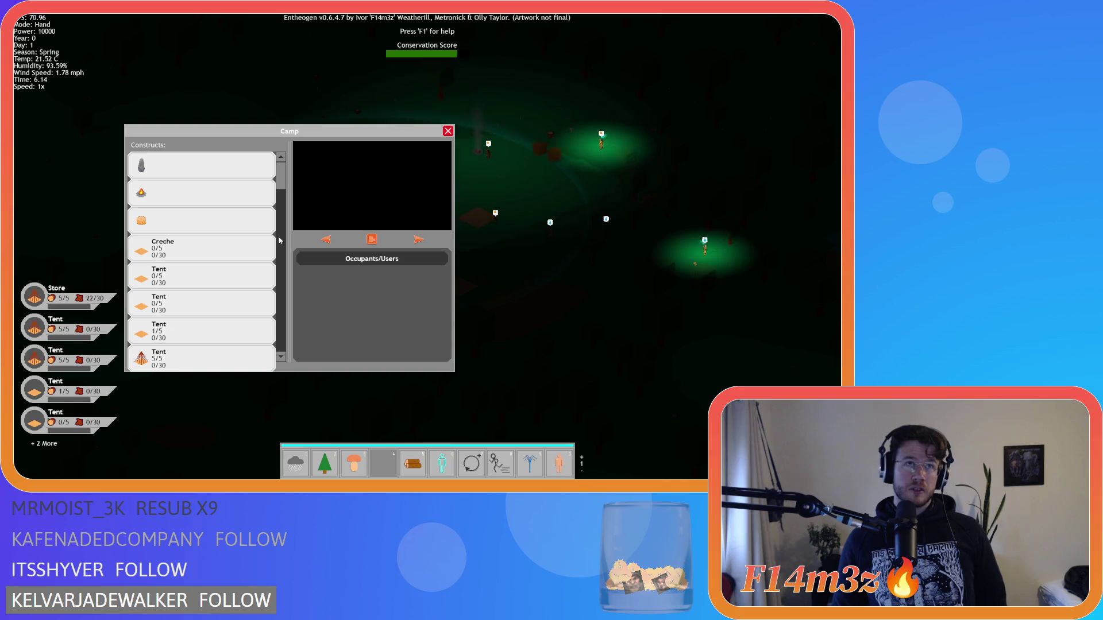
key("Escape")
key("Escape")
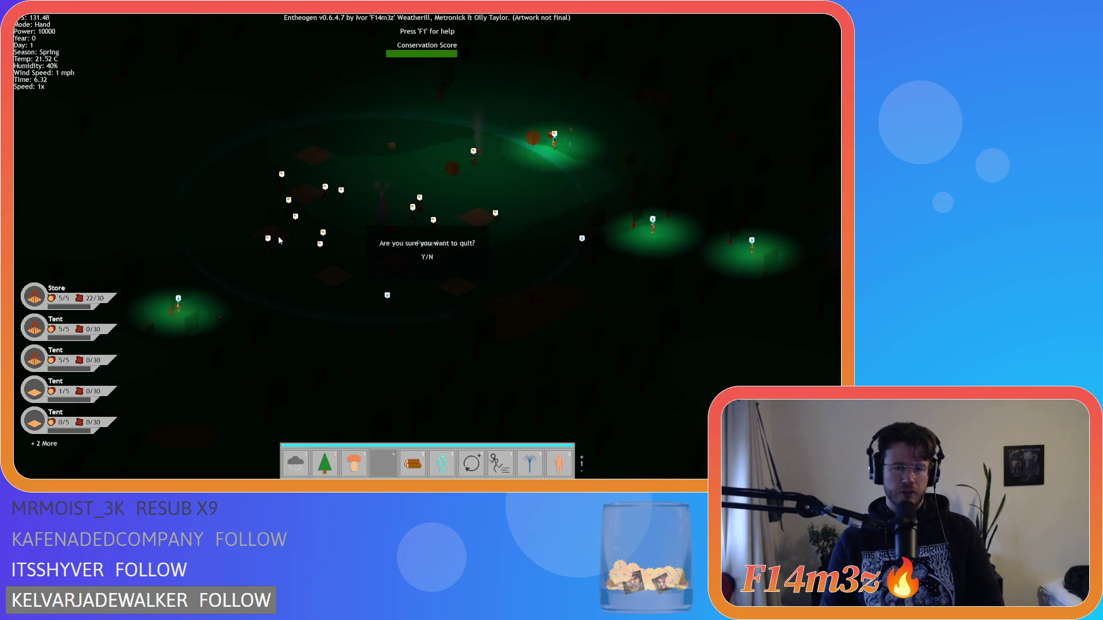
key("y")
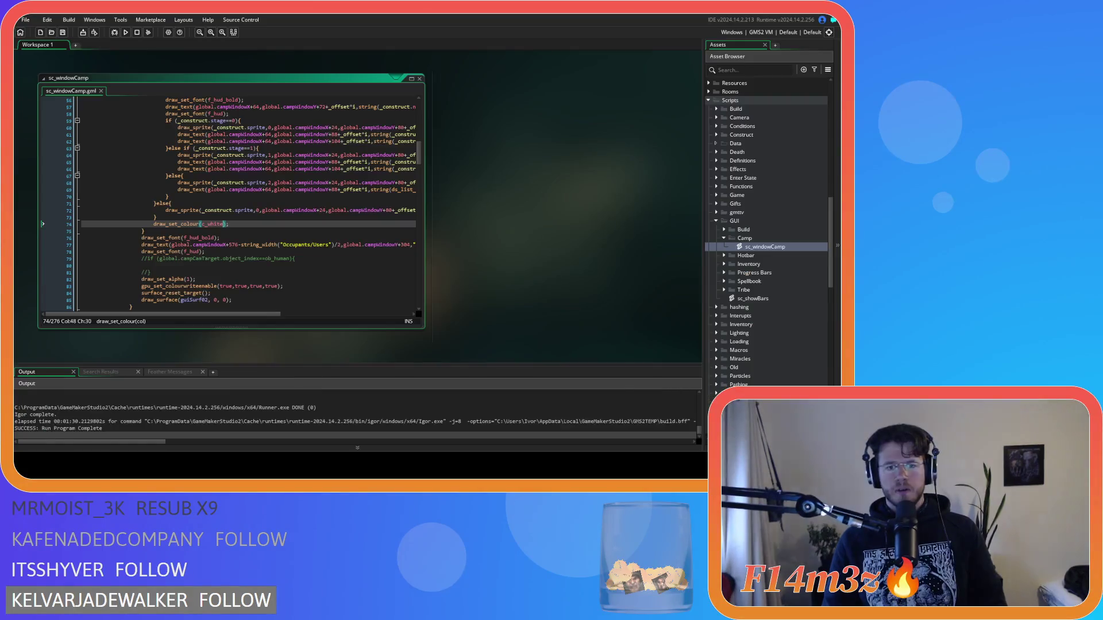
Replace the 64 x-offsets on lines 57 and 61 of sc_windowCamp with 72.
scroll(338, 273, "up", 3)
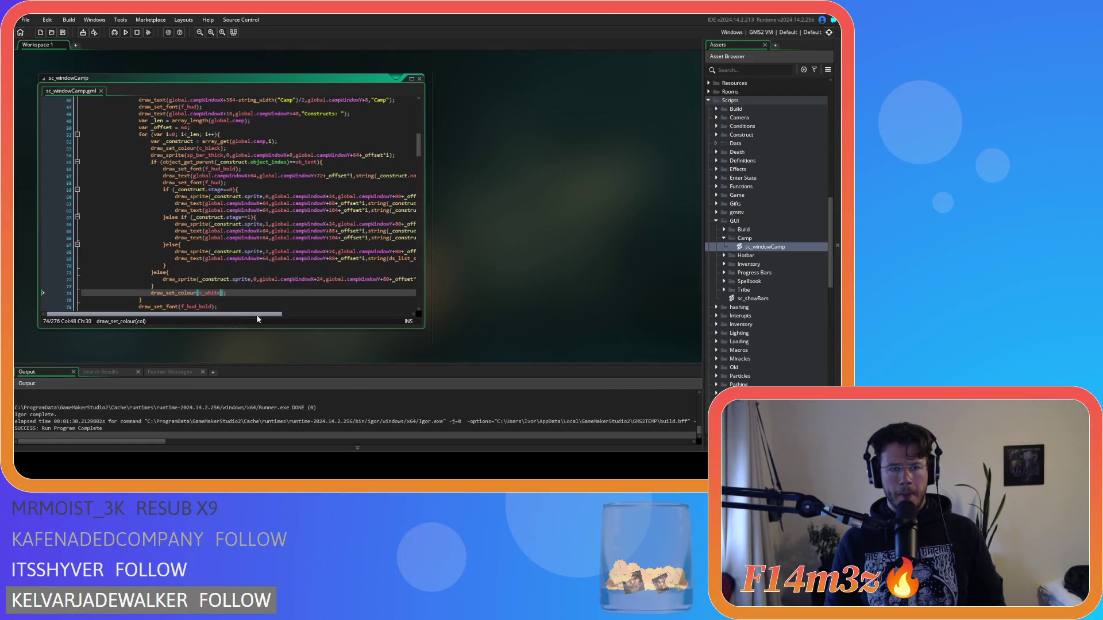
left_click_drag(255, 314, 286, 315)
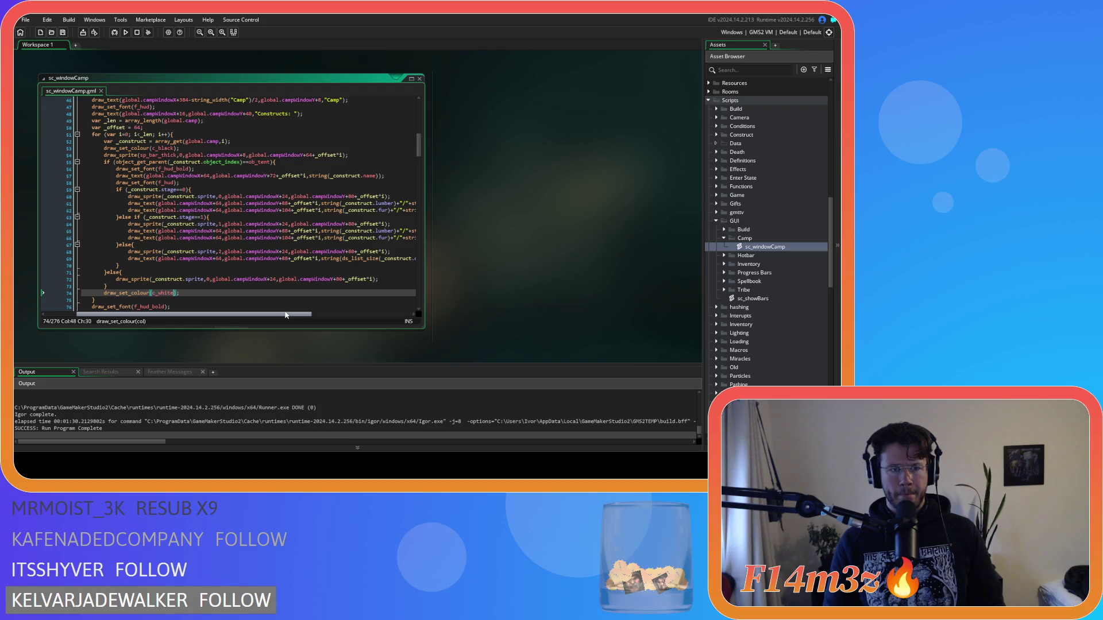
double_click(219, 203)
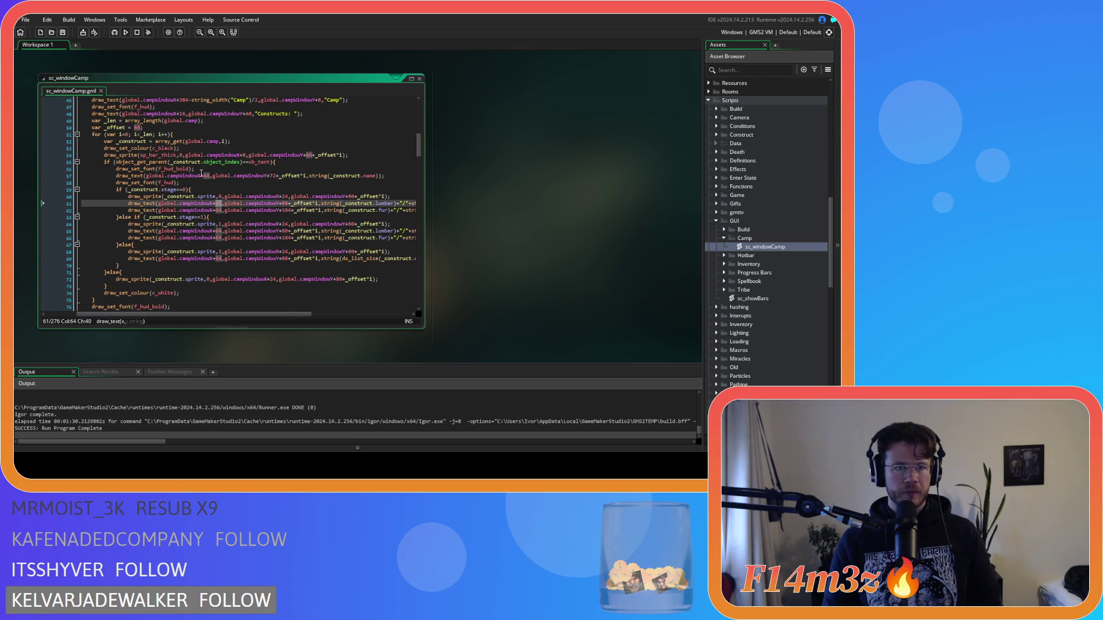
double_click(207, 176)
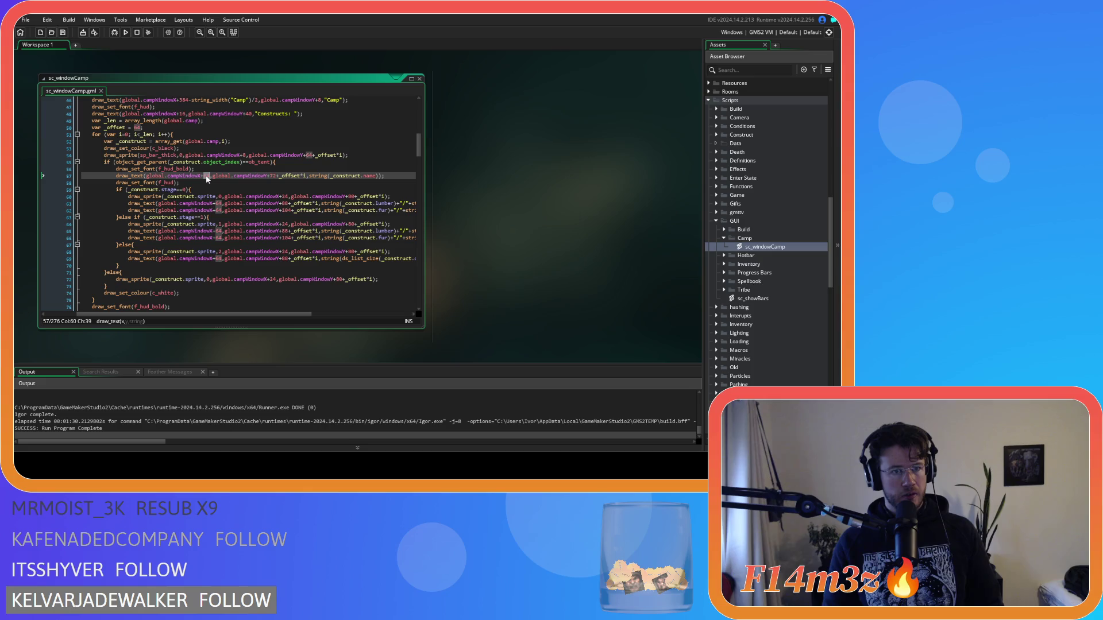
key("BackSpace")
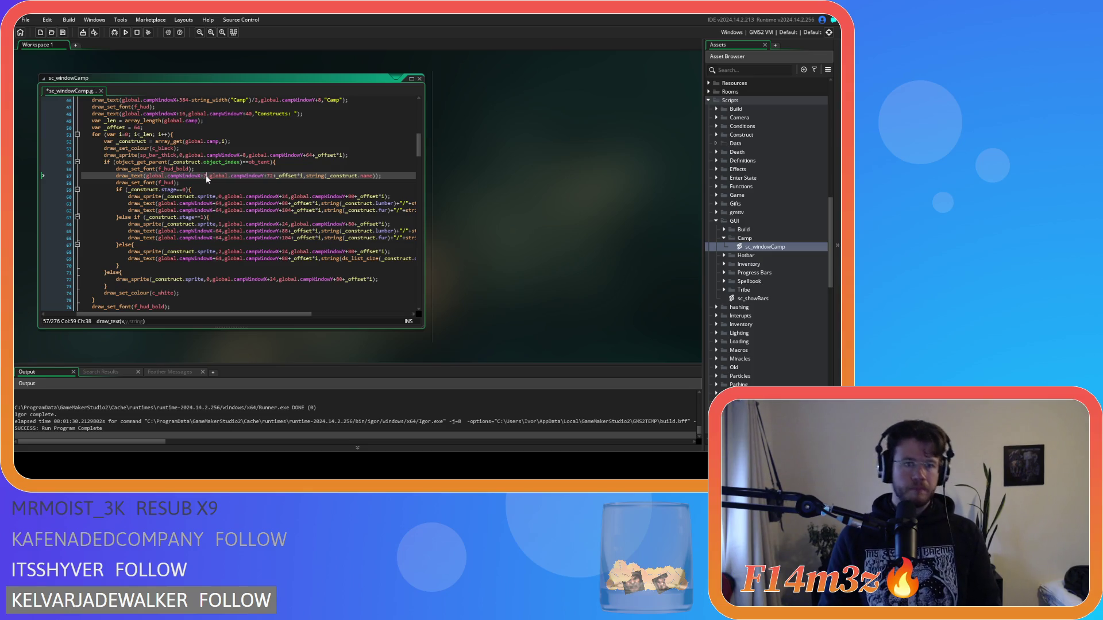
type("72")
double_click(219, 204)
type("72")
Change the 64 offsets on lines 62, 65, 66 and 69 to 72, then test-build and stop.
double_click(218, 211)
type("72")
double_click(219, 231)
type("72")
double_click(219, 238)
type("72")
double_click(219, 259)
type("72")
key("F5")
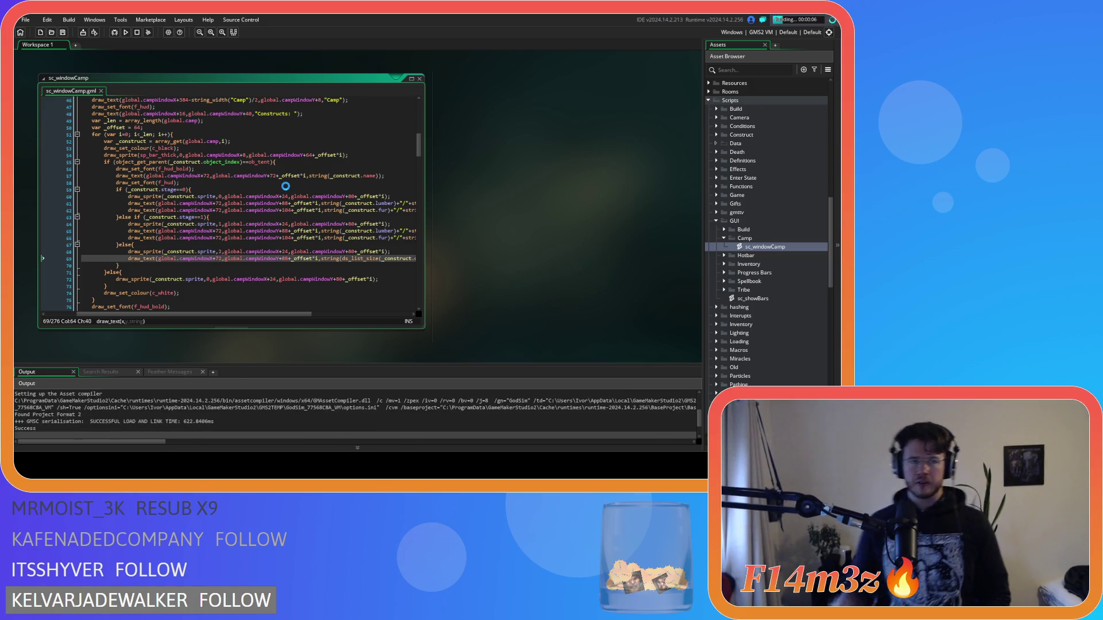
left_click(138, 35)
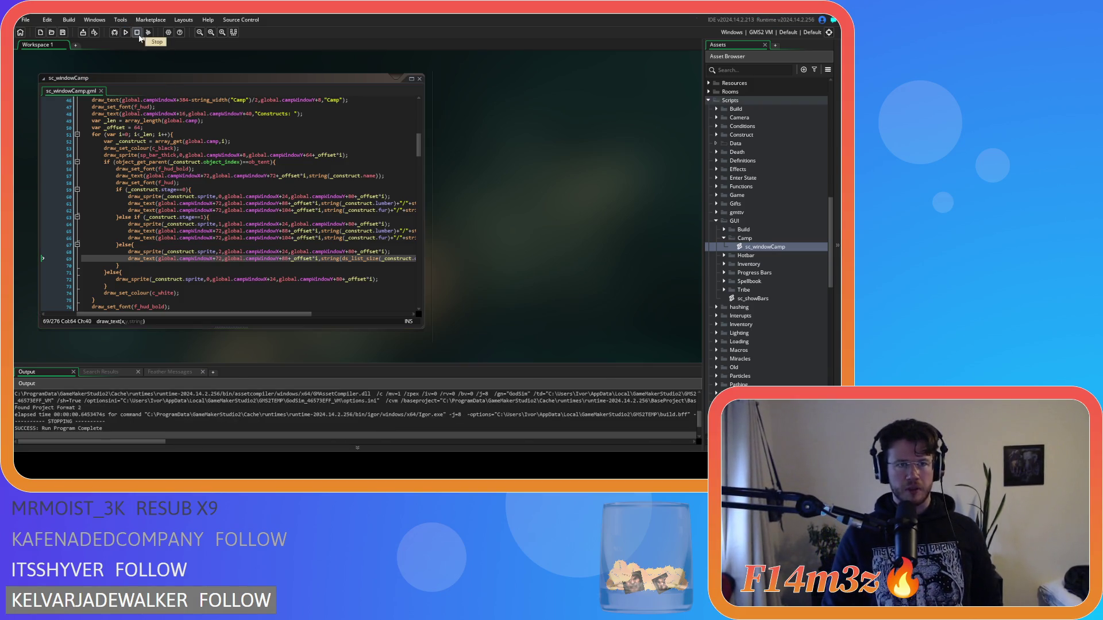
Change the 104 y-offsets on lines 62 and 66 of sc_windowCamp to 88.
mouse_move(281, 314)
left_mouse_down()
mouse_move(326, 321)
mouse_move(358, 296)
left_mouse_up()
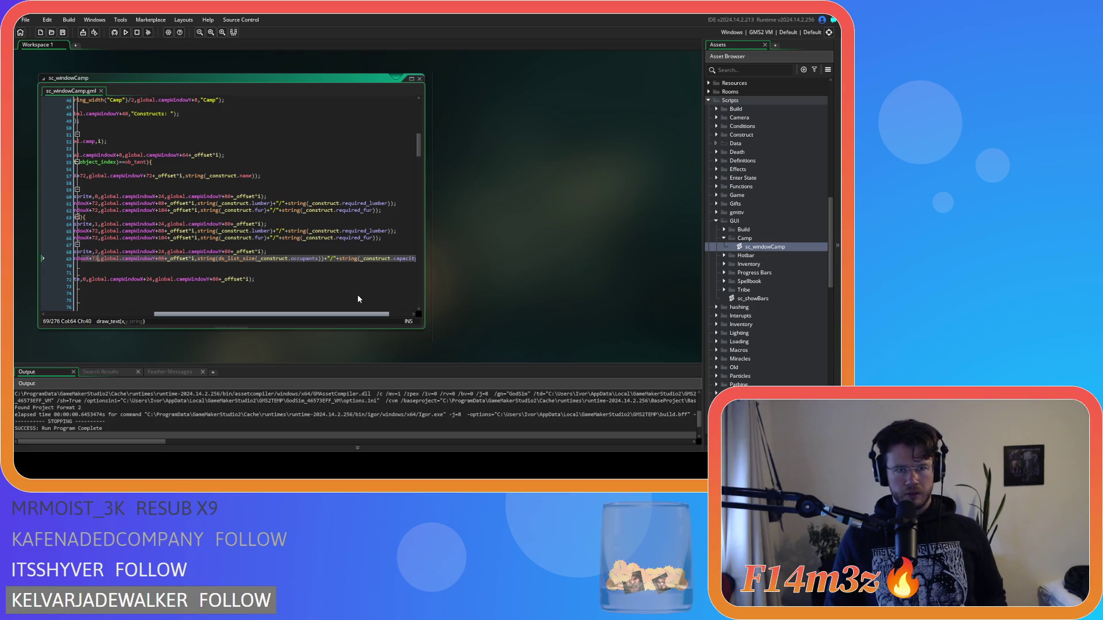
scroll(287, 289, "left", 5)
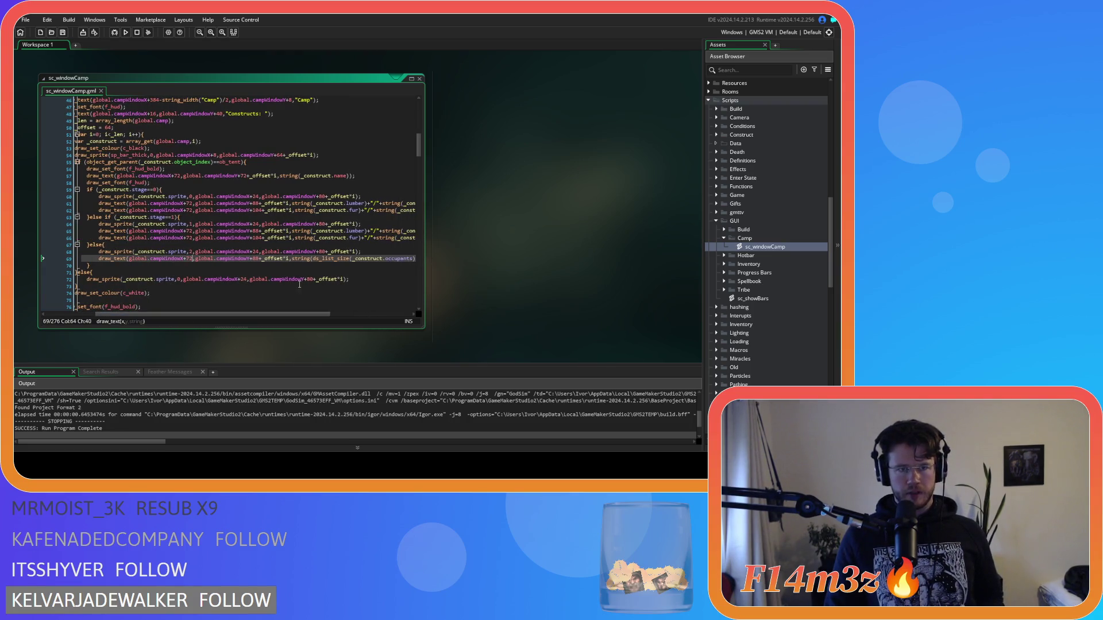
double_click(258, 210)
type("88")
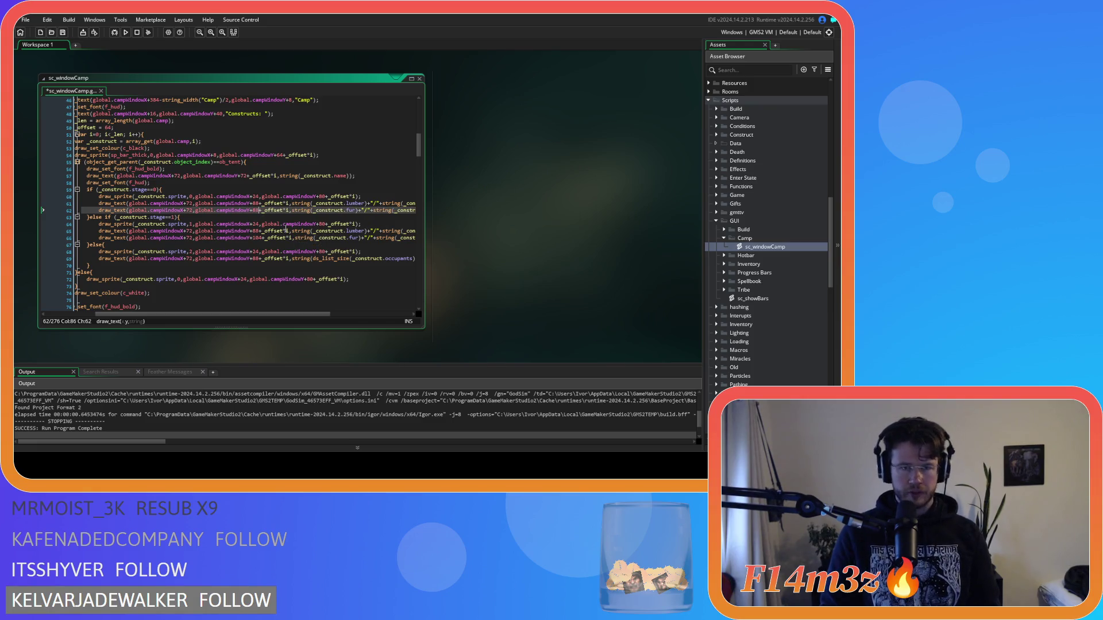
double_click(256, 238)
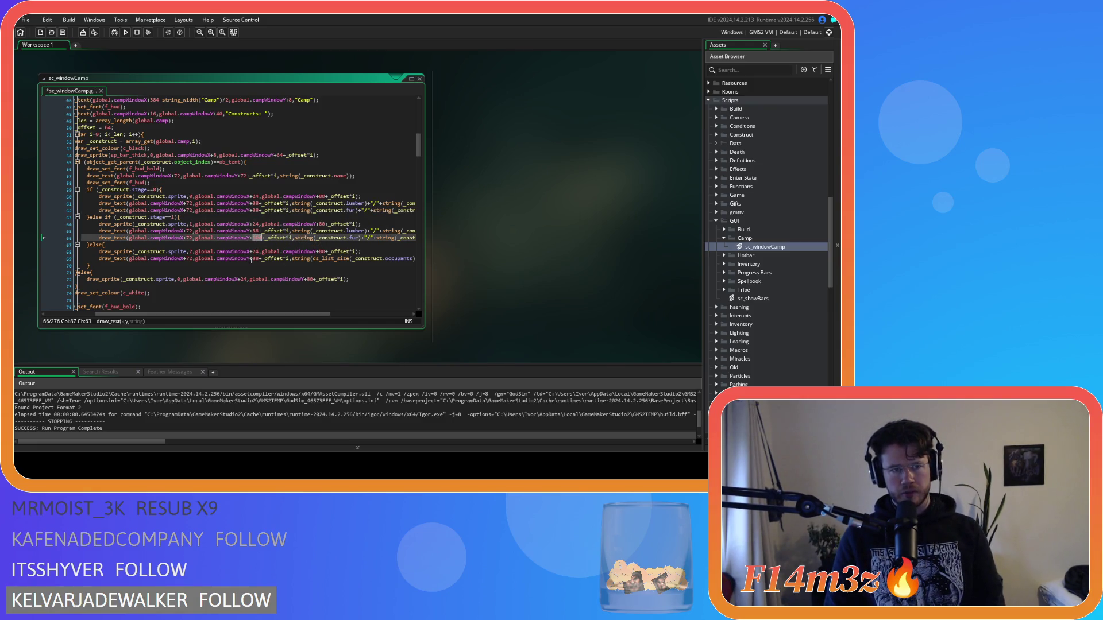
type("88")
left_click(256, 259)
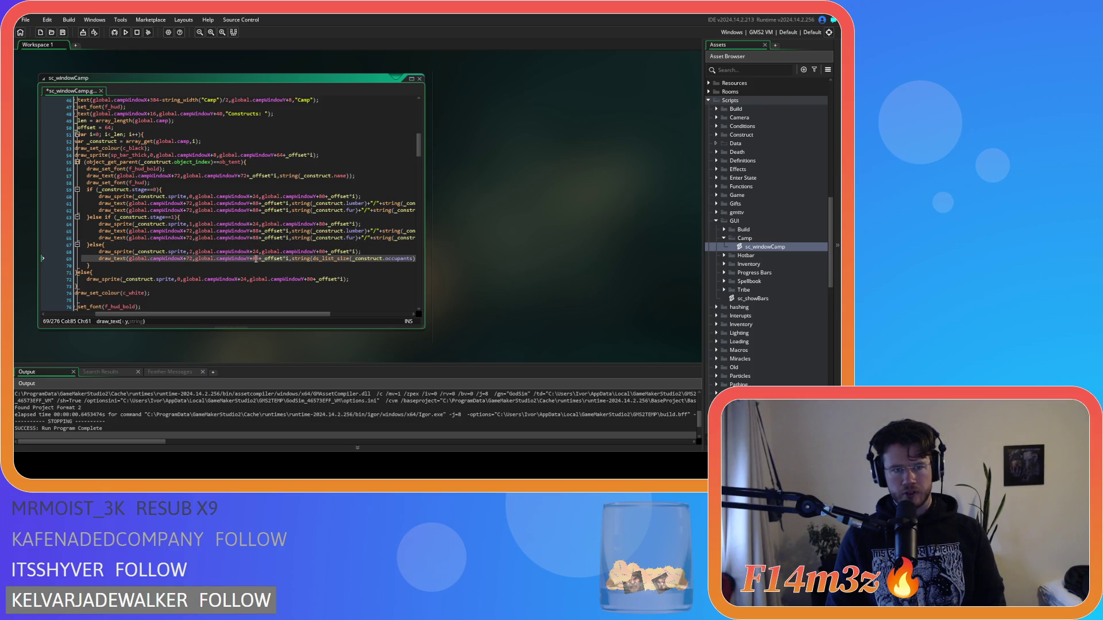
double_click(257, 238)
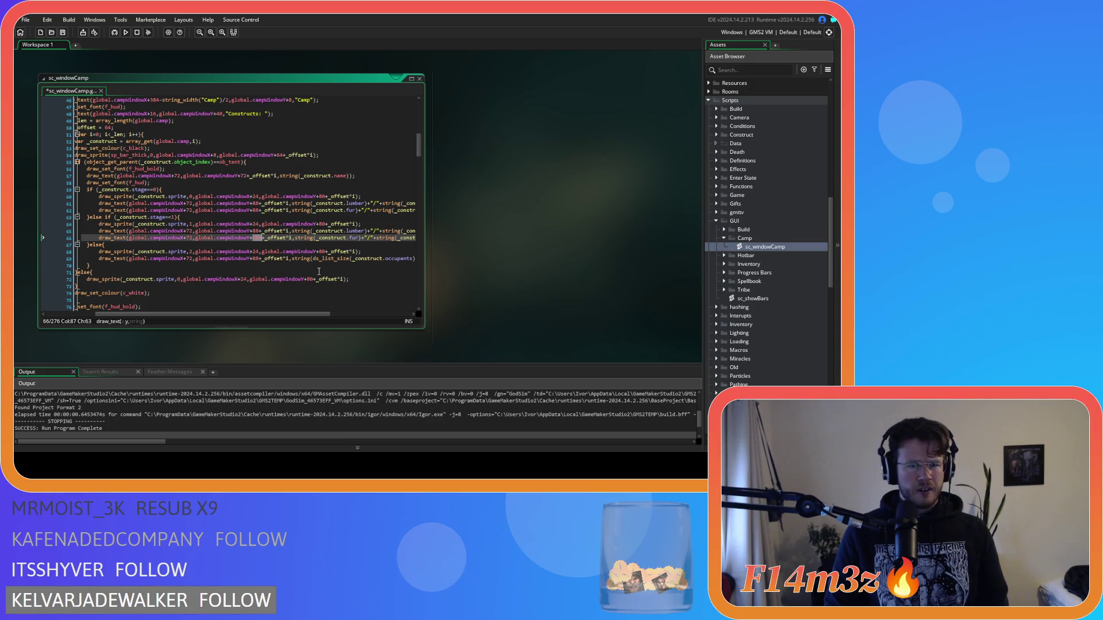
type("88")
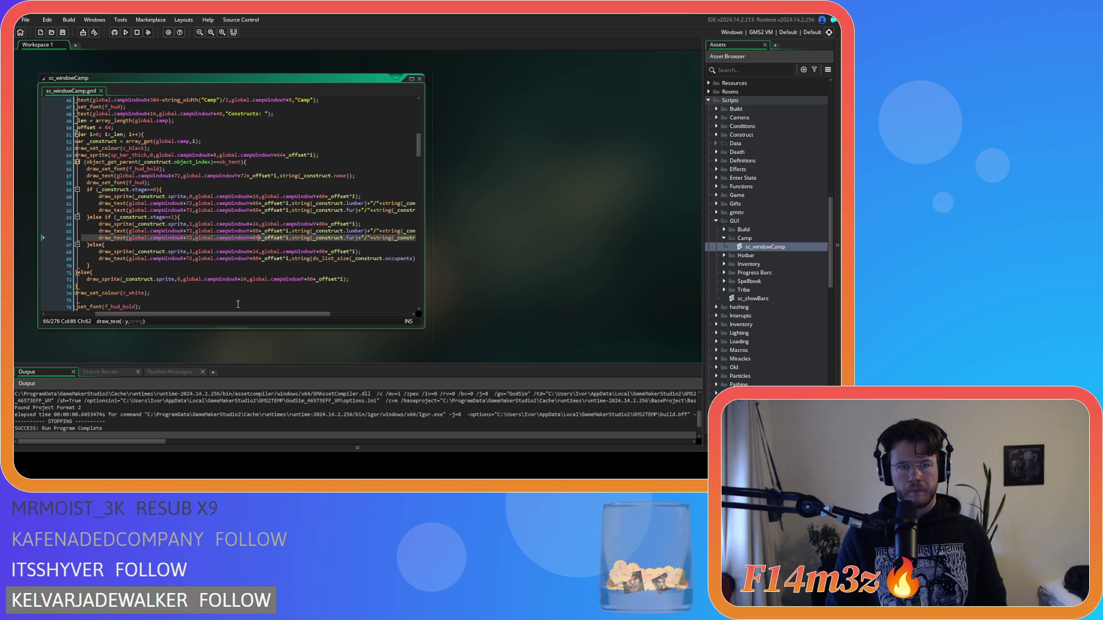
mouse_move(243, 314)
left_mouse_down()
mouse_move(284, 316)
mouse_move(272, 316)
left_mouse_up()
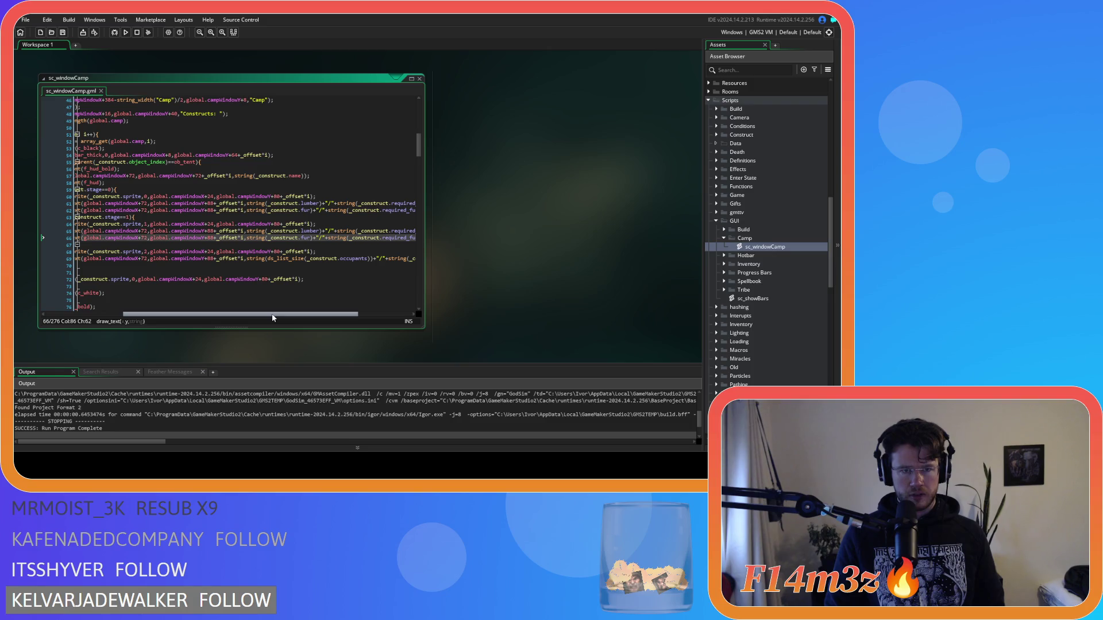
left_click_drag(273, 318, 250, 311)
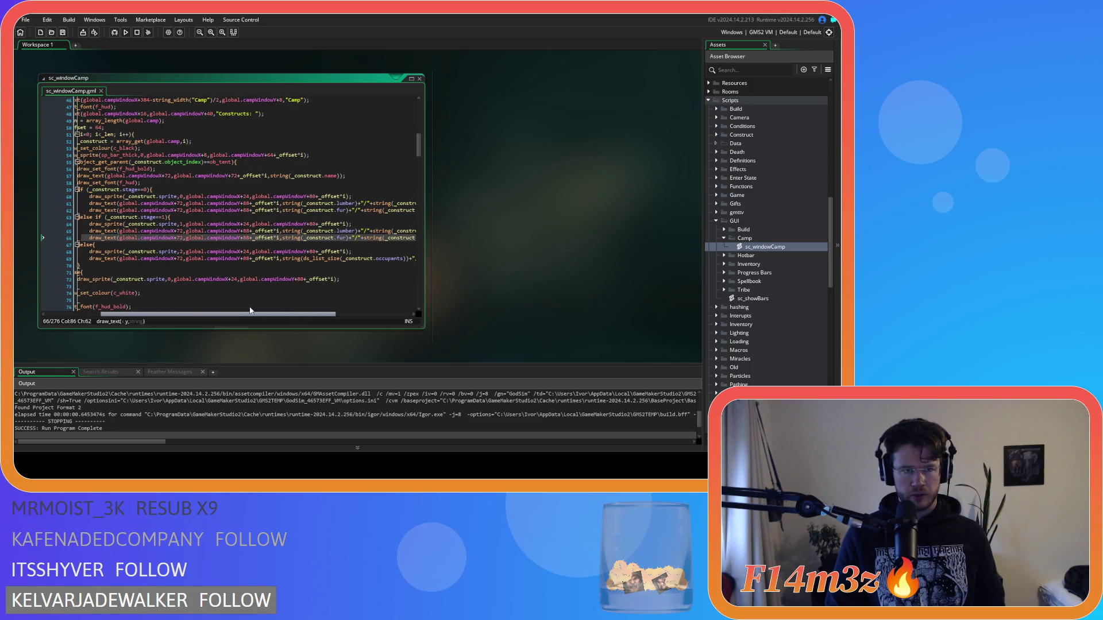
Set the x-offset on lines 66 and 62 to 136 so fur sits beside lumber, then rebuild.
left_click(184, 238)
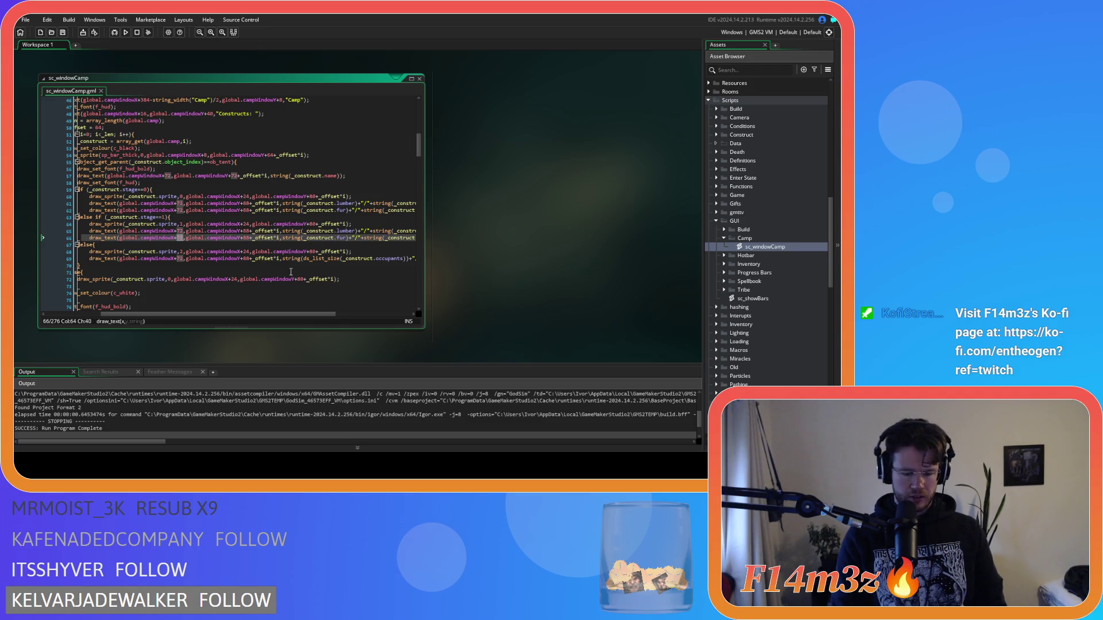
type("136")
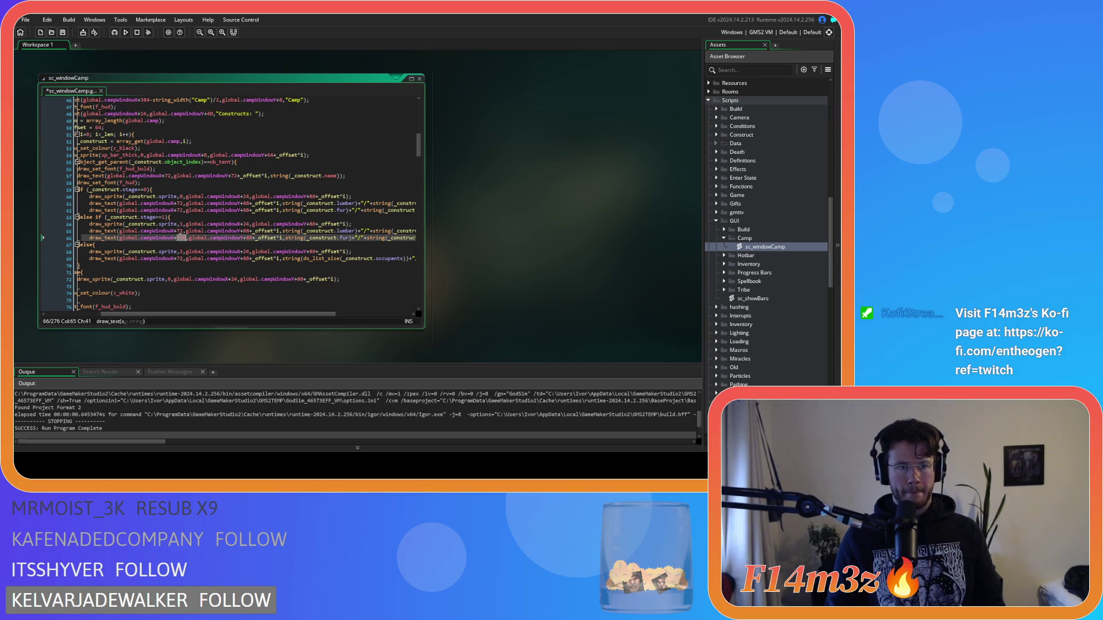
double_click(180, 210)
type("136")
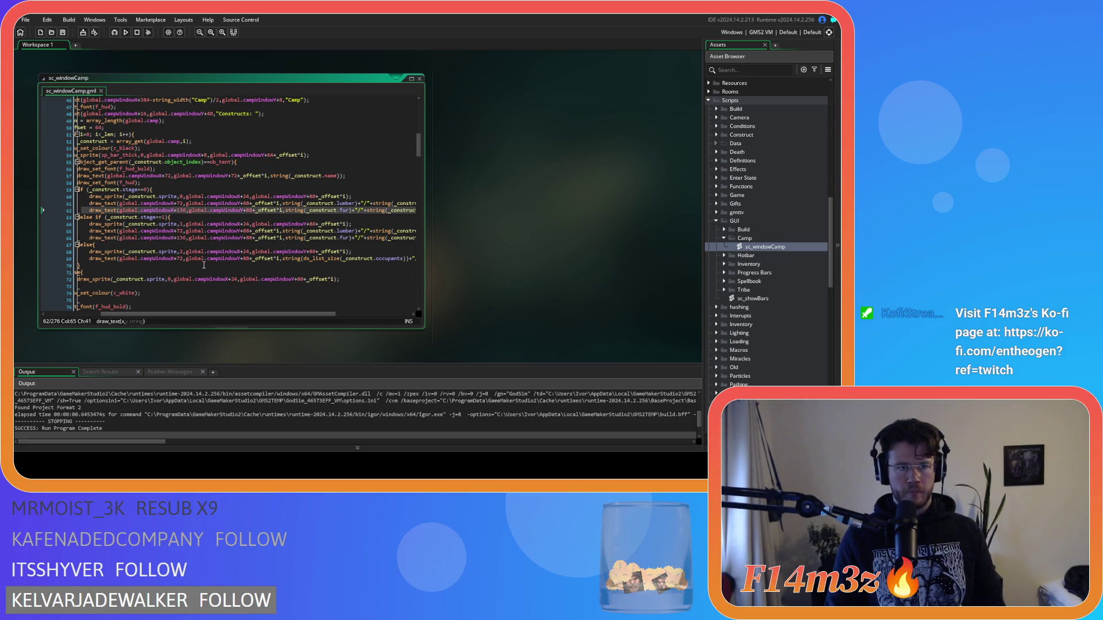
key("F5")
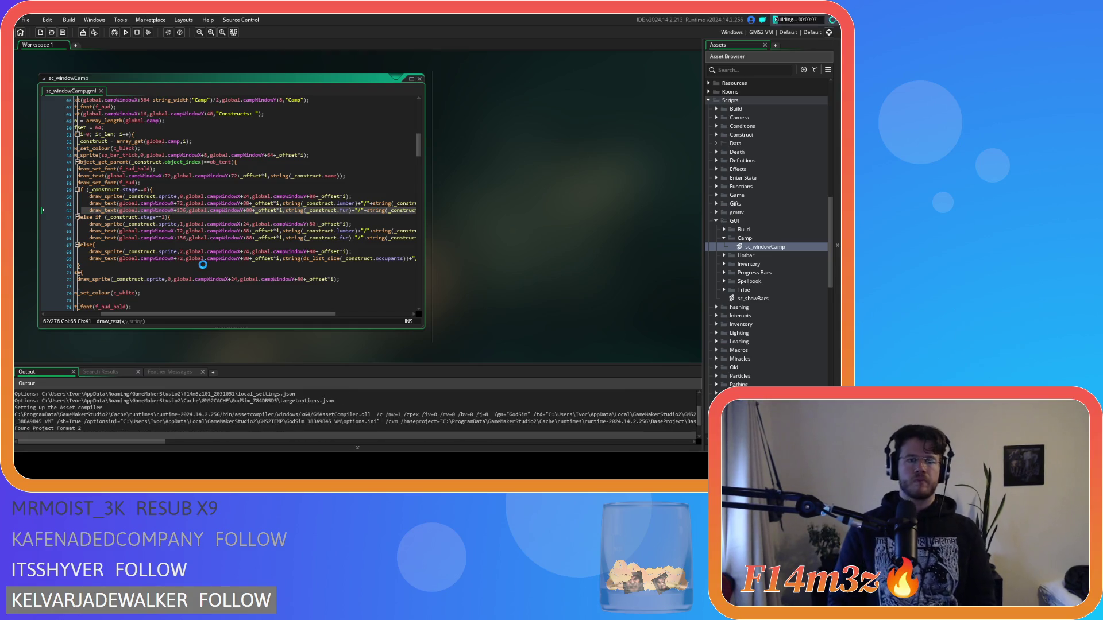
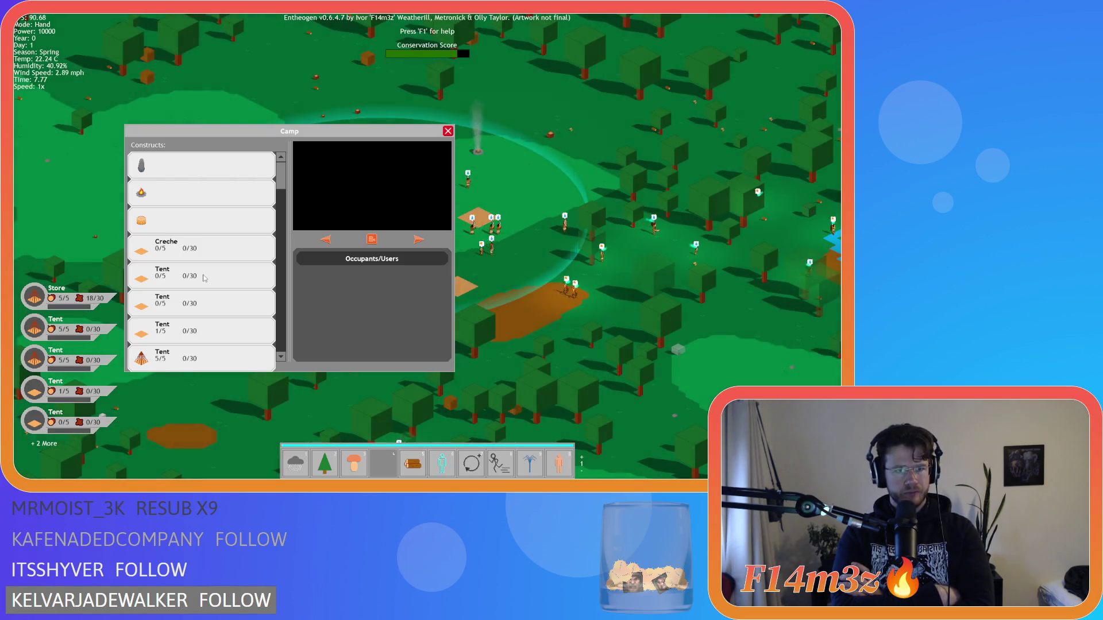
Close the game, move the name-drawing lines from the ob_tent branch to after the sprite draw, and save.
key("alt+F4")
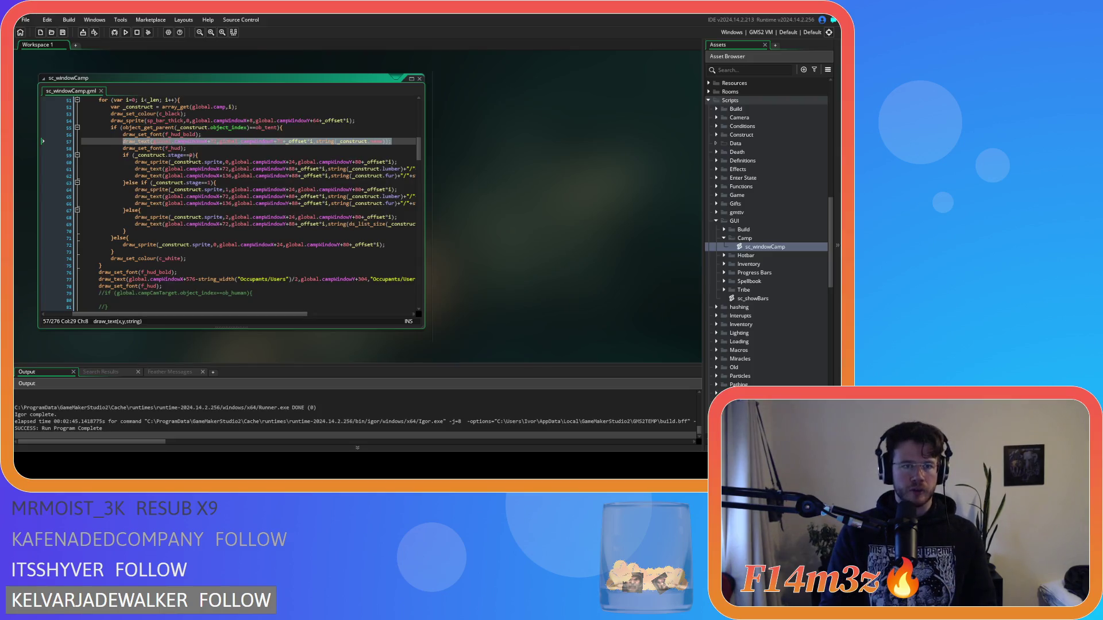
left_click(184, 148)
left_click_drag(184, 148, 47, 135)
key("BackSpace")
key("BackSpace")
key("BackSpace")
left_click(406, 119)
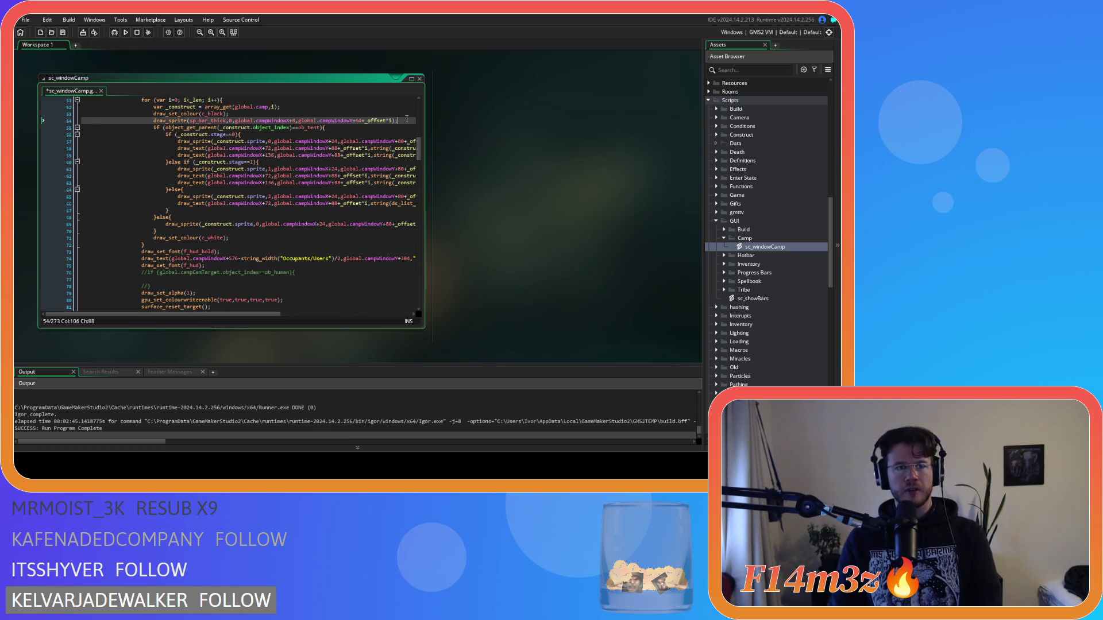
key("Return")
key("ctrl+v")
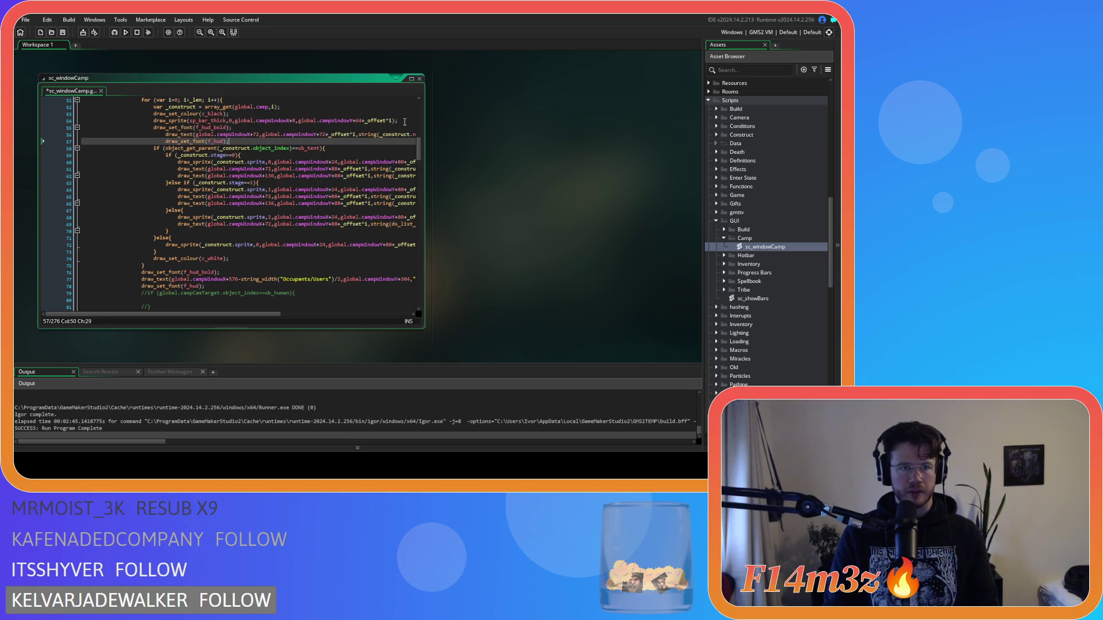
left_click_drag(291, 142, 90, 136)
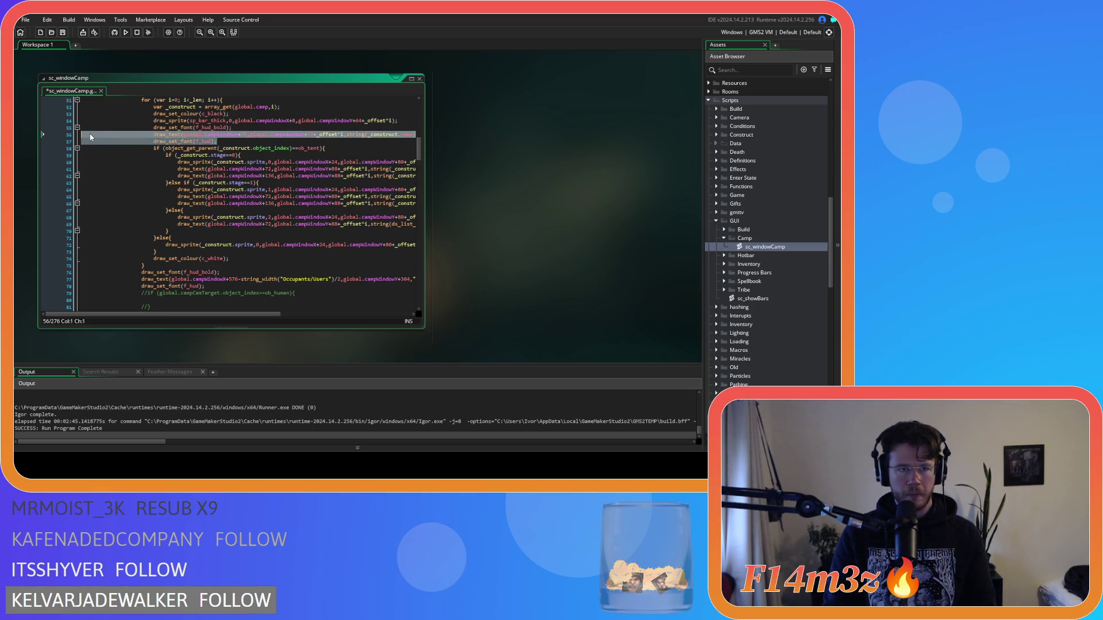
key("ctrl+s")
left_click(227, 142)
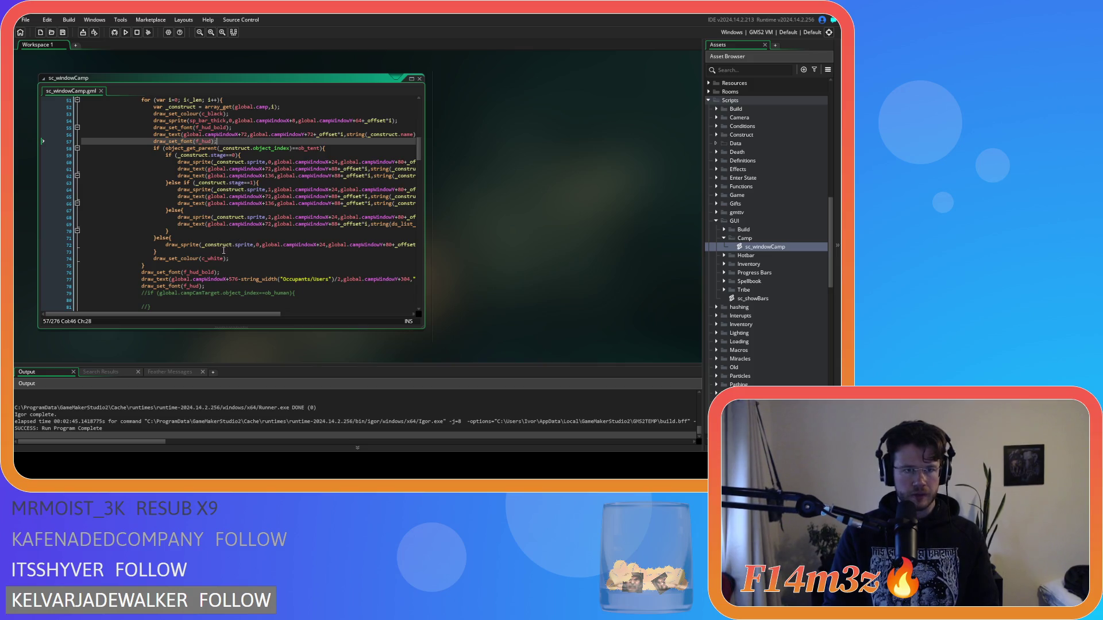
Turn the else on line 71 into else if (object_index==ob_obolisk).
left_click(166, 237)
type("if (")
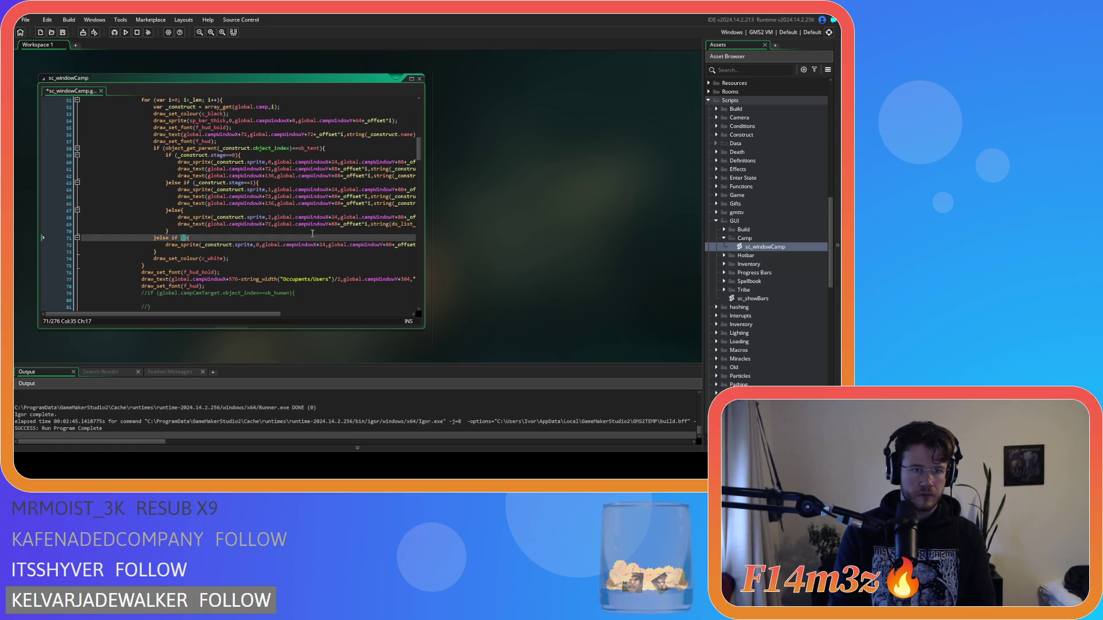
type("object")
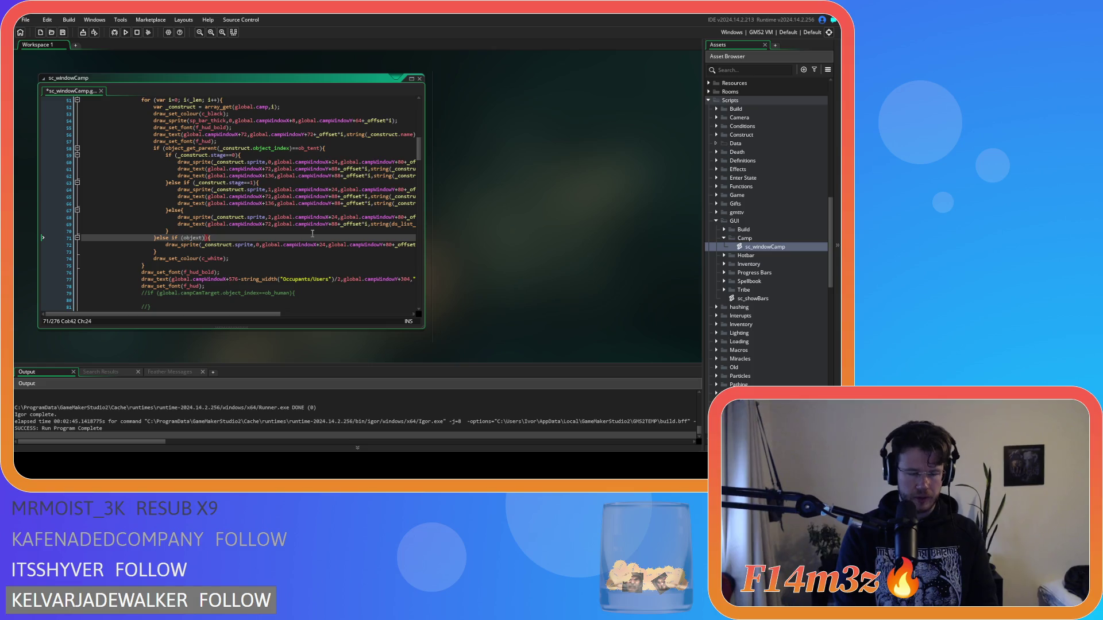
type("c")
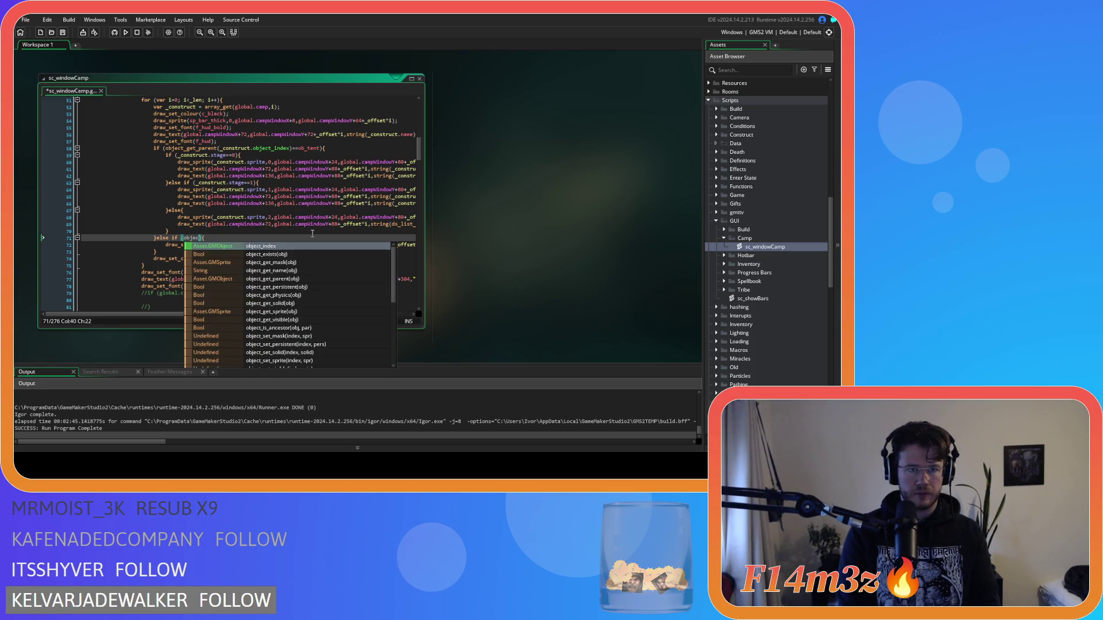
key("Return")
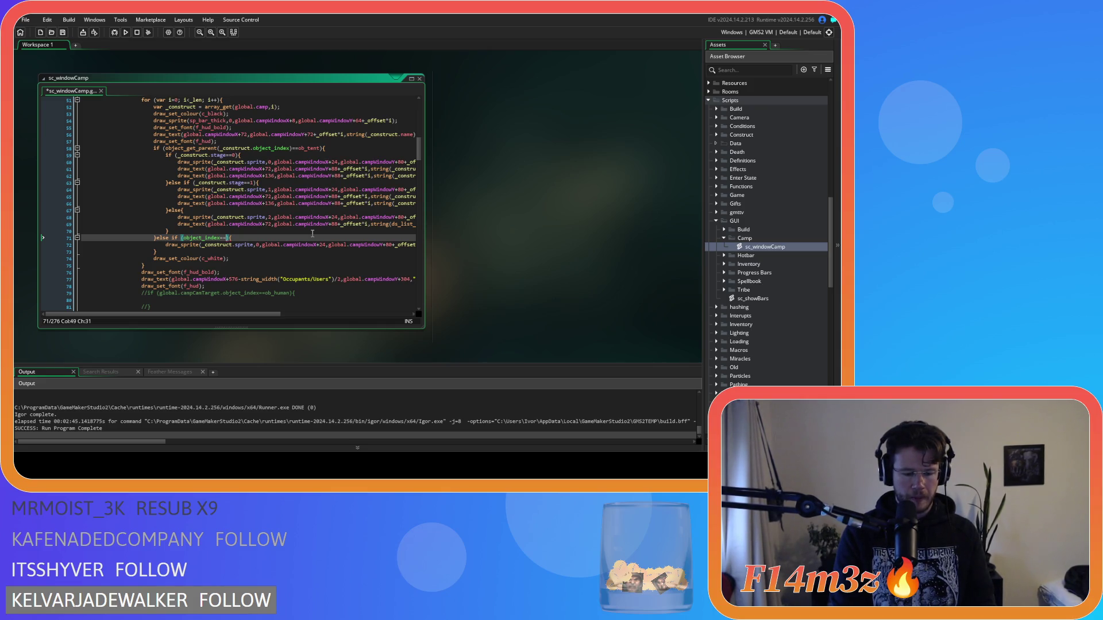
type("ob_obolisk")
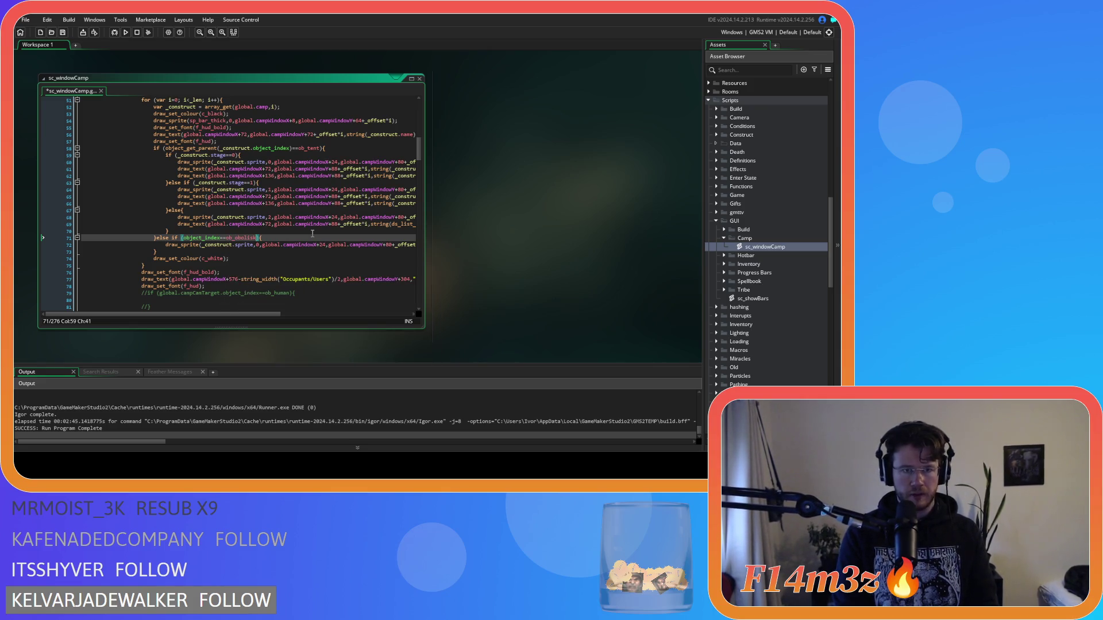
left_click_drag(279, 314, 310, 311)
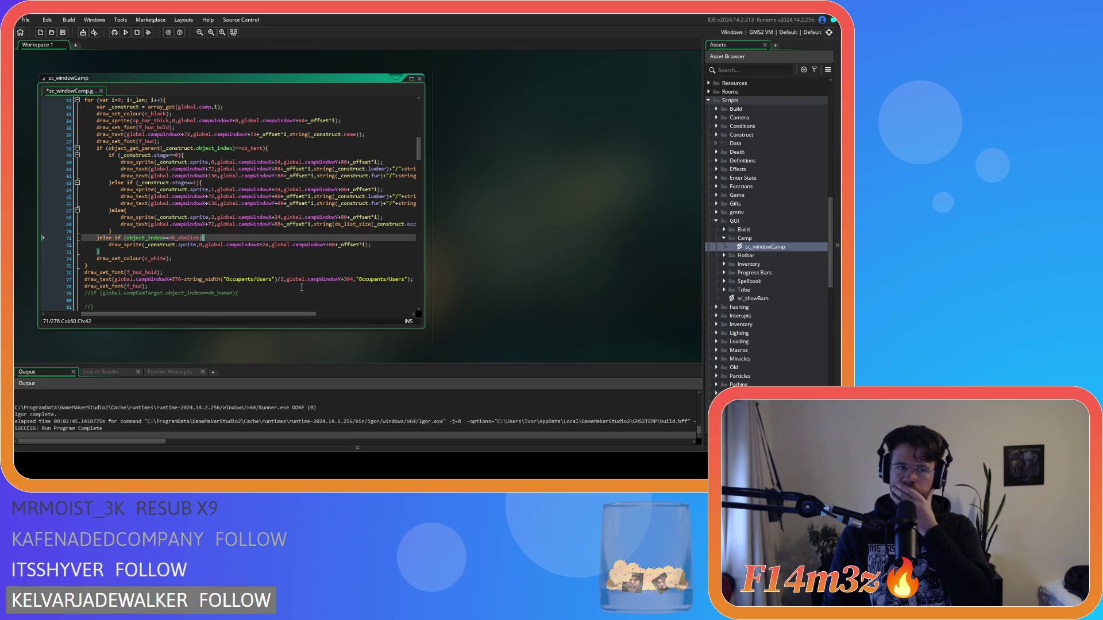
Add line 72 declaring var _worshippers = ds_list_size( inside the obelisk branch.
key("Return")
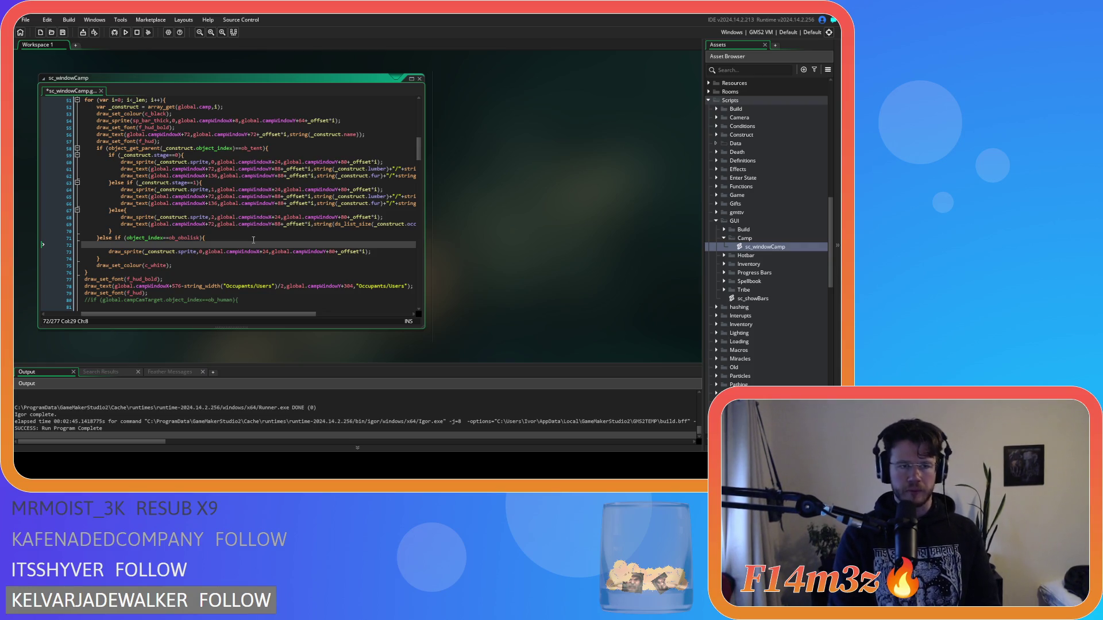
type("_")
key("BackSpace")
type("var _")
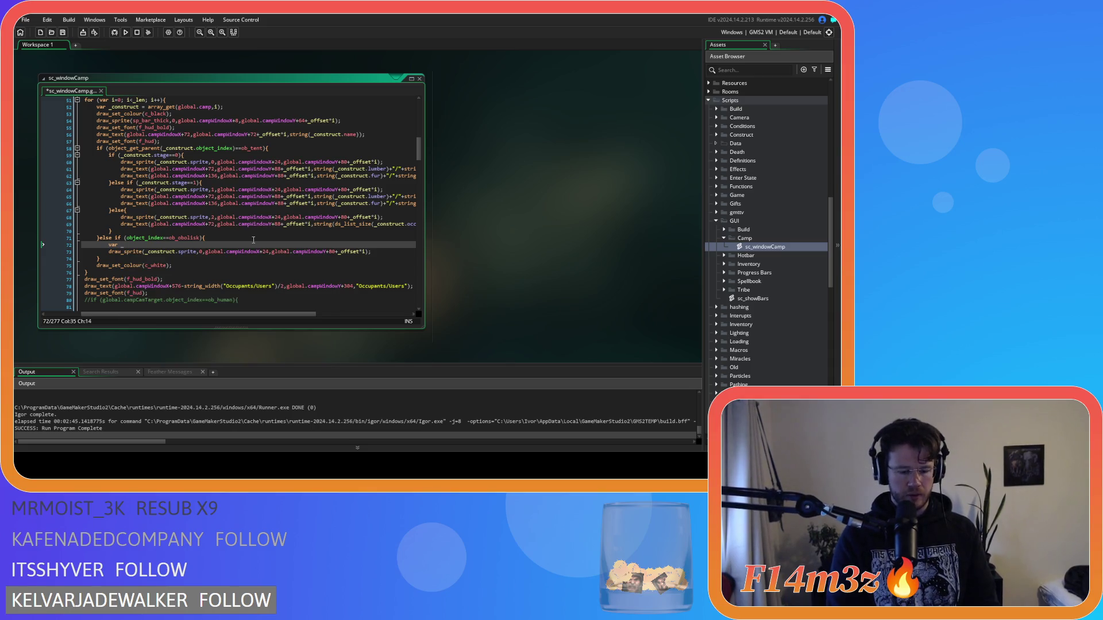
key("BackSpace")
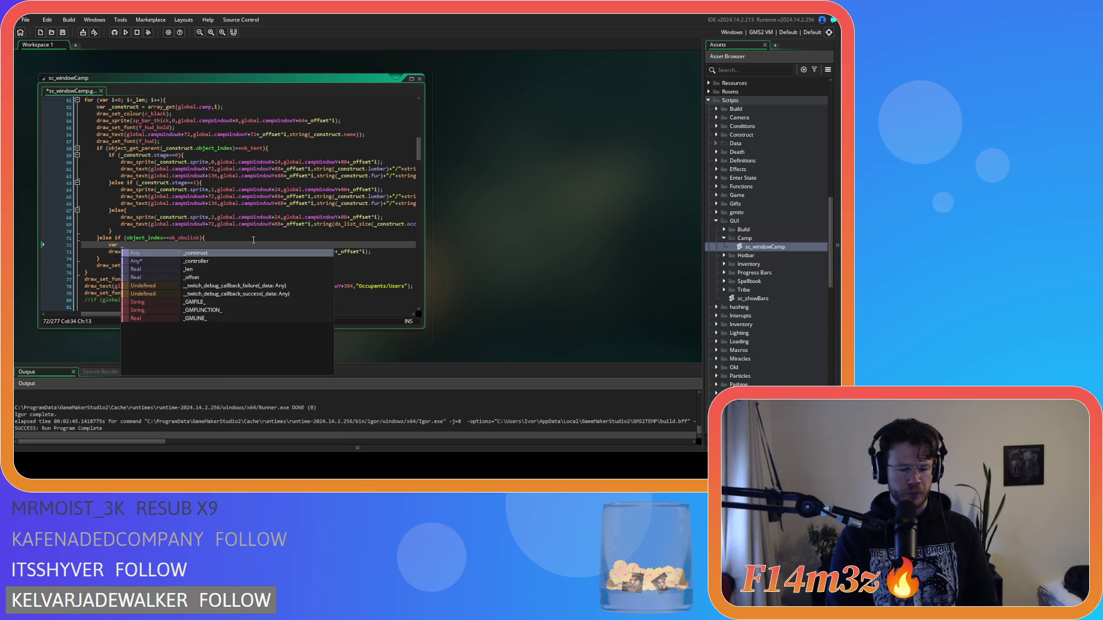
type("worshippers =")
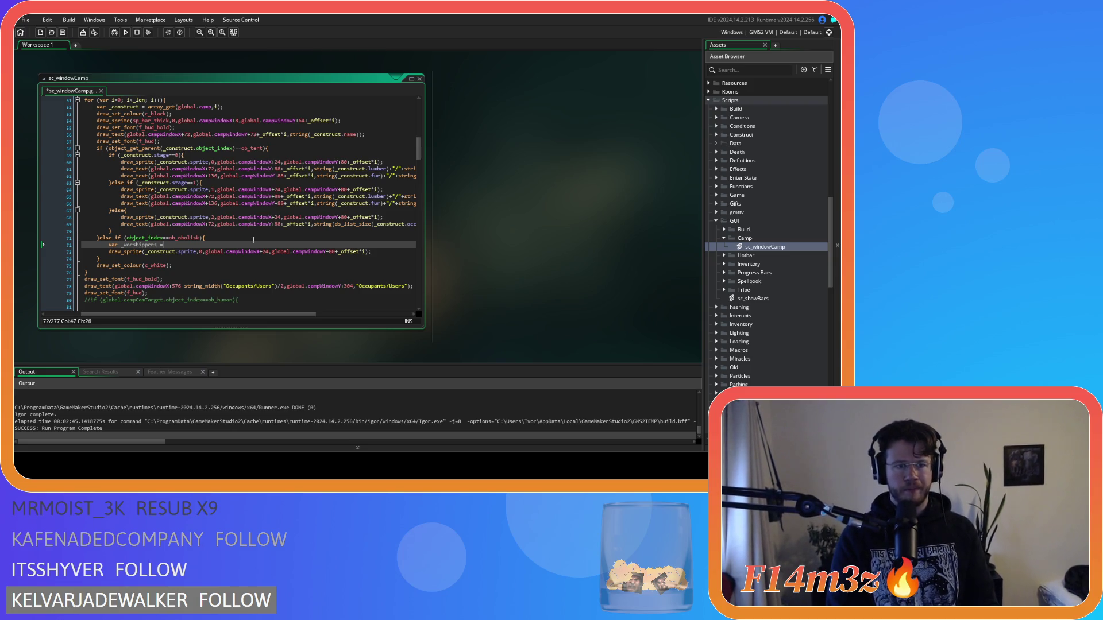
type("ds_list_s")
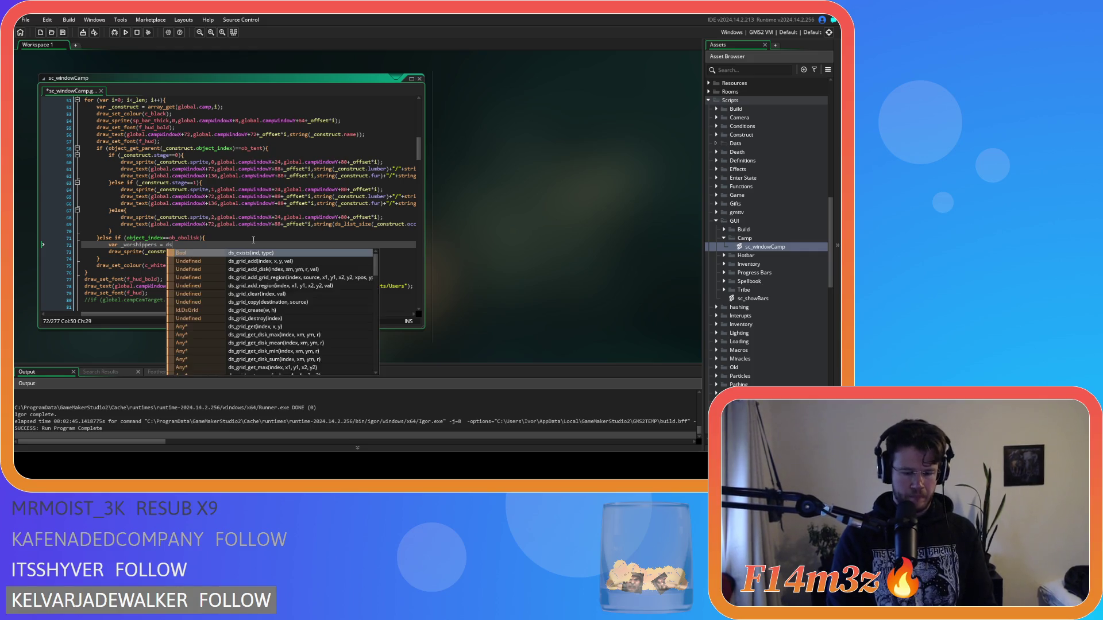
key("Down")
key("Down")
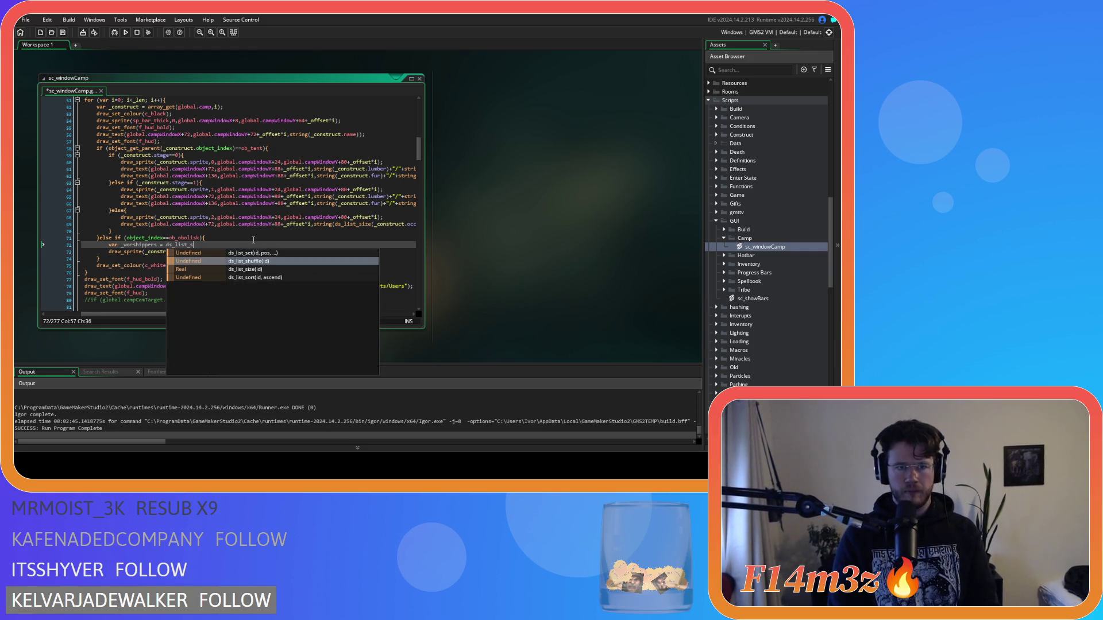
key("Return")
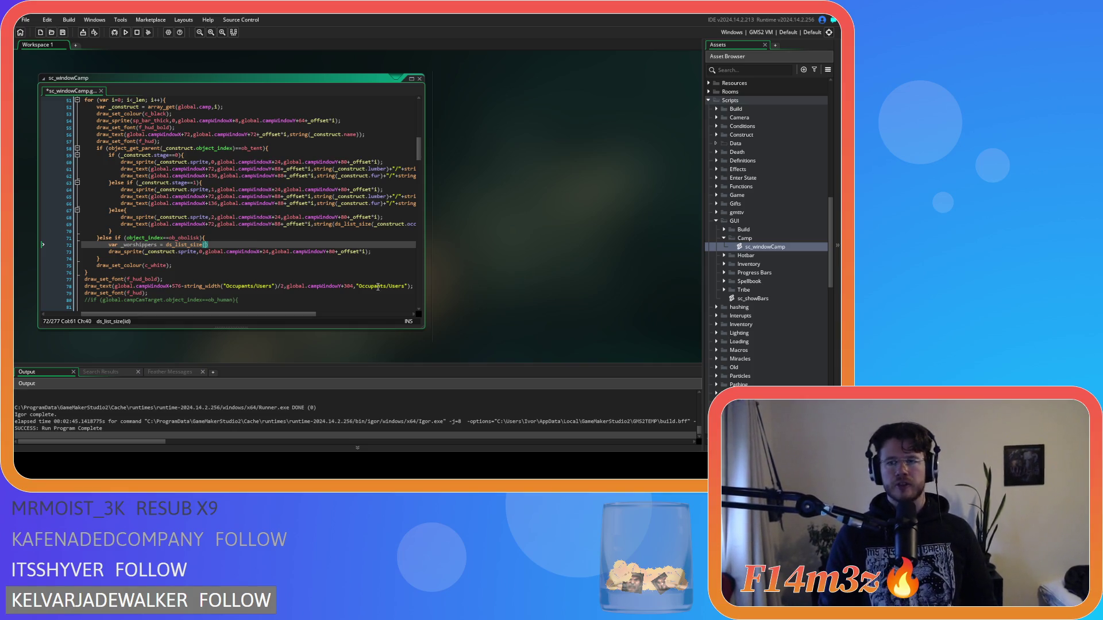
scroll(780, 257, "up", 15)
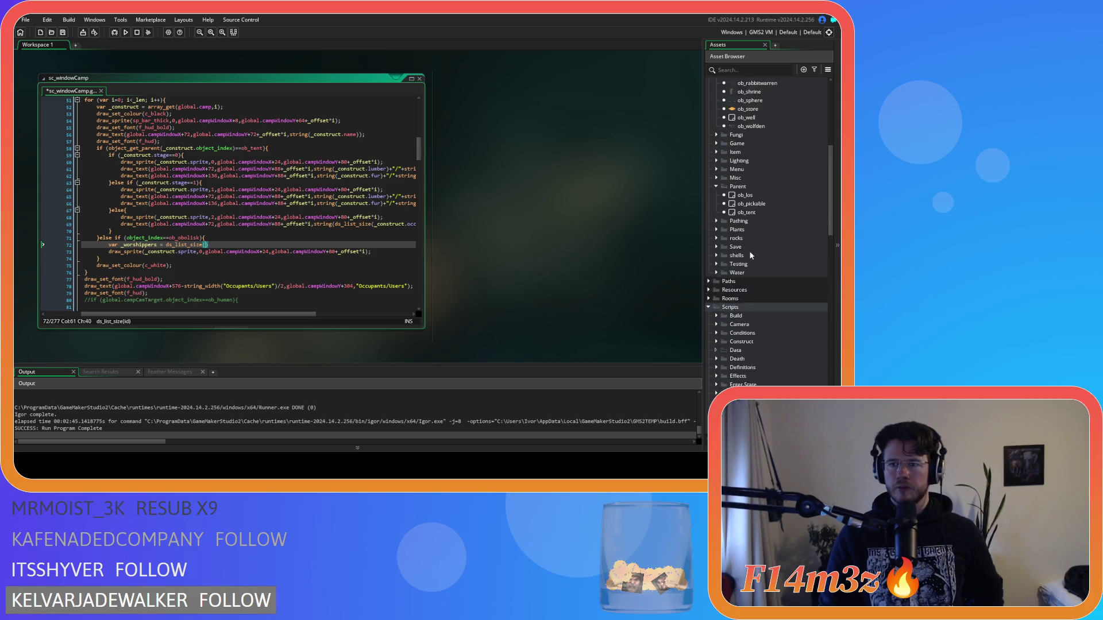
Open ob_obolisk, read through its Create event code with nearbyHumans, then close its editors.
double_click(752, 300)
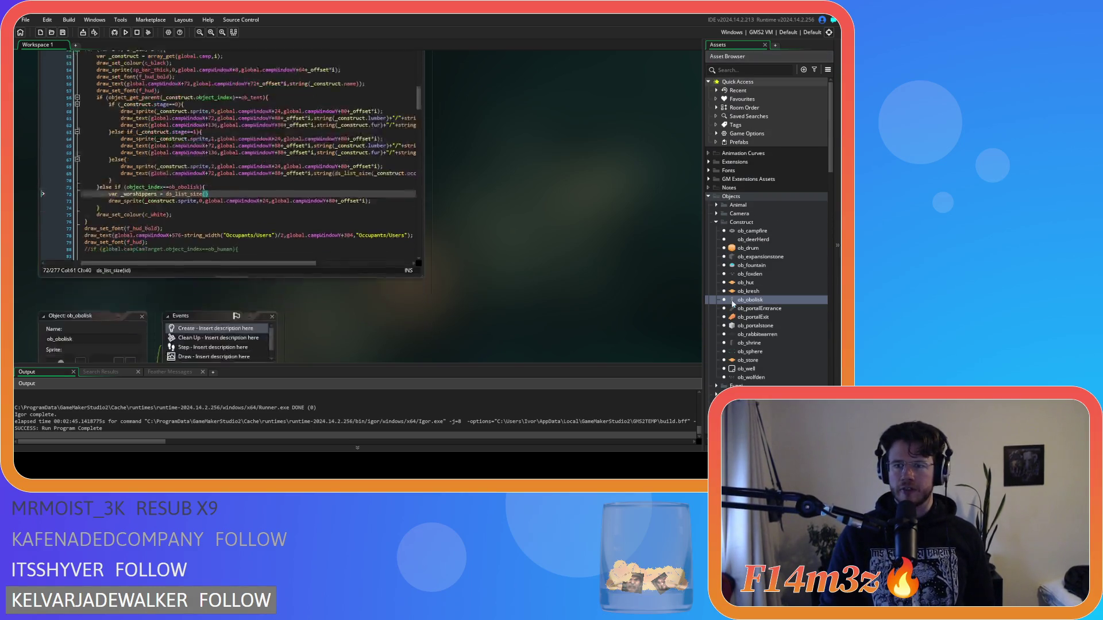
scroll(491, 278, "down", 3)
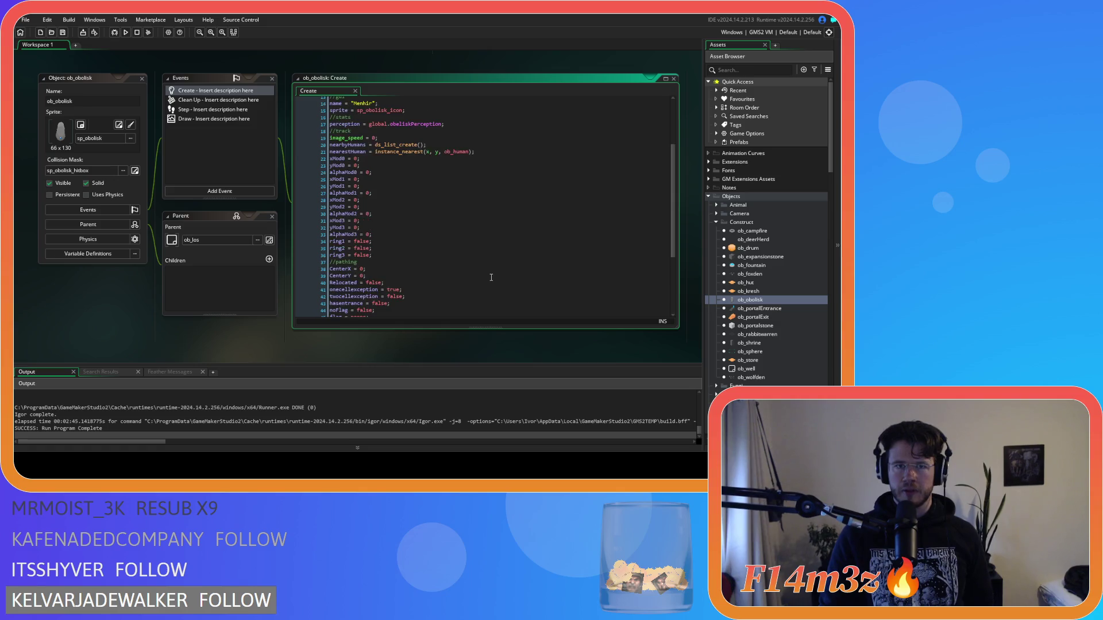
scroll(491, 277, "down", 2)
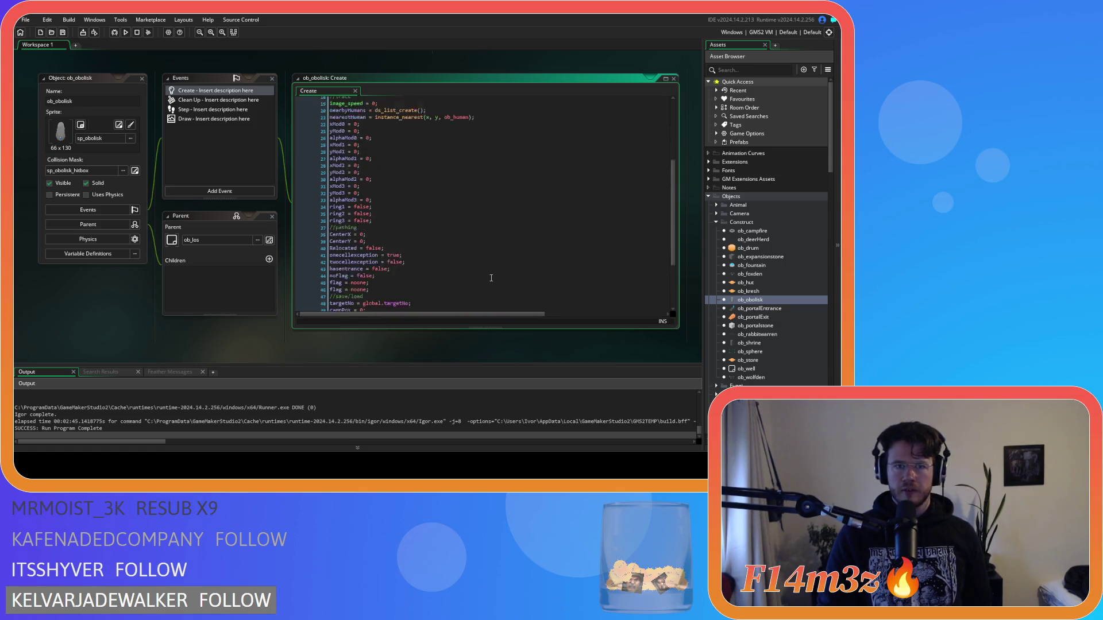
scroll(491, 278, "up", 6)
scroll(491, 277, "up", 2)
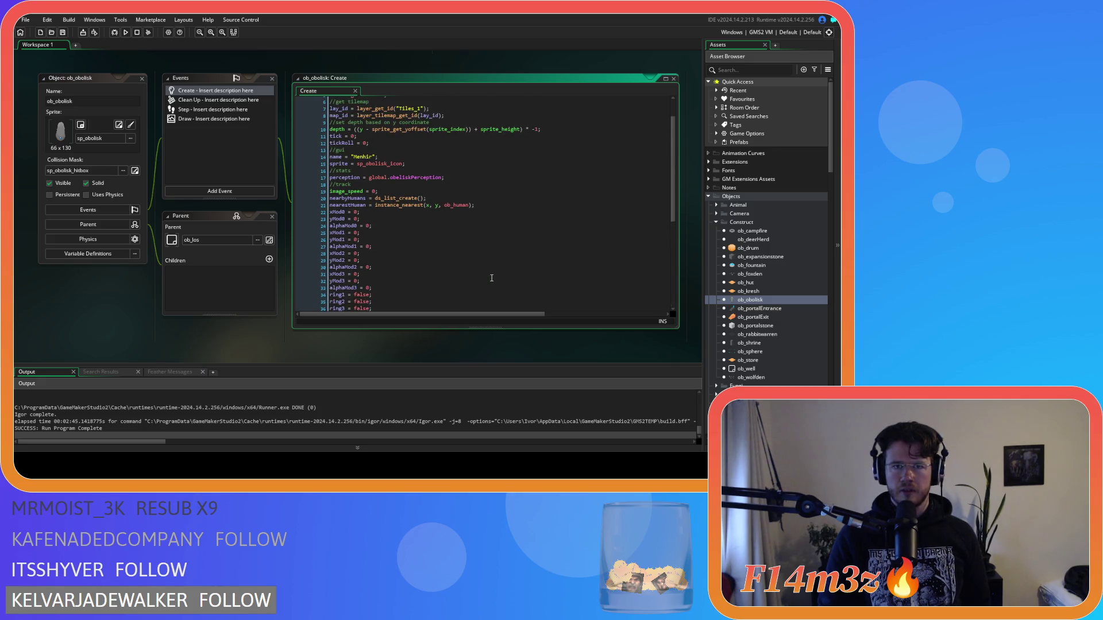
scroll(491, 278, "down", 4)
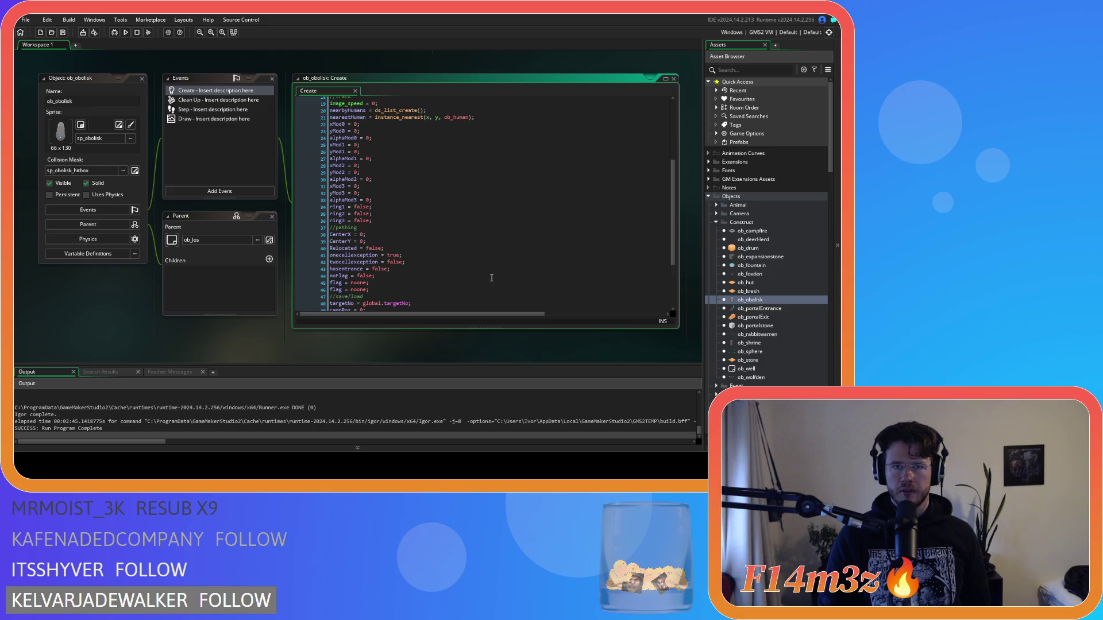
scroll(491, 277, "down", 4)
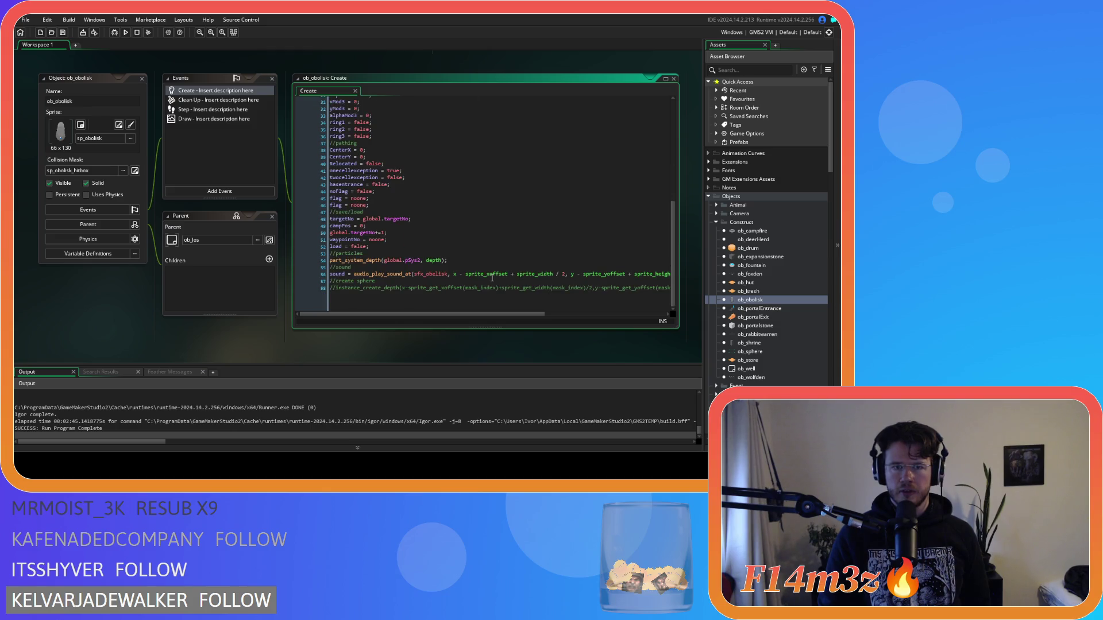
scroll(413, 258, "up", 9)
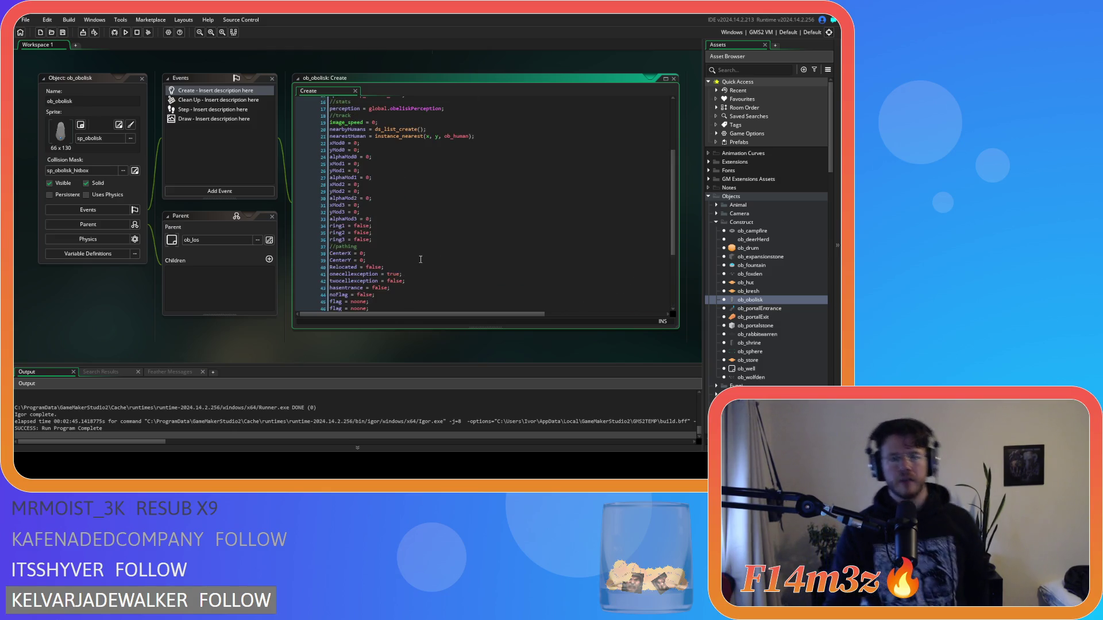
scroll(414, 257, "up", 1)
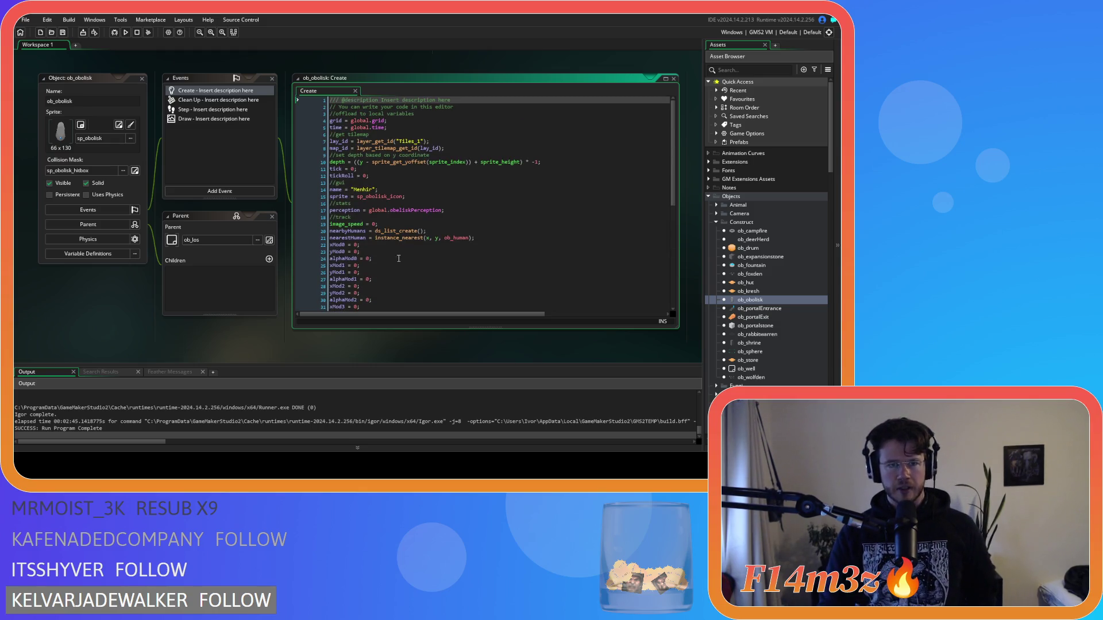
left_click(119, 77)
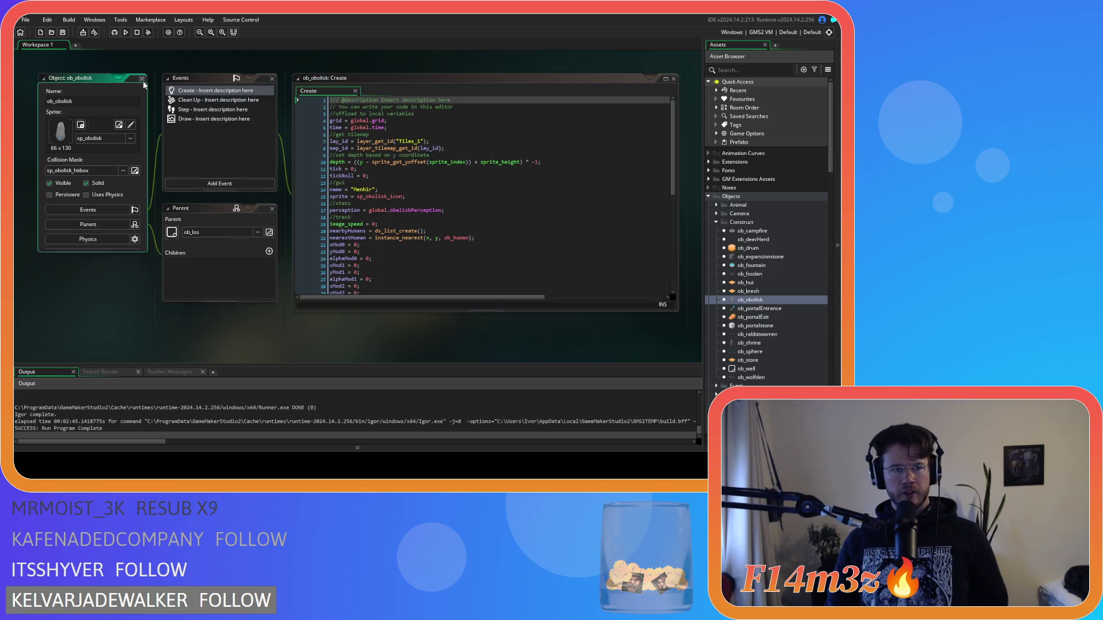
Open ob_controller's Create event and search 'worshipper' to reach the list declaration on line 172.
left_click(715, 223)
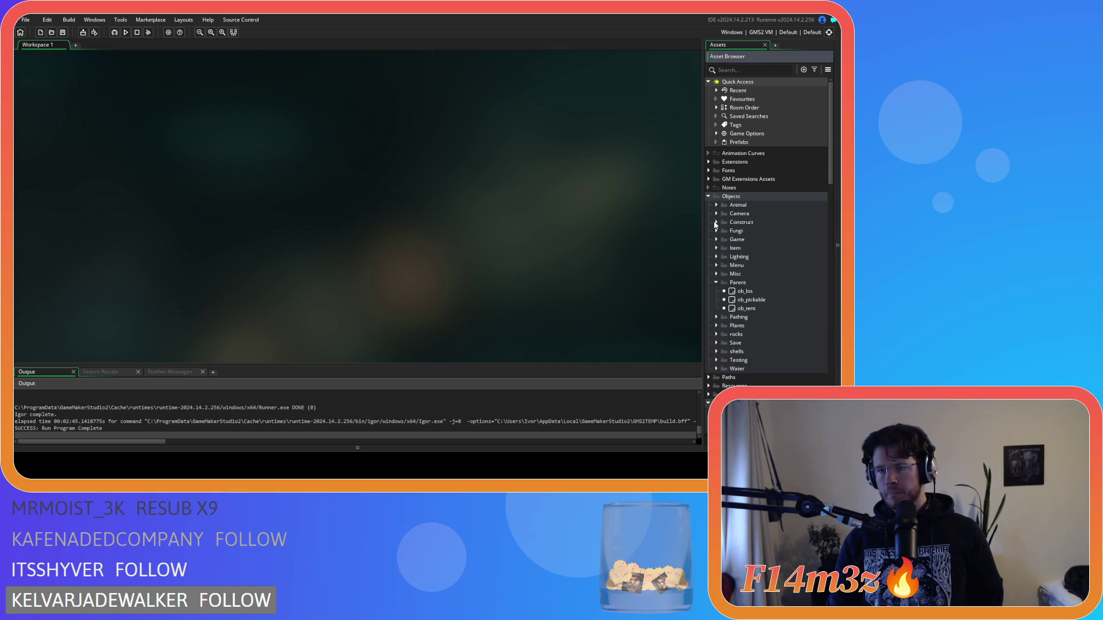
left_click(717, 239)
double_click(751, 247)
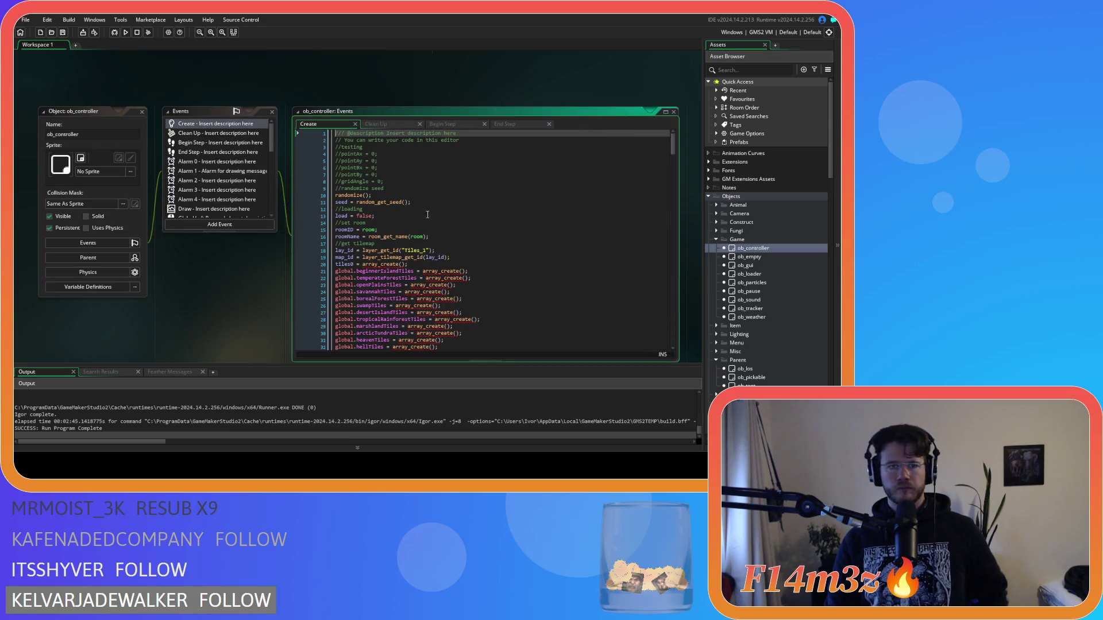
left_click(422, 182)
key("ctrl+f")
type("worsh")
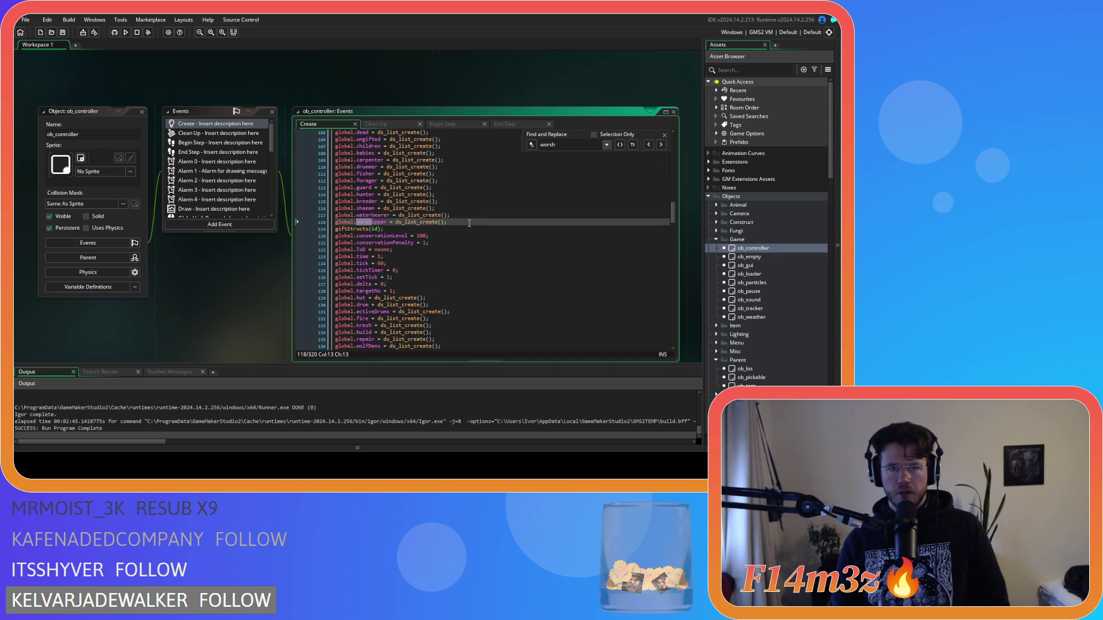
type("ipper")
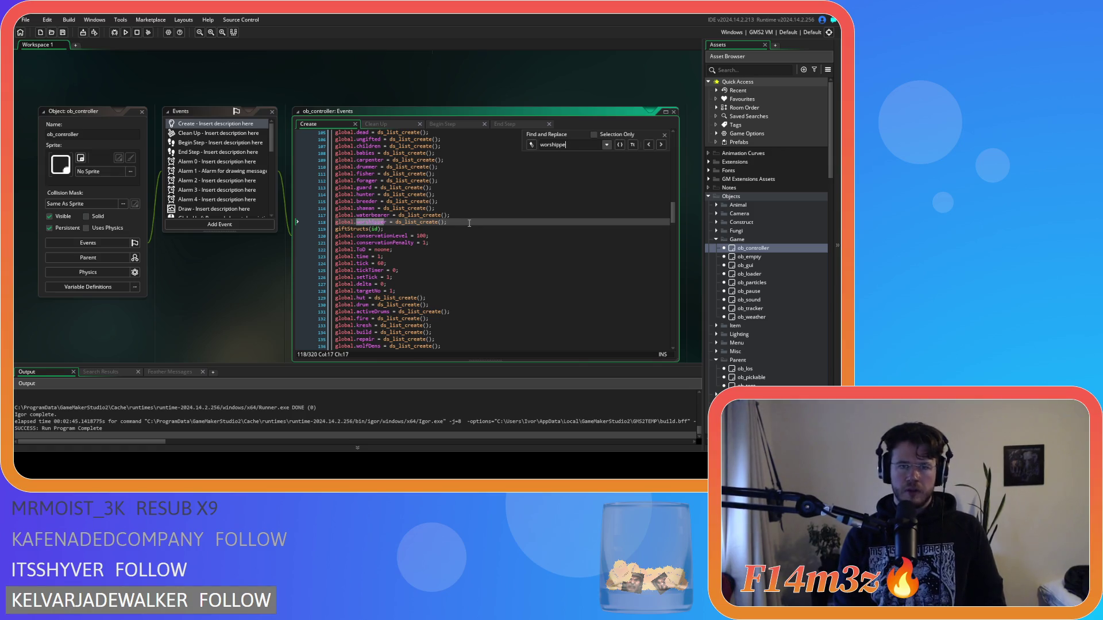
left_click(659, 150)
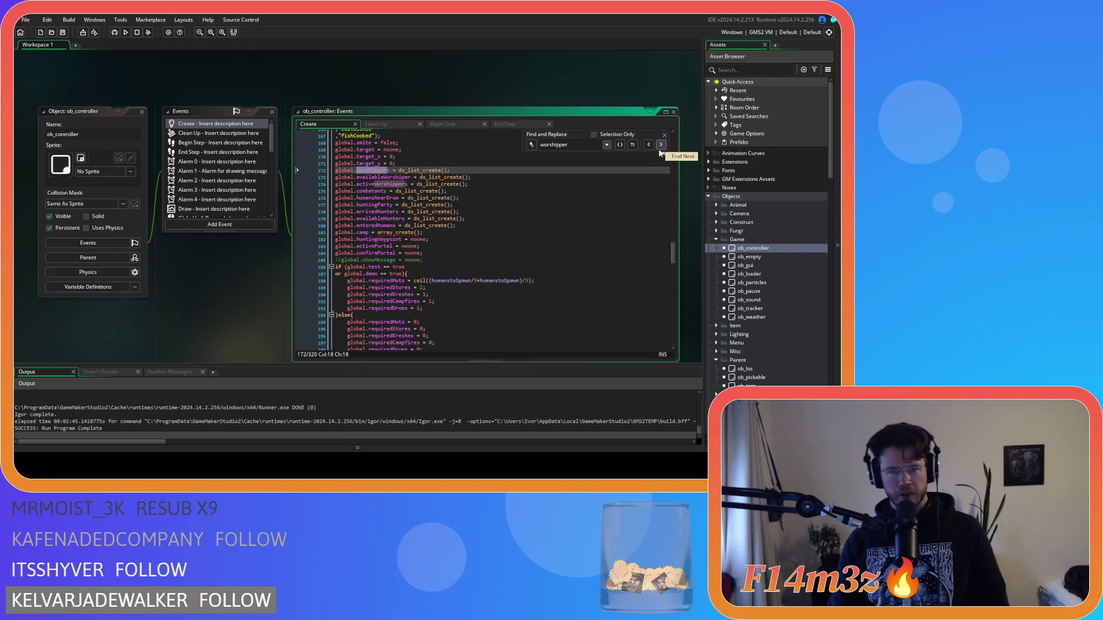
left_click(659, 153)
left_click(659, 150)
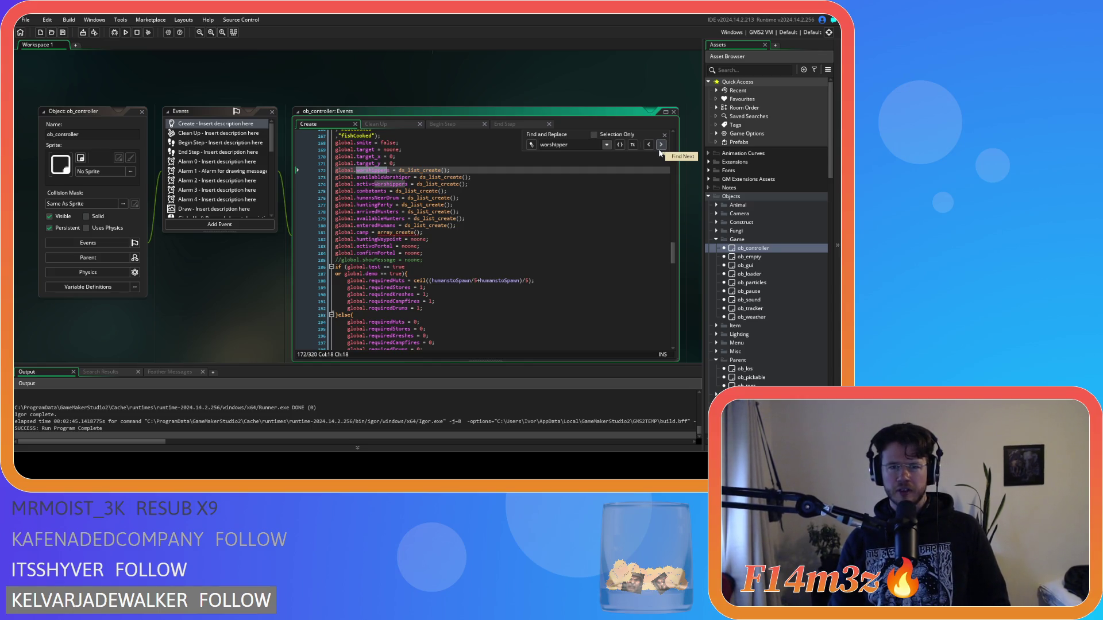
Select global.worshippers on line 172 for copying and scroll back to sc_windowCamp.
left_click(413, 184)
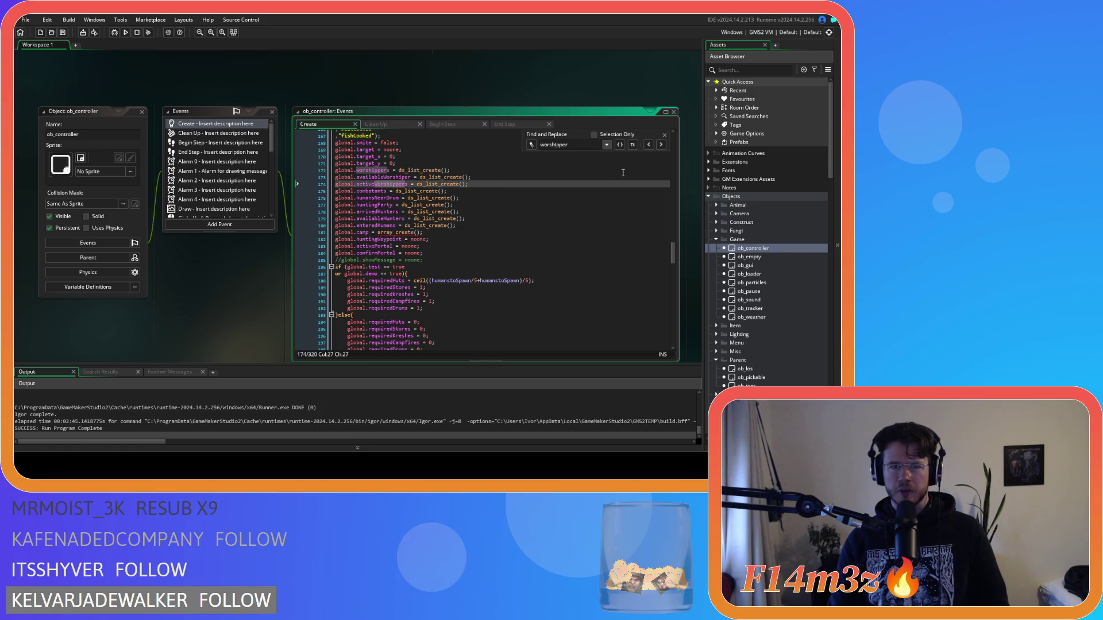
mouse_move(453, 183)
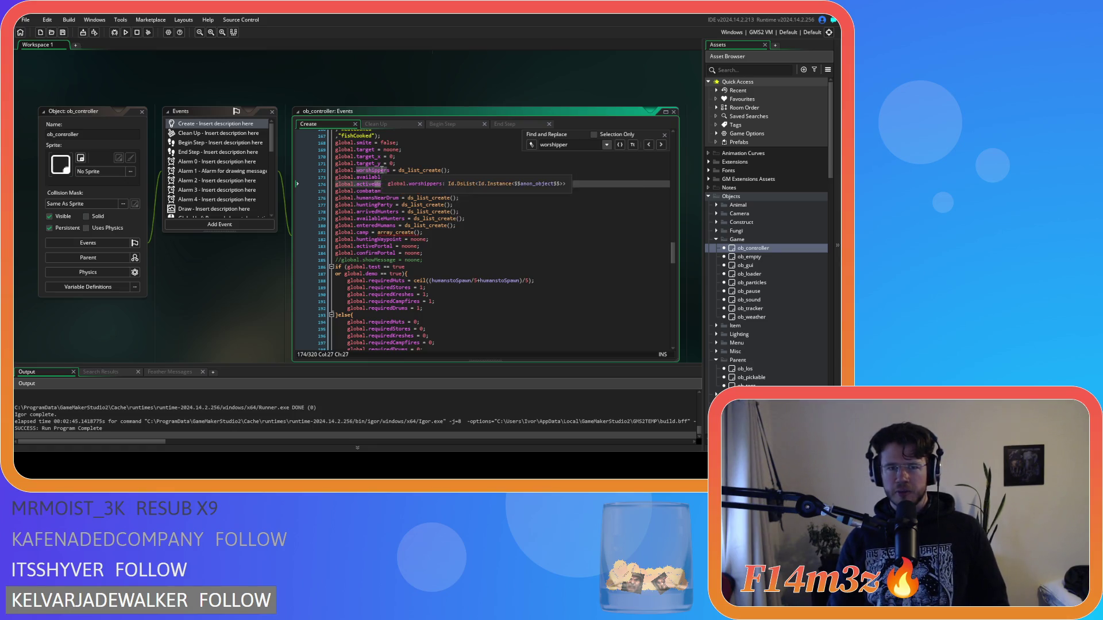
double_click(373, 170)
left_click(664, 135)
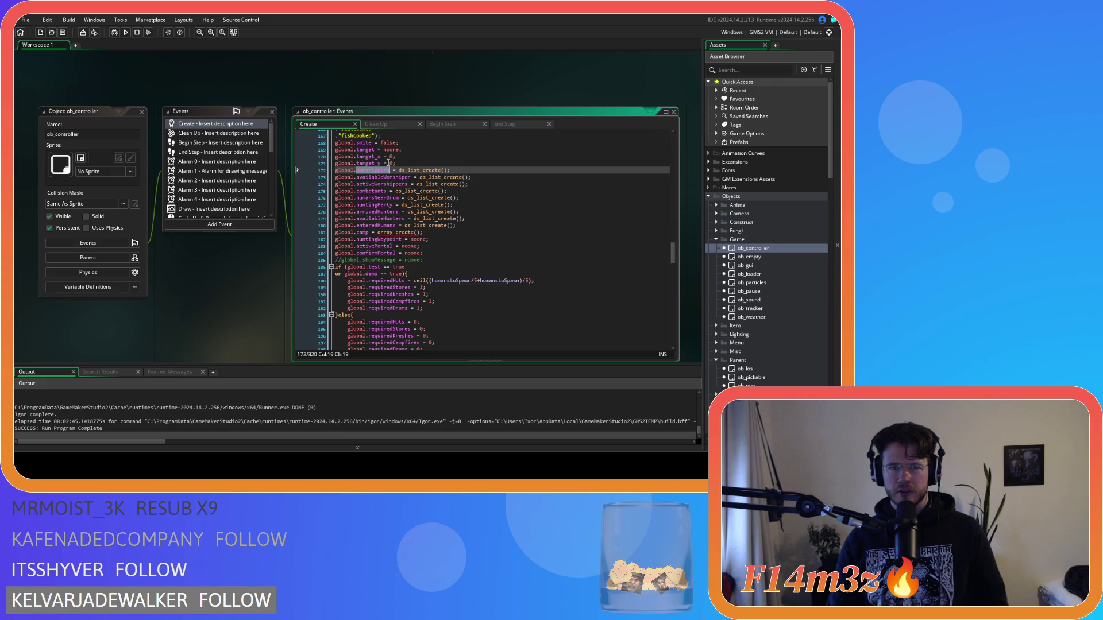
left_click(391, 170)
left_click_drag(391, 170, 332, 174)
key("ctrl+c")
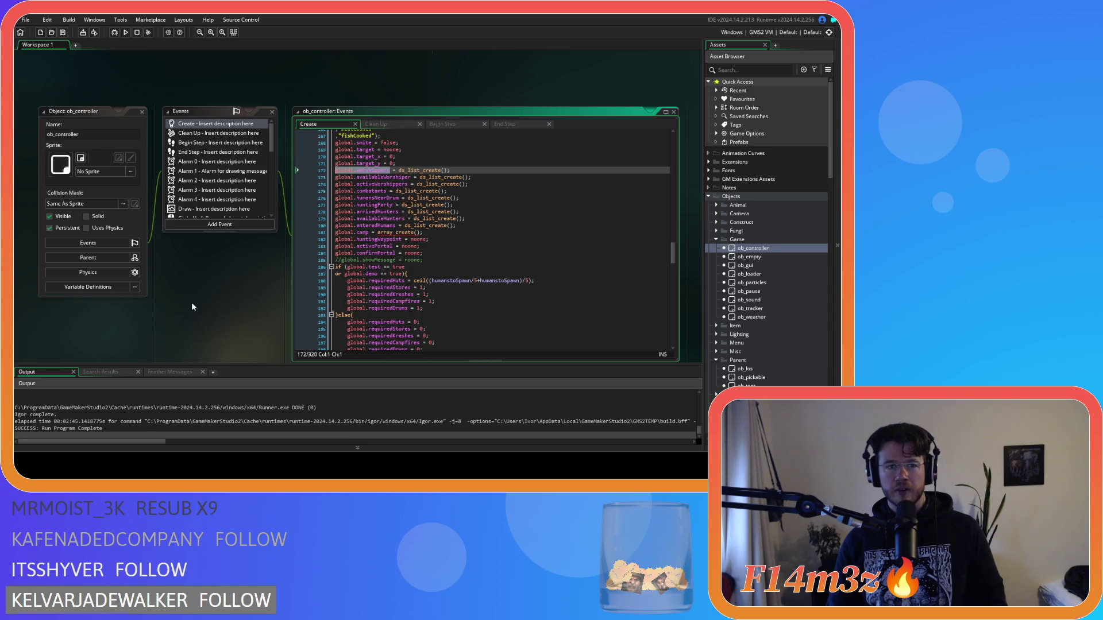
scroll(193, 307, "up", 10)
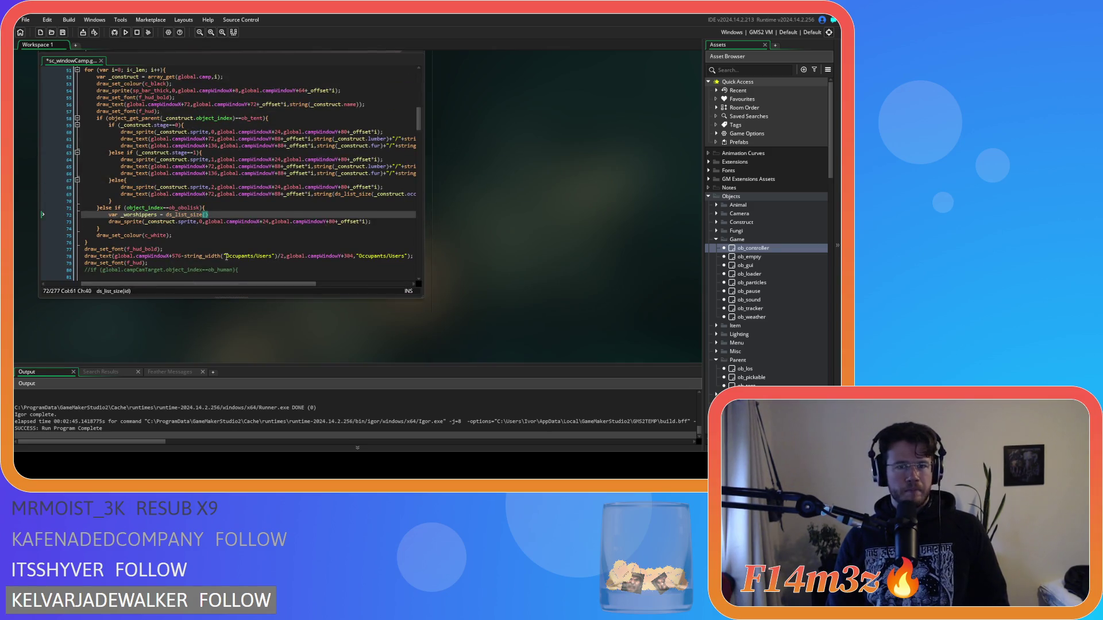
Pass global.worshippers to ds_list_size, save, and put draw_sprite under if (_worshippers>0).
key("ctrl+v")
key("End")
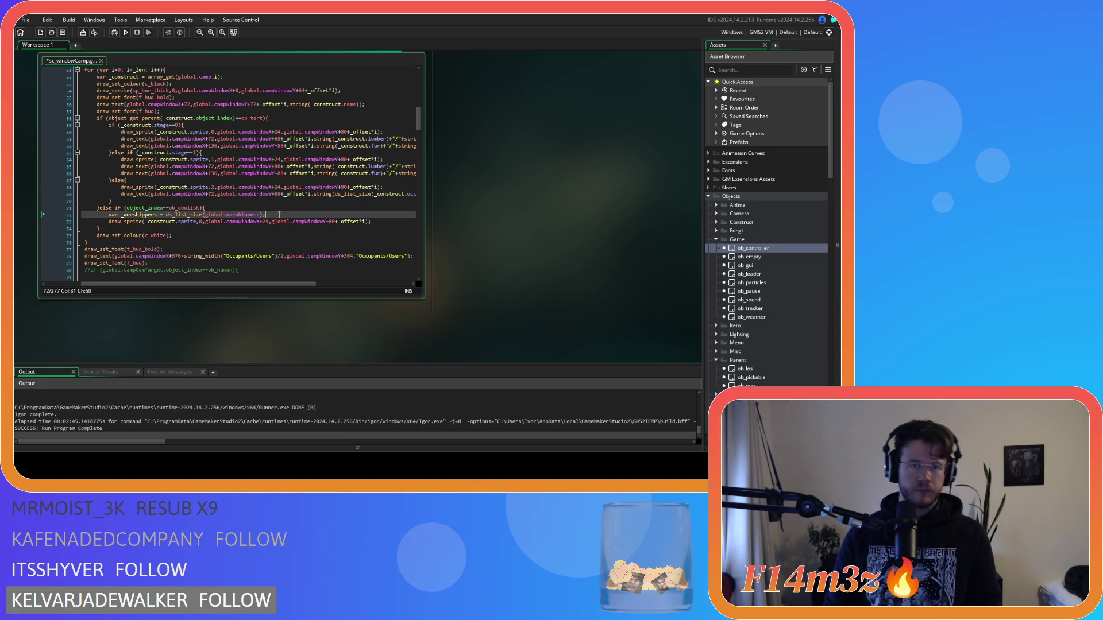
key("ctrl+s")
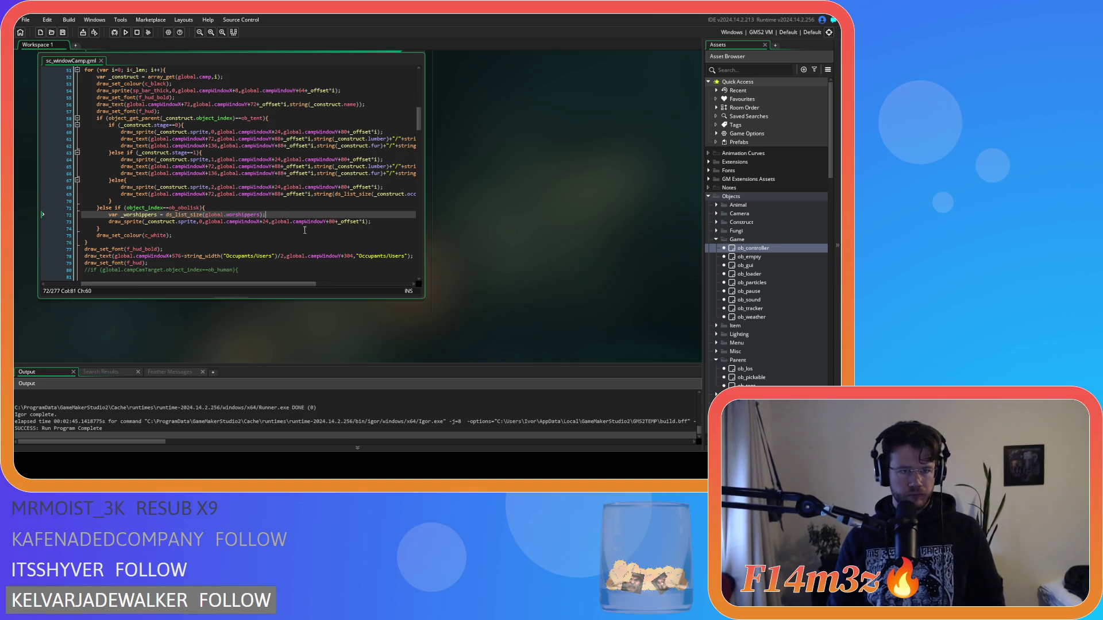
double_click(142, 214)
key("ctrl+c")
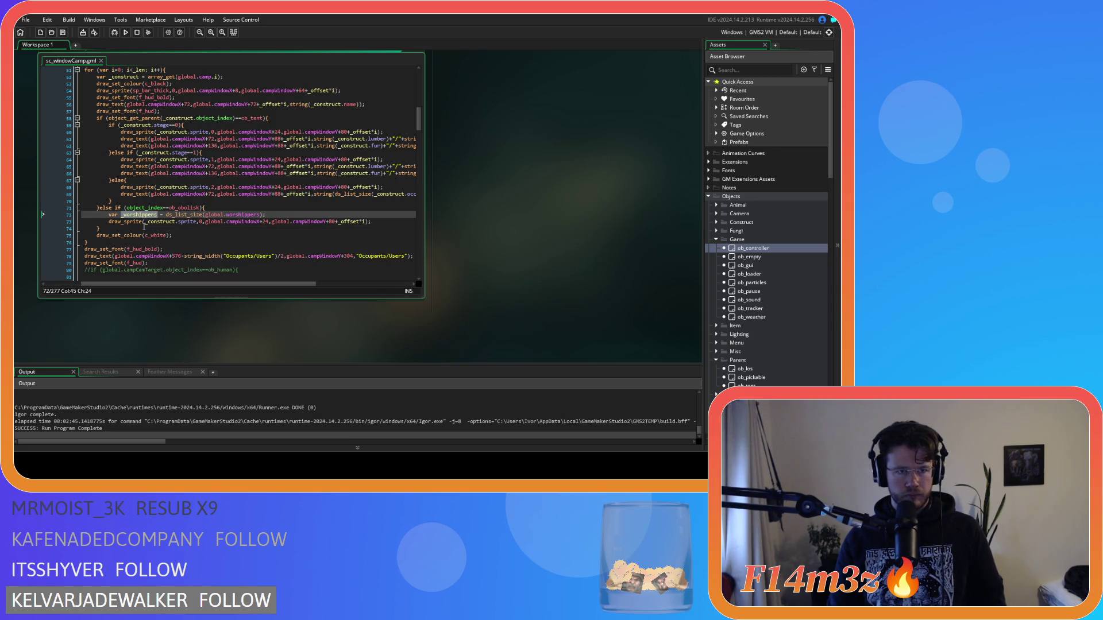
left_click(281, 213)
key("Return")
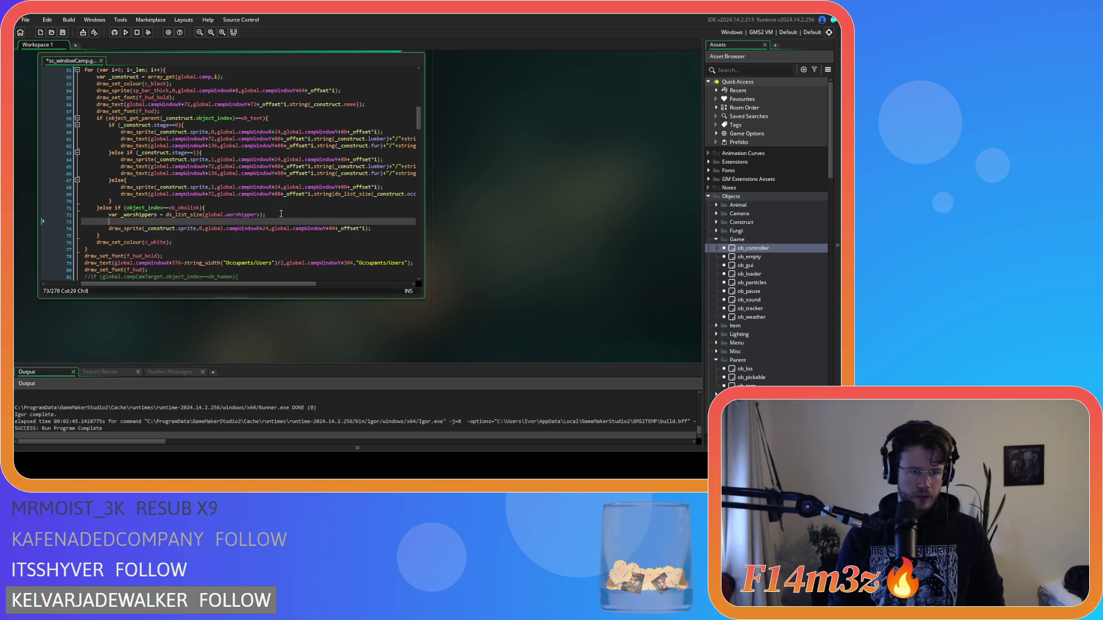
type("if (")
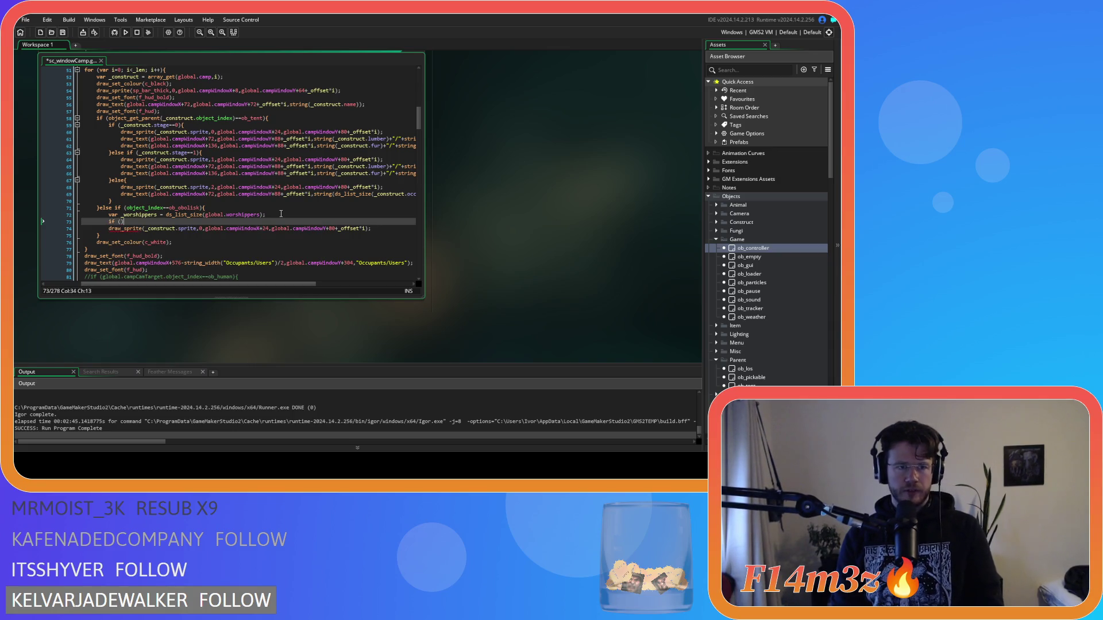
key("ctrl+v")
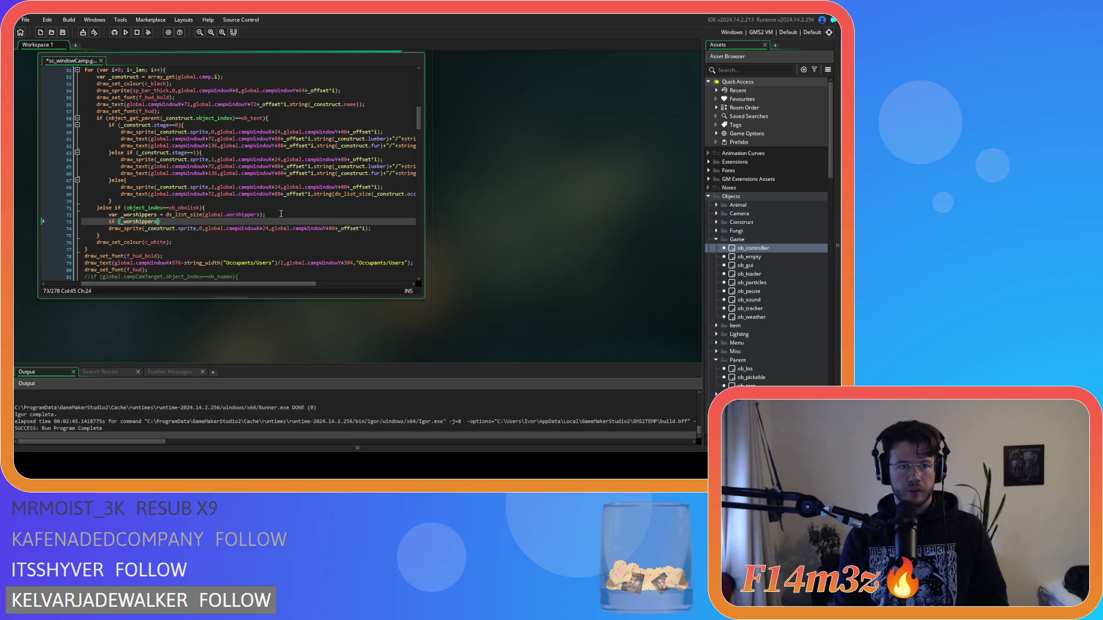
type(">")
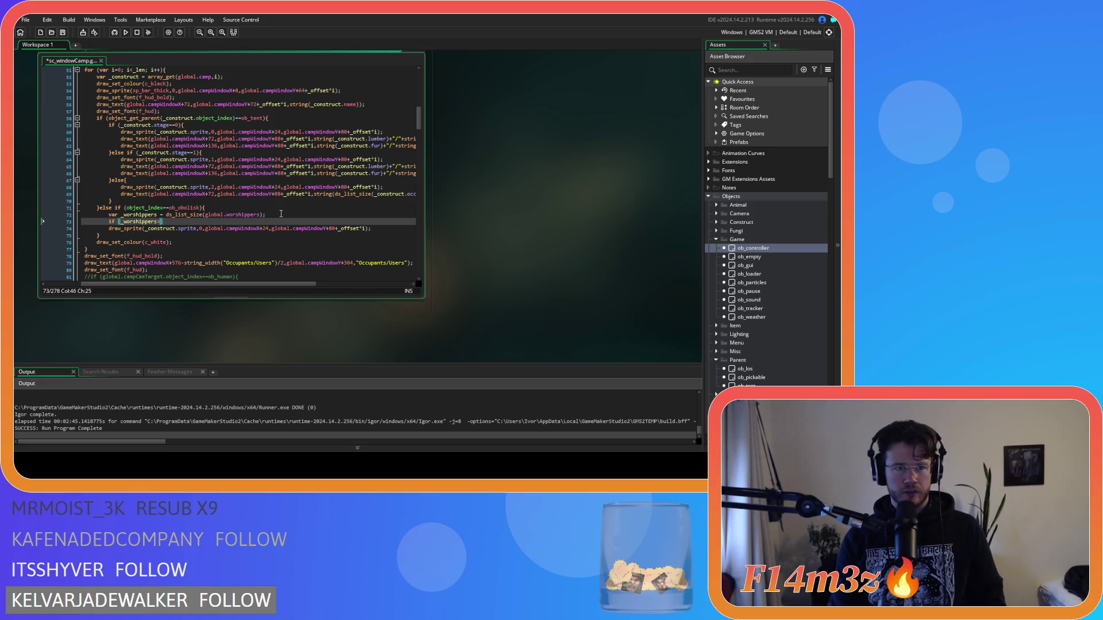
type("0)")
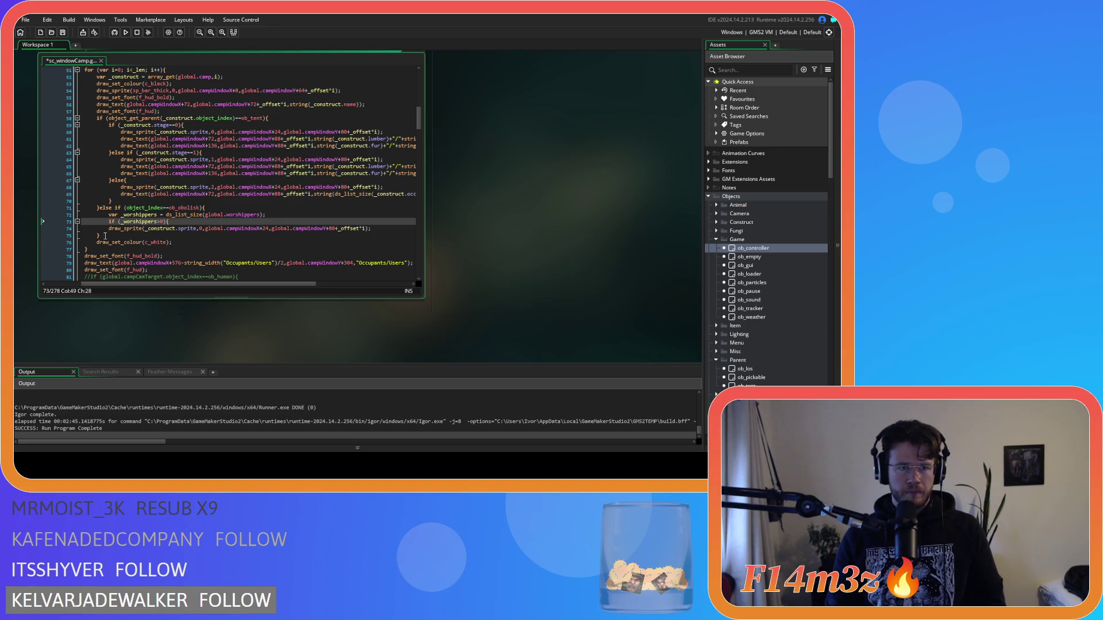
key("Down")
key("Home")
key("Tab")
Add an else branch drawing sprite frame 0, set the if branch to frame 1, and save.
left_click(393, 229)
key("Return")
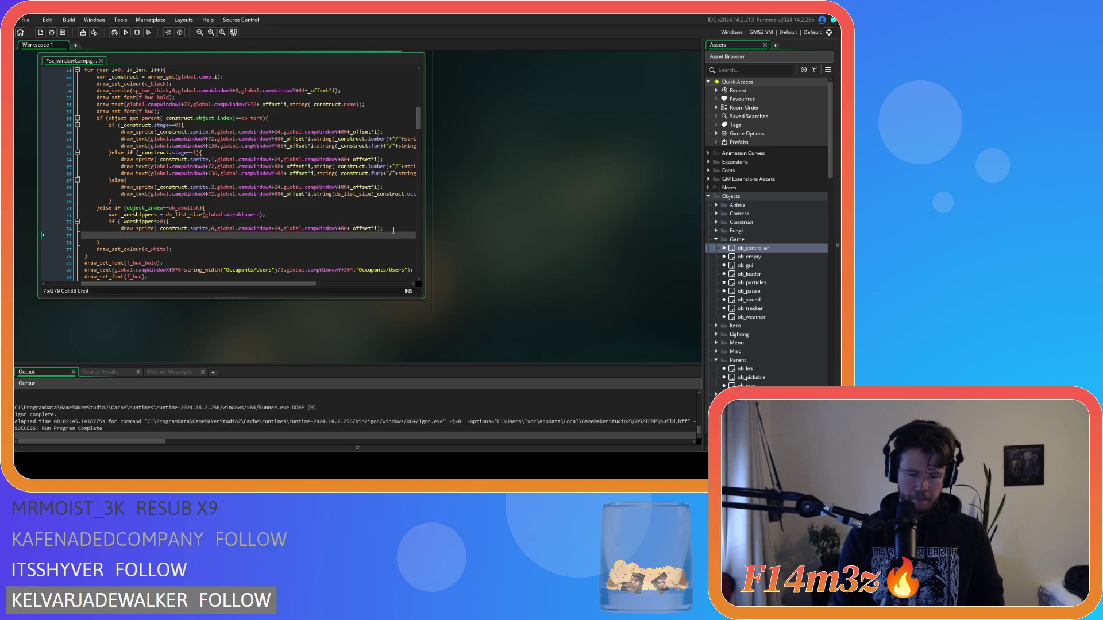
type("else{")
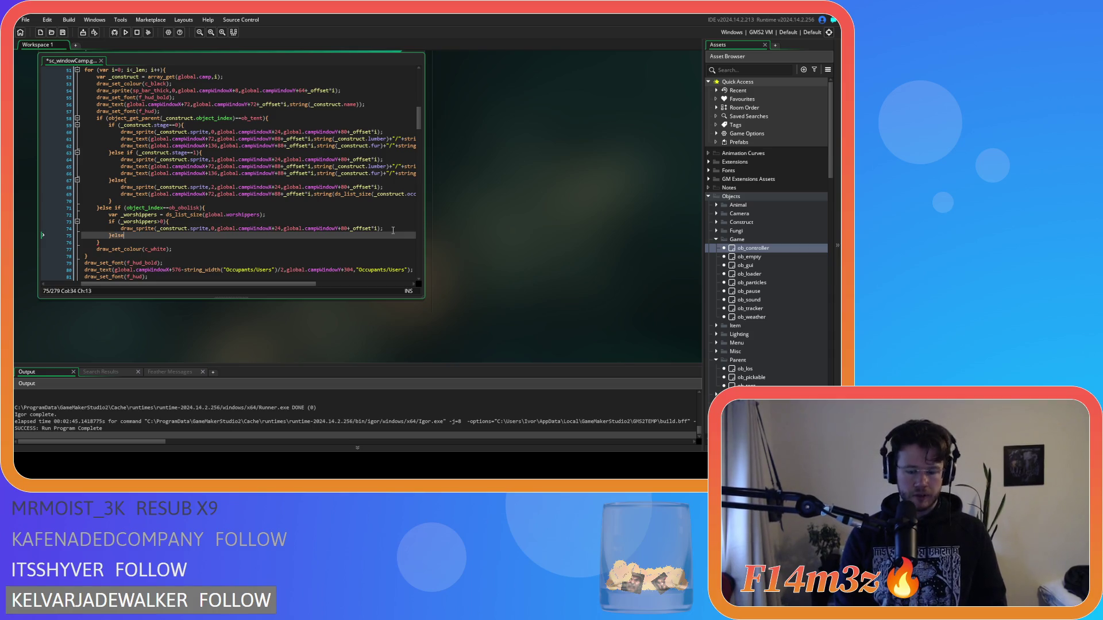
key("Return")
key("Return")
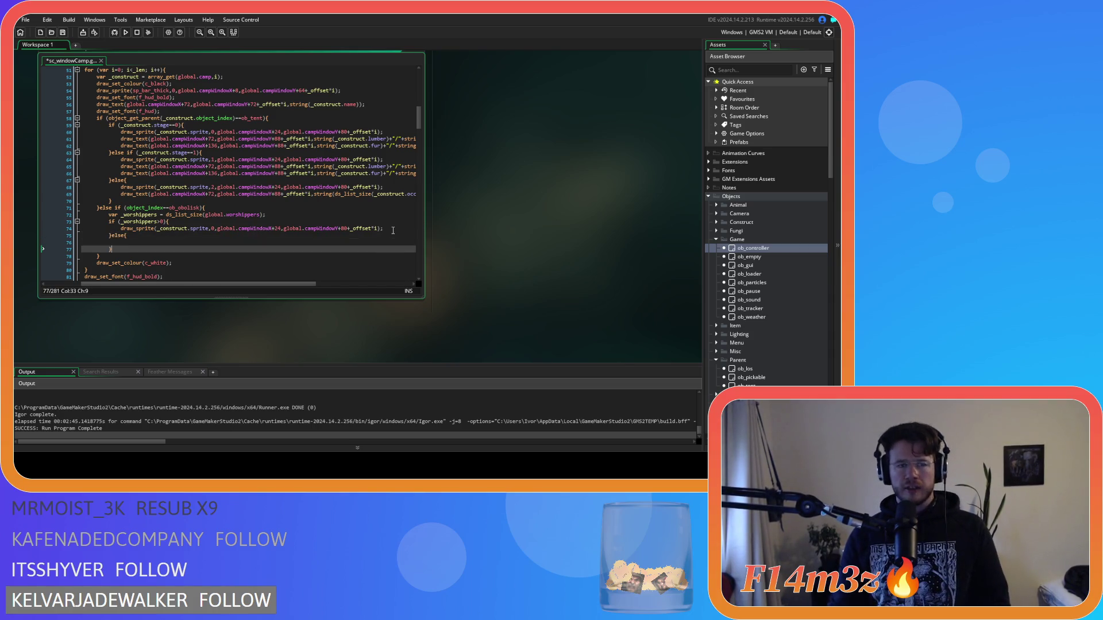
left_click(139, 244)
type("draw_sprite(_construct.sprite,0,global.campWindowX+24,global.campWindowY+80+_offset*i);")
left_click(214, 229)
key("BackSpace")
type("1")
double_click(213, 229)
left_click(211, 243)
key("ctrl+s")
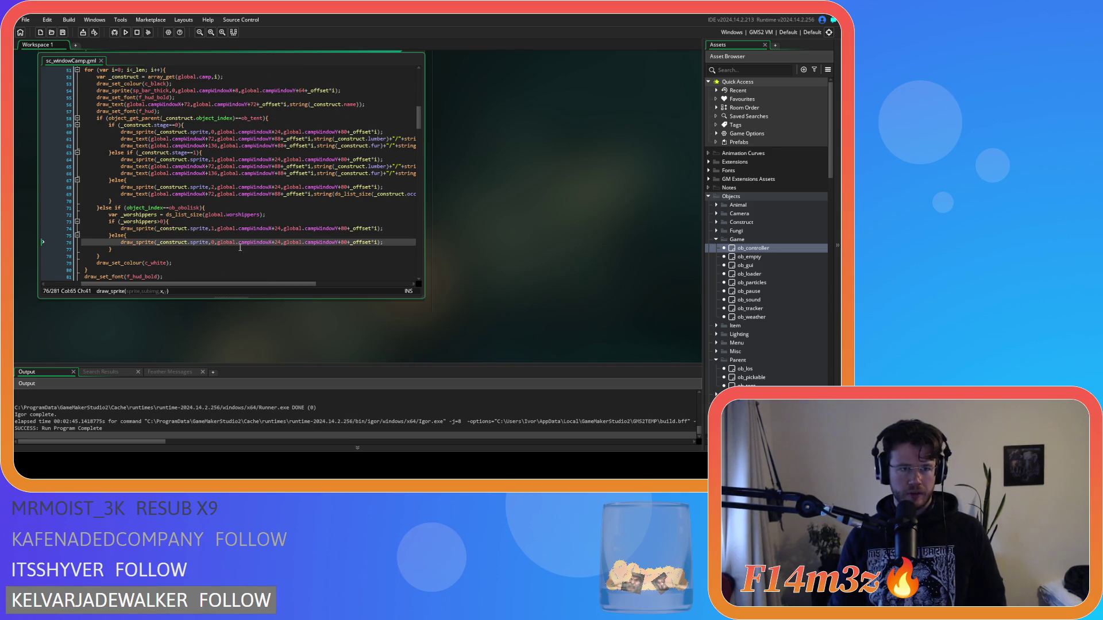
mouse_move(298, 190)
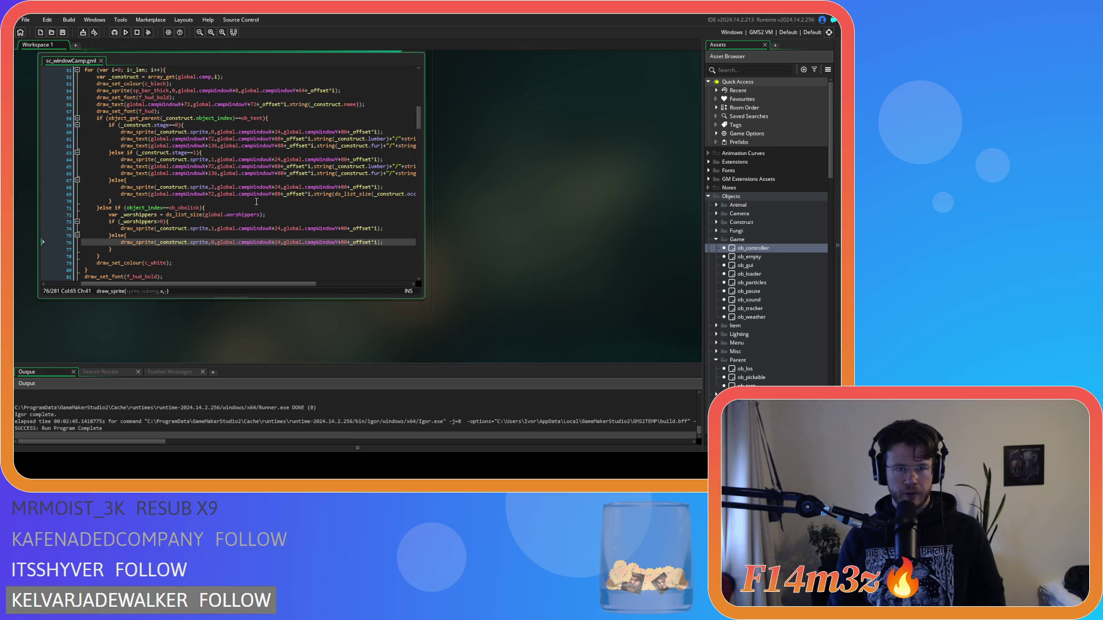
left_click_drag(121, 166, 458, 165)
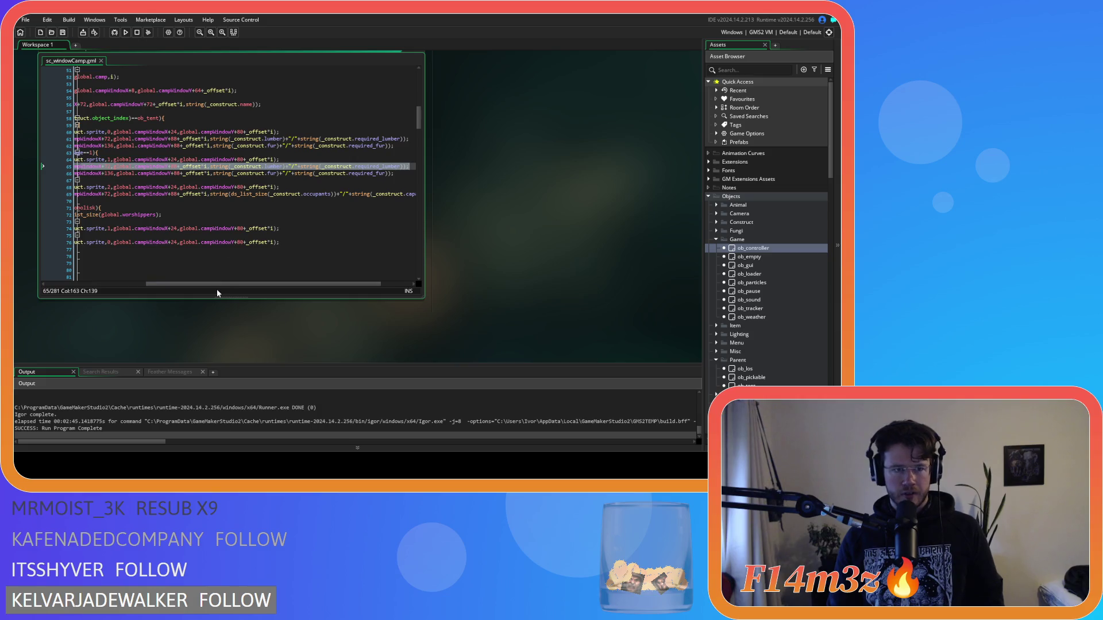
Try pasting the name draw_text call after the if/else block, then undo it.
left_click_drag(215, 281, 137, 281)
left_click(161, 250)
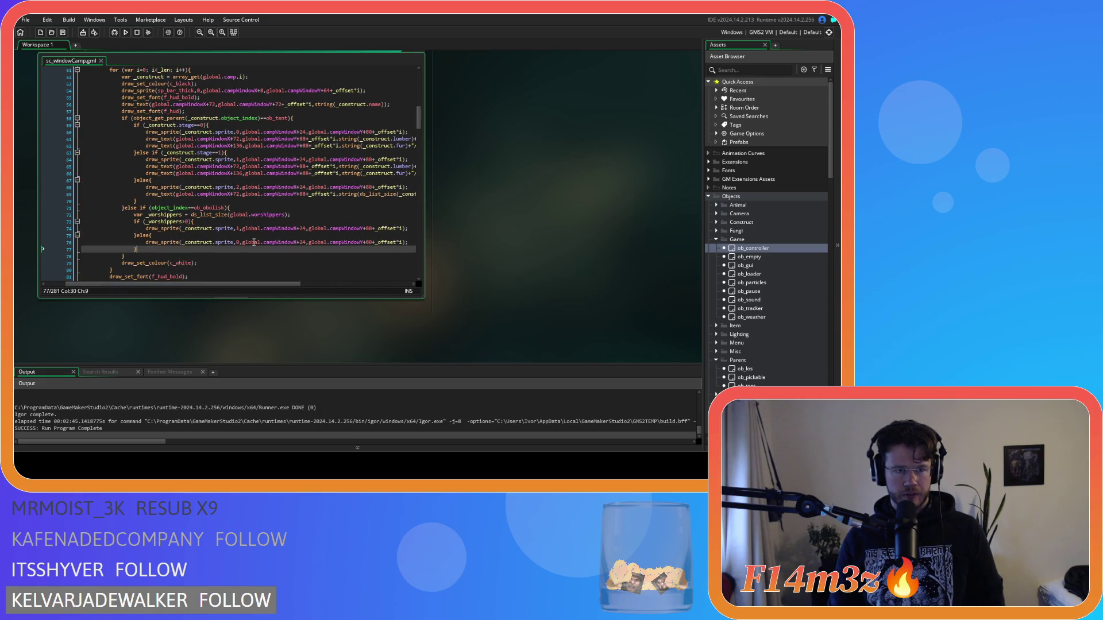
key("Return")
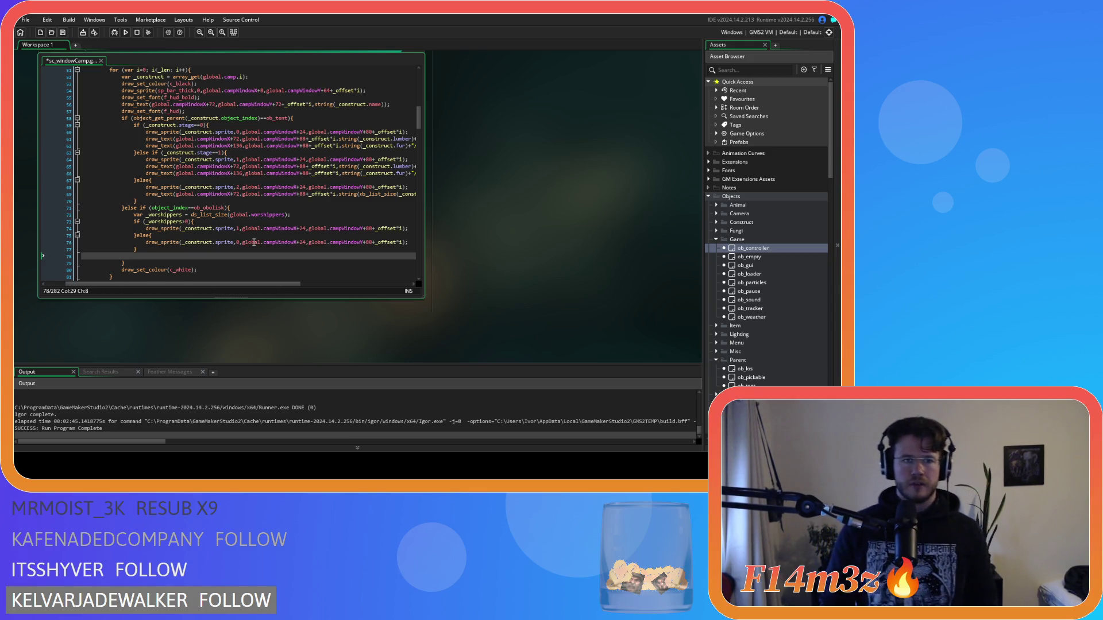
key("ctrl+z")
left_click_drag(135, 194, 433, 196)
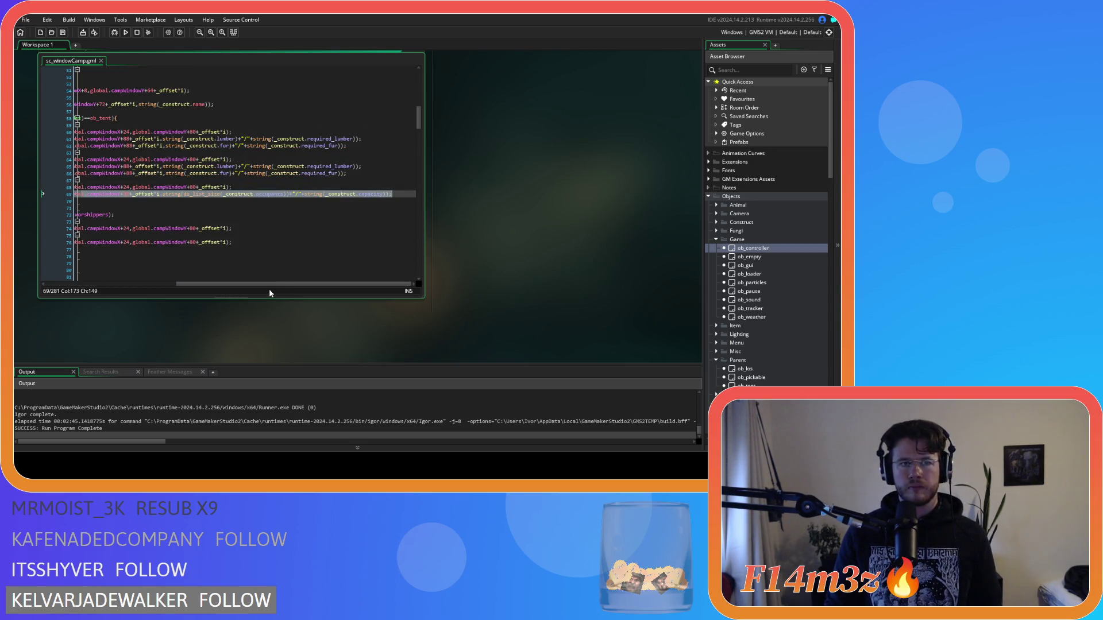
left_click_drag(269, 284, 157, 283)
left_click_drag(396, 104, 122, 105)
key("ctrl+c")
left_click(153, 250)
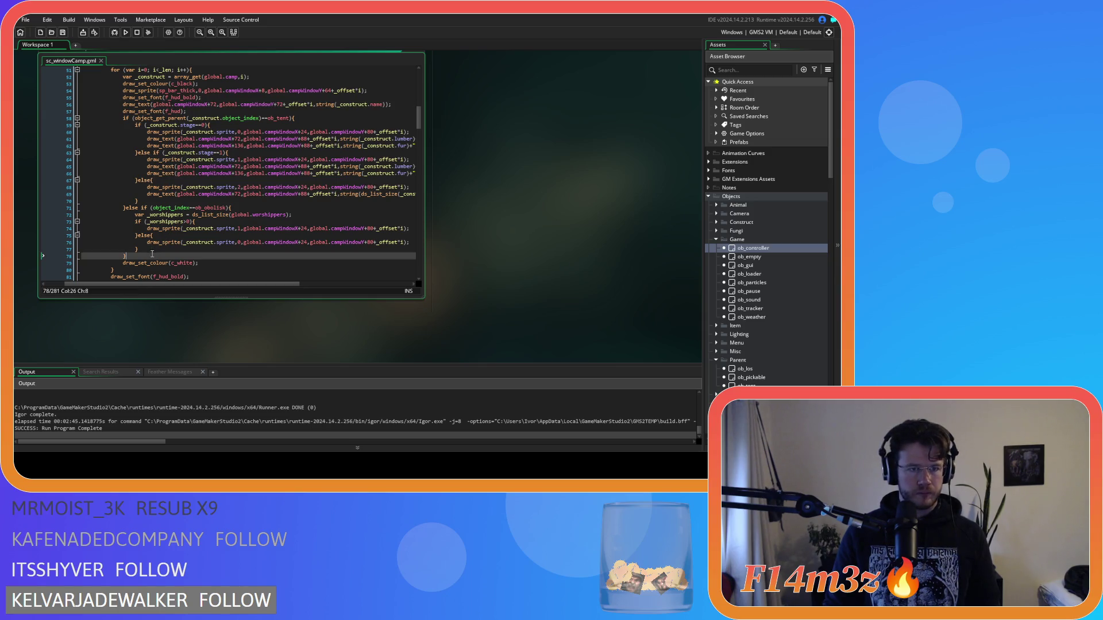
key("Return")
key("ctrl+v")
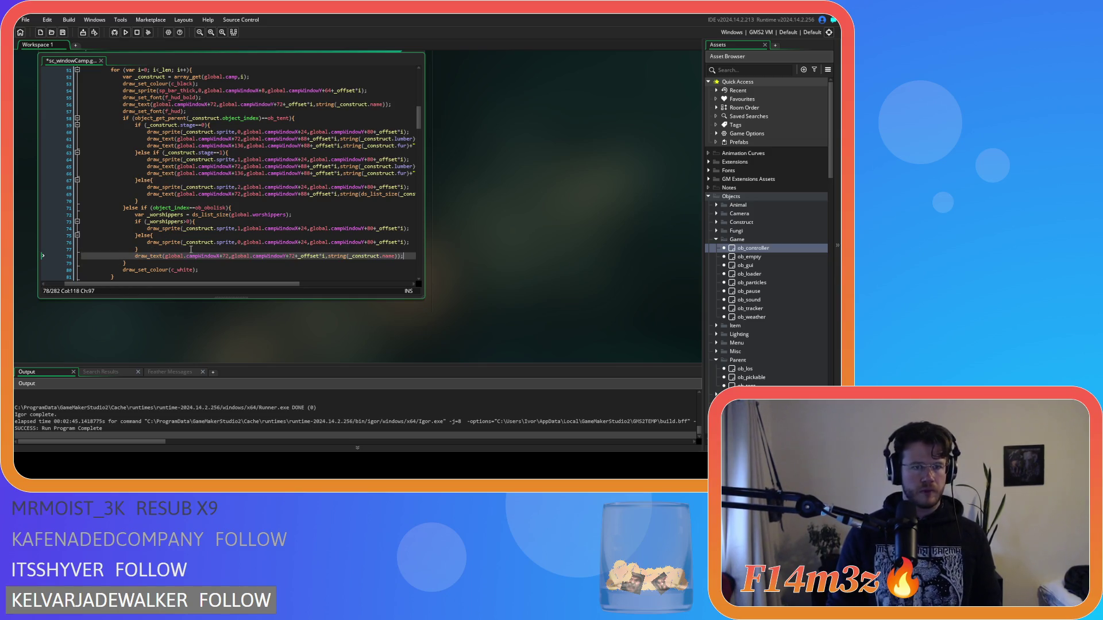
left_click_drag(249, 286, 294, 274)
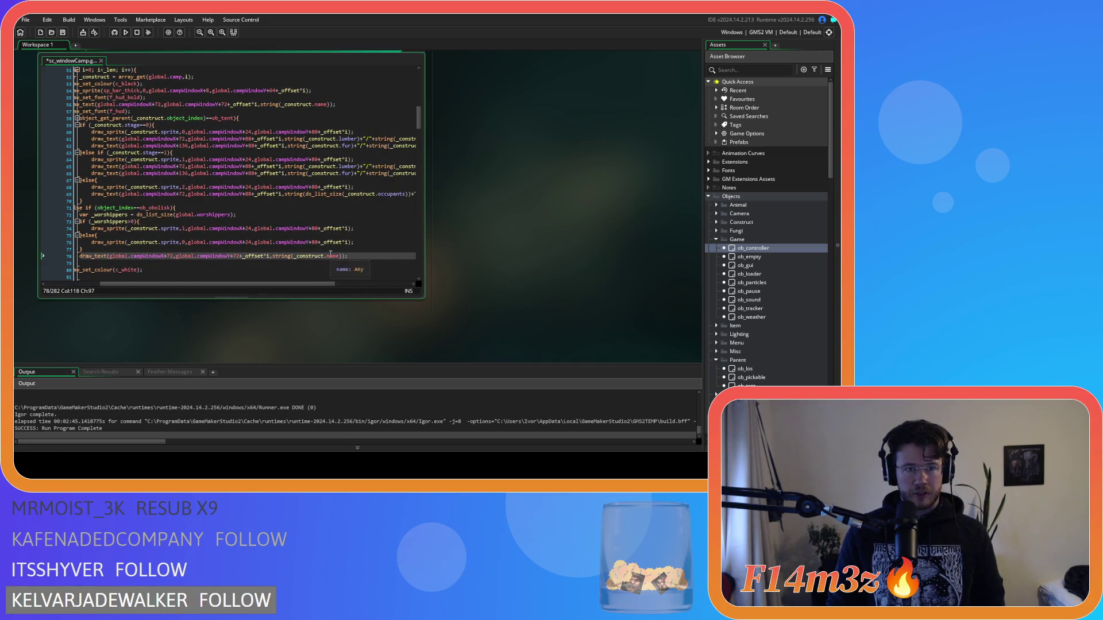
key("ctrl+z")
key("ctrl+z")
Copy line 69's draw_text statement onto a new line 78 after the if/else block.
mouse_move(151, 195)
left_mouse_down()
mouse_move(445, 189)
mouse_move(399, 196)
mouse_move(415, 194)
left_mouse_up()
key("ctrl+c")
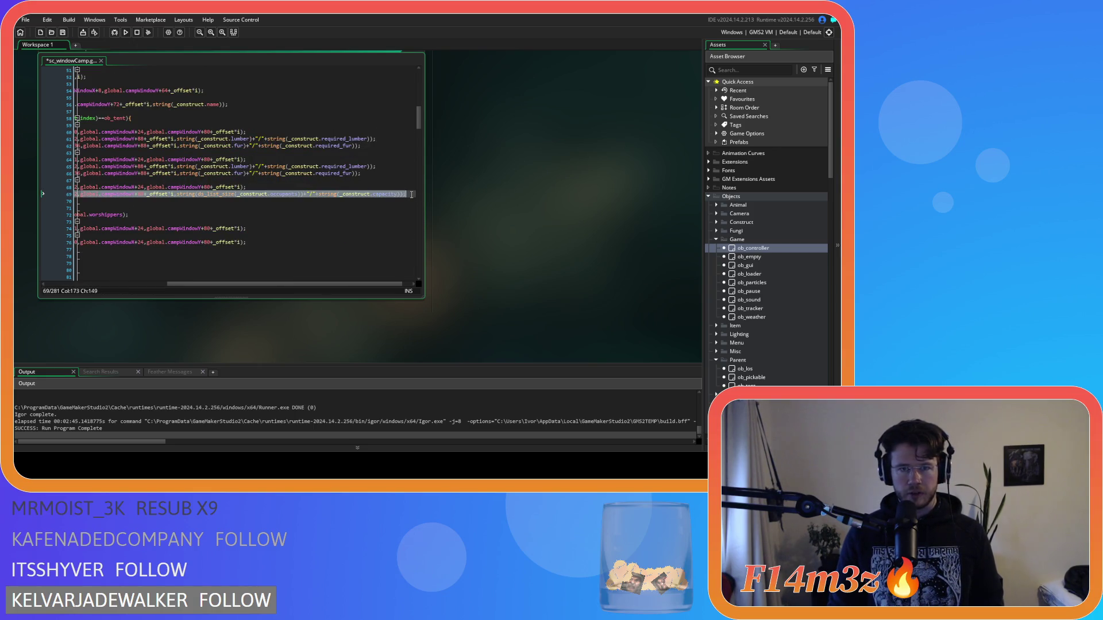
left_click_drag(205, 285, 97, 284)
left_click(185, 249)
key("Return")
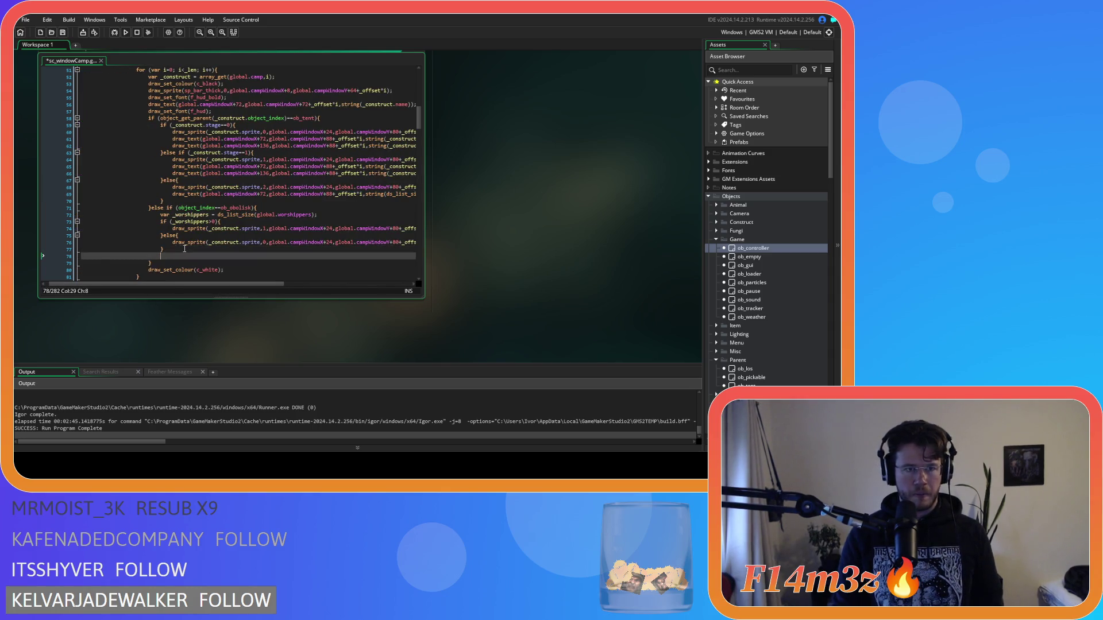
key("ctrl+v")
left_click_drag(207, 288, 115, 288)
left_click_drag(275, 289, 354, 288)
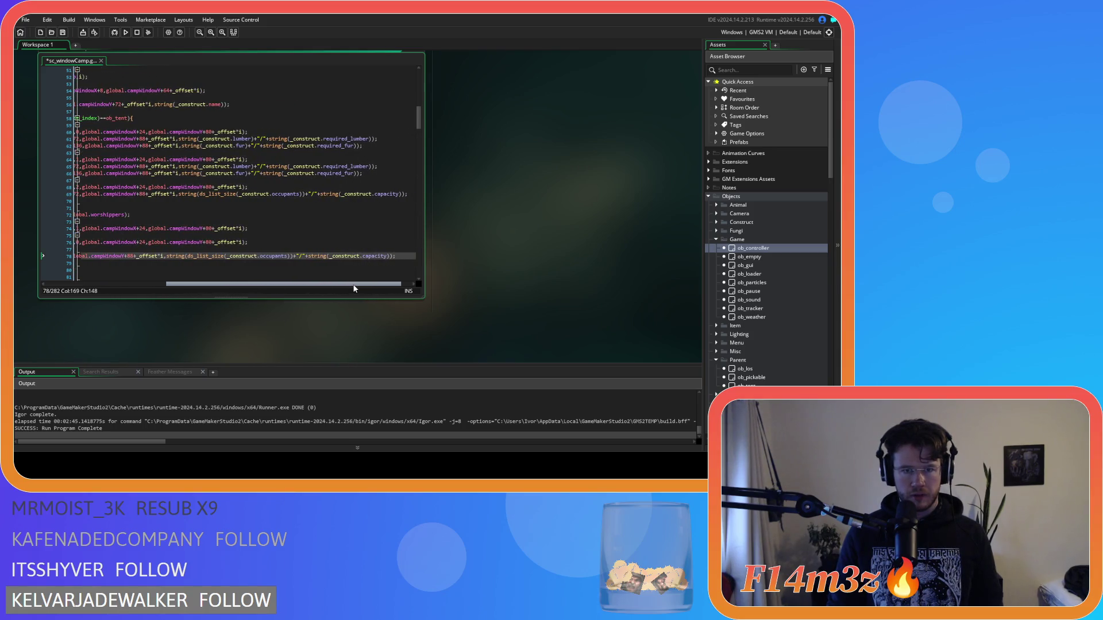
left_click_drag(353, 288, 305, 283)
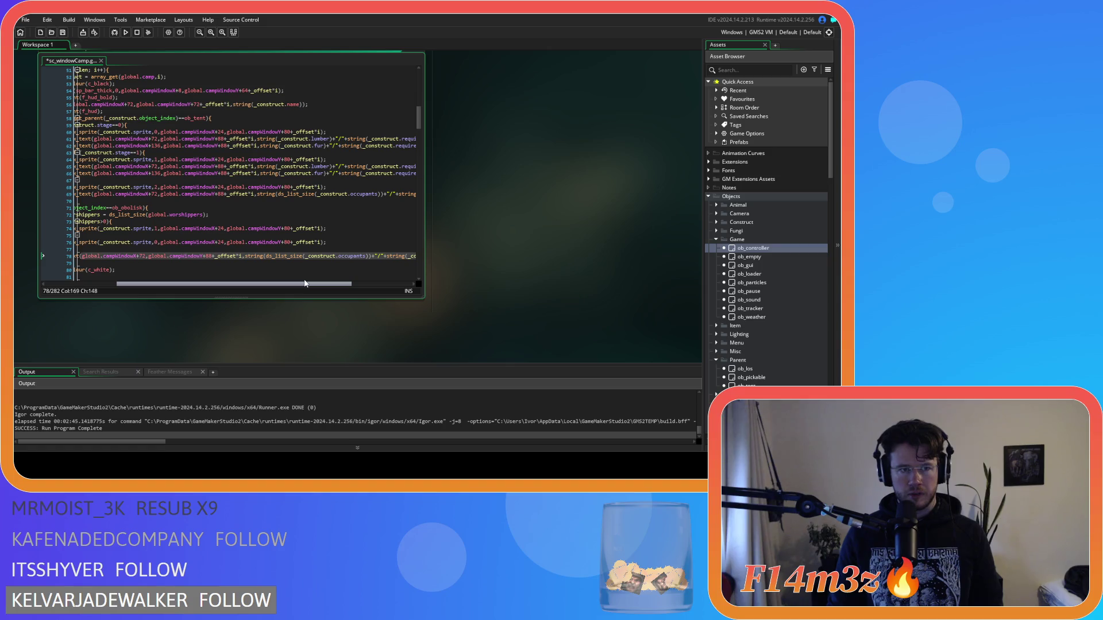
left_click_drag(305, 284, 326, 286)
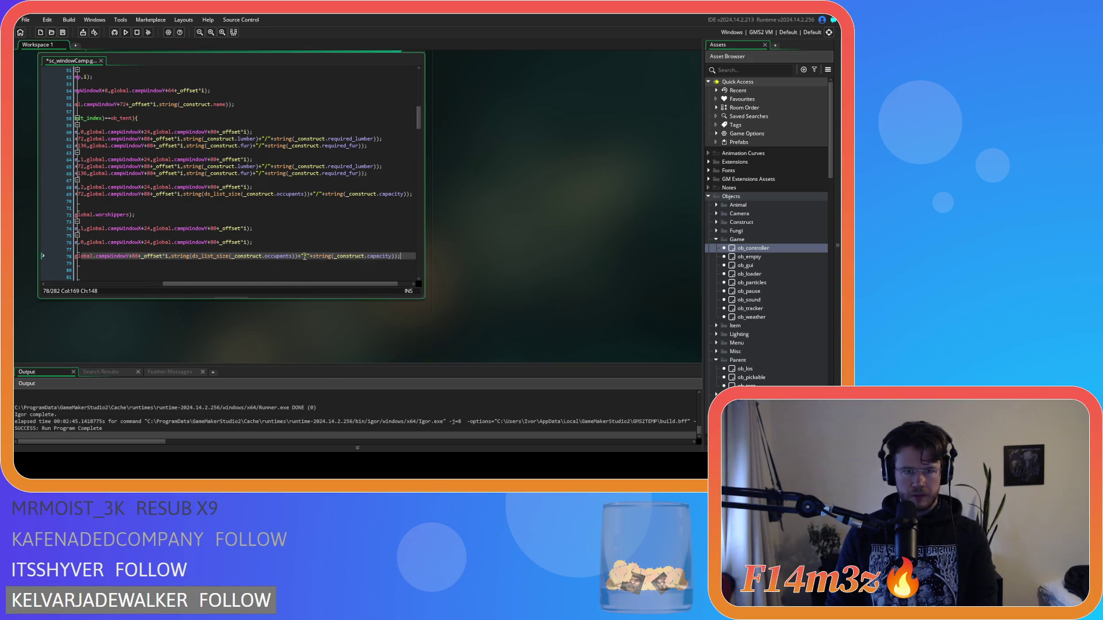
Rewrite line 78 to draw 'Worshippers: ' plus string(_worshippers), save, and run with F5.
left_click(288, 256)
mouse_move(288, 260)
left_mouse_down()
mouse_move(173, 258)
mouse_move(261, 260)
left_mouse_up()
key("BackSpace")
left_click(208, 259)
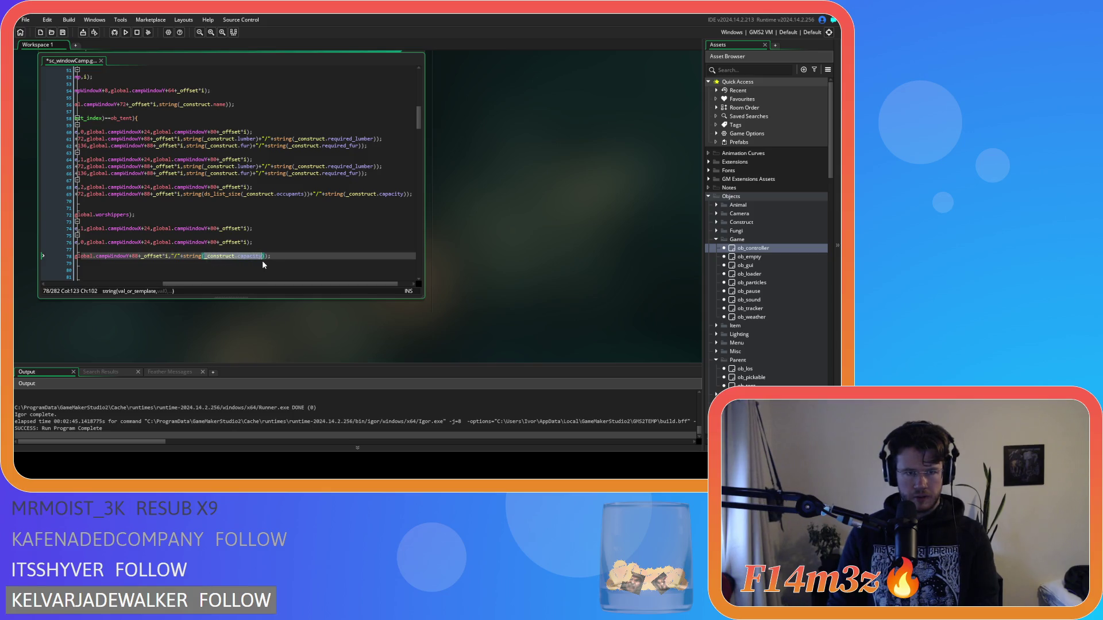
type("_worsh")
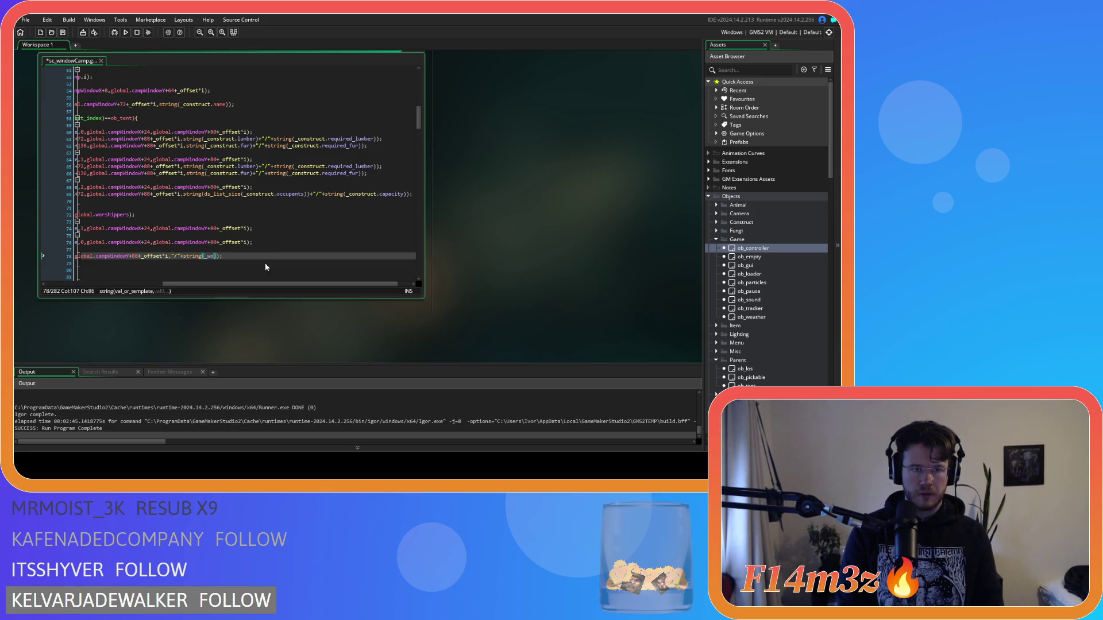
key("BackSpace")
key("BackSpace")
key("BackSpace")
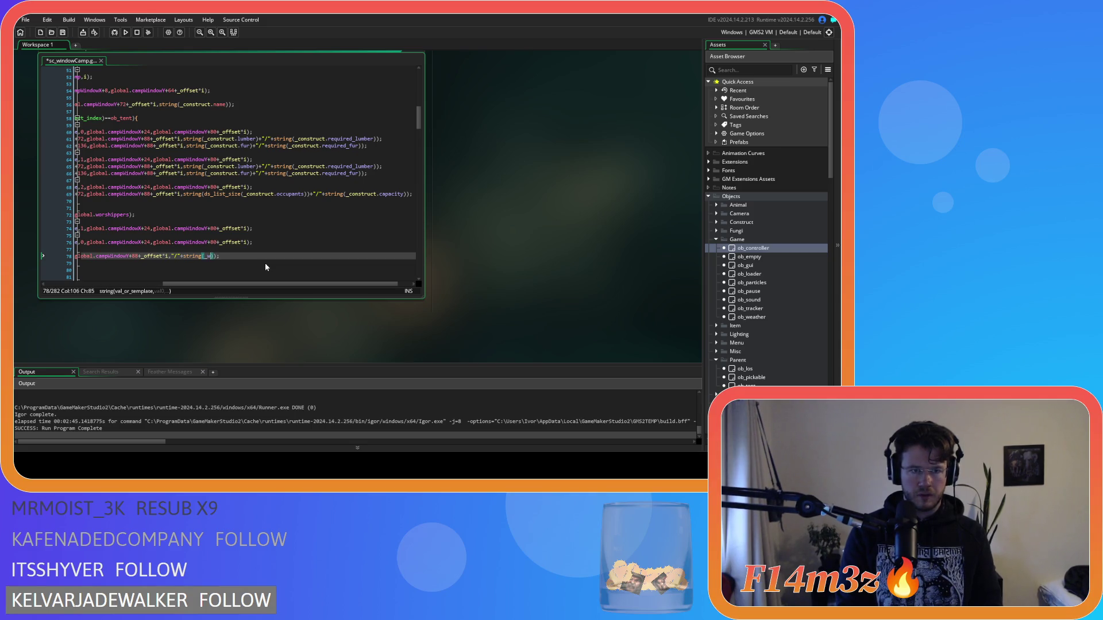
type("orshippers")
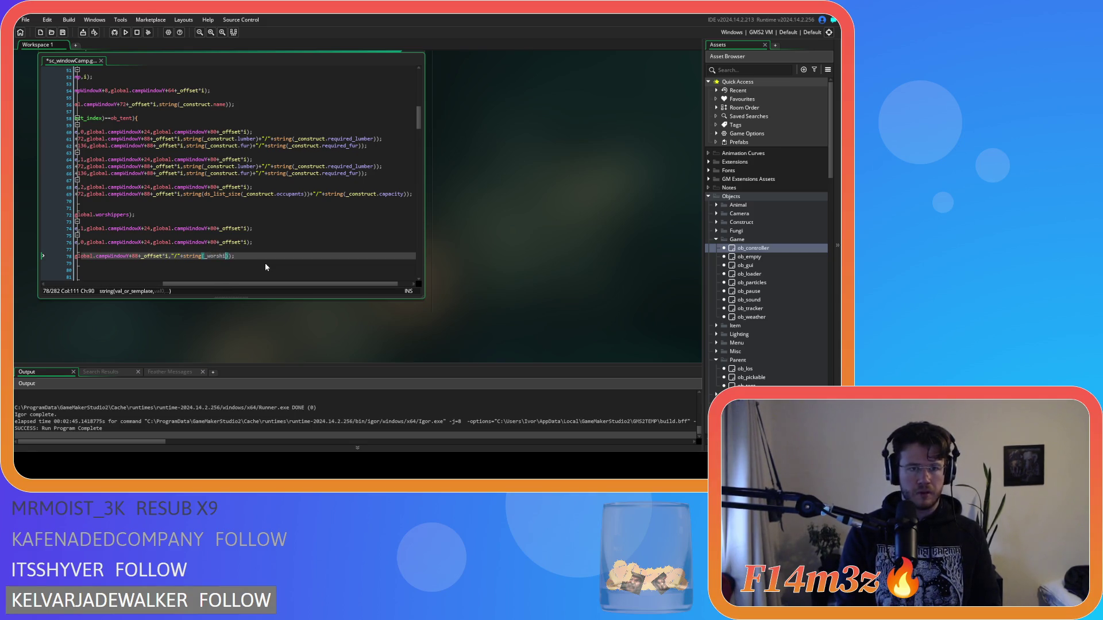
double_click(177, 256)
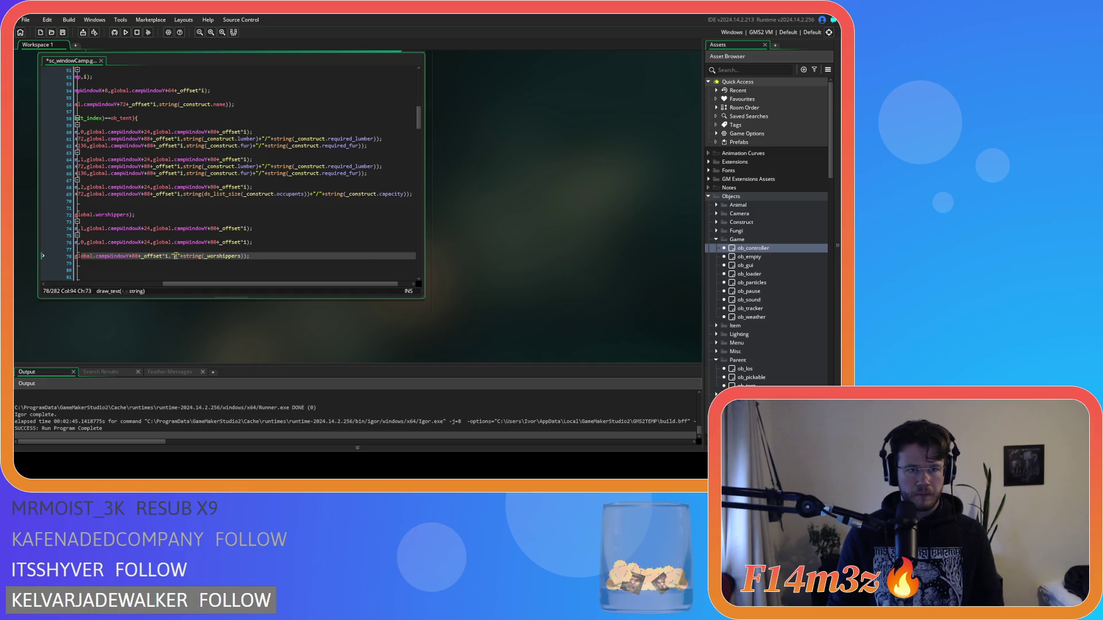
type("Worshippers:")
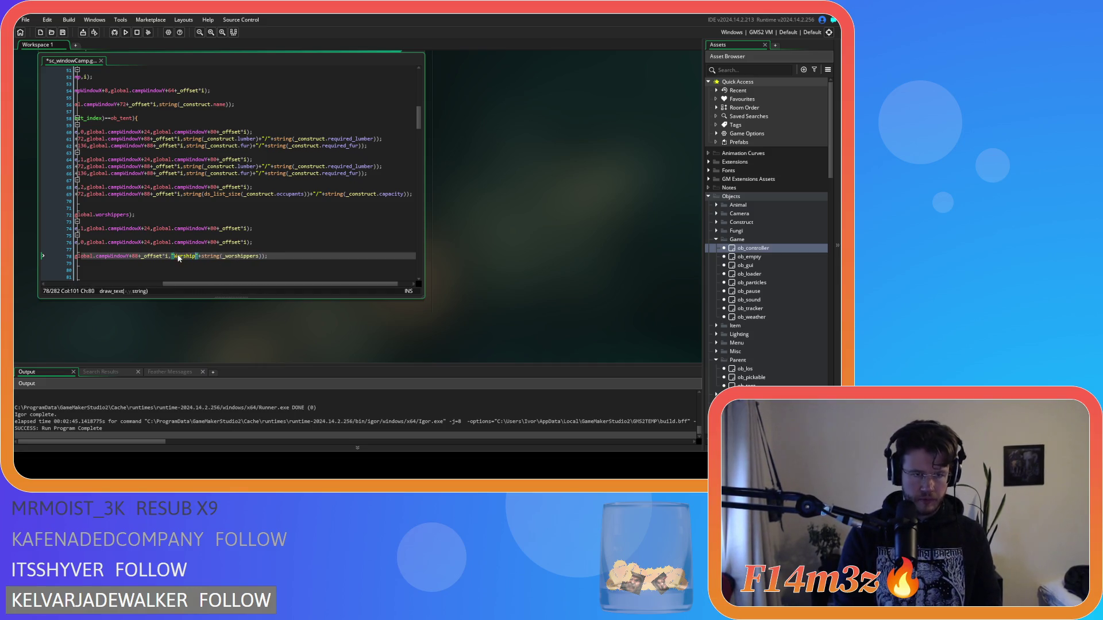
key("End")
key("ctrl+s")
left_click_drag(302, 283, 208, 272)
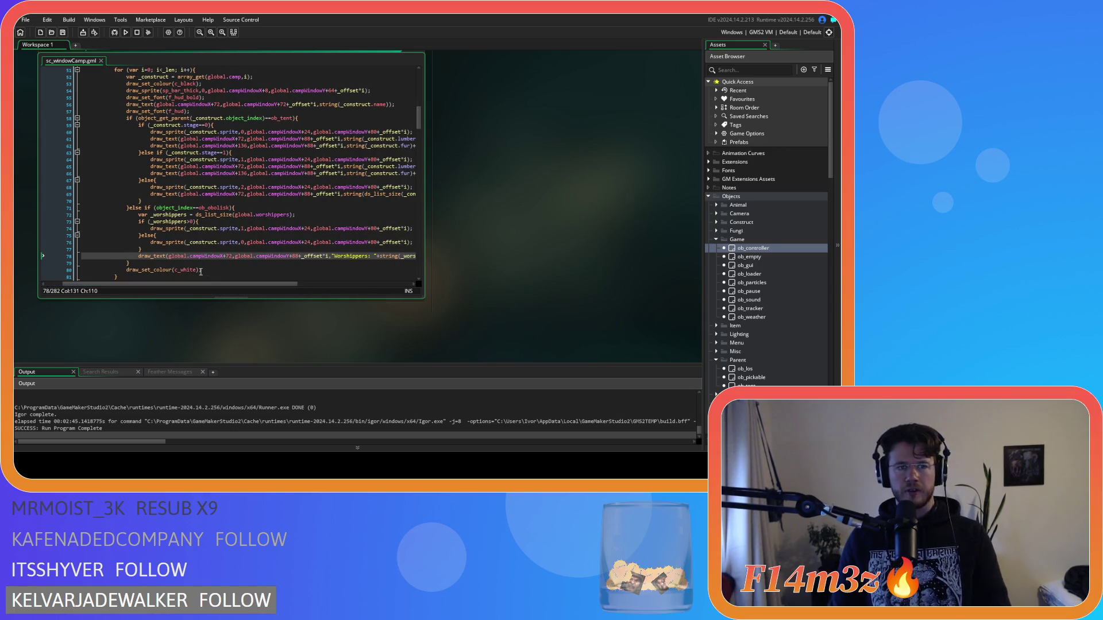
key("F5")
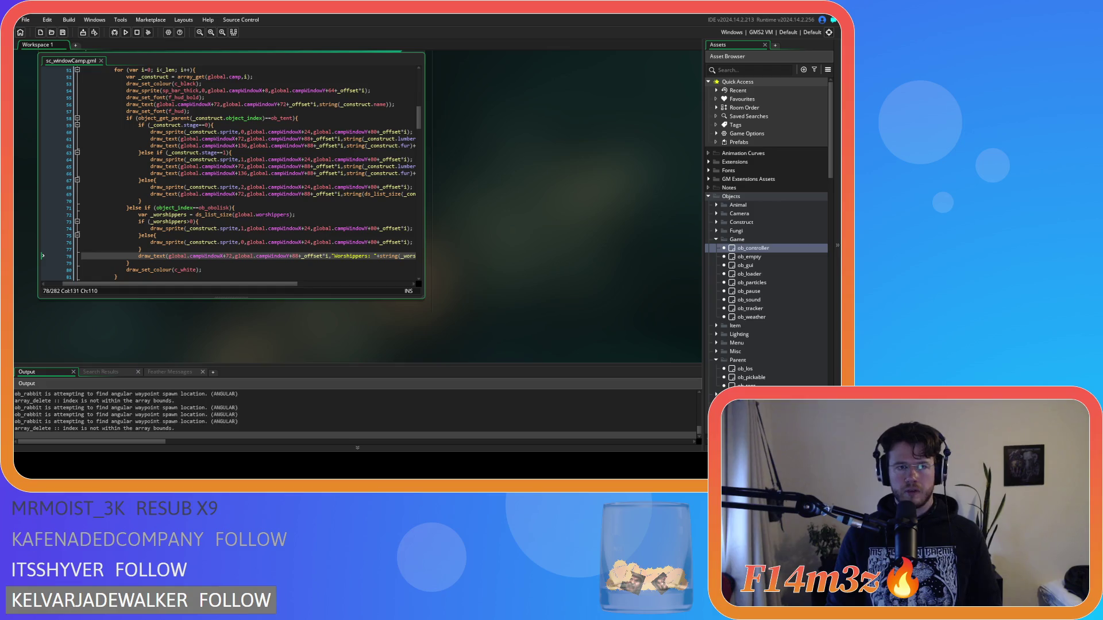
key("alt+Tab")
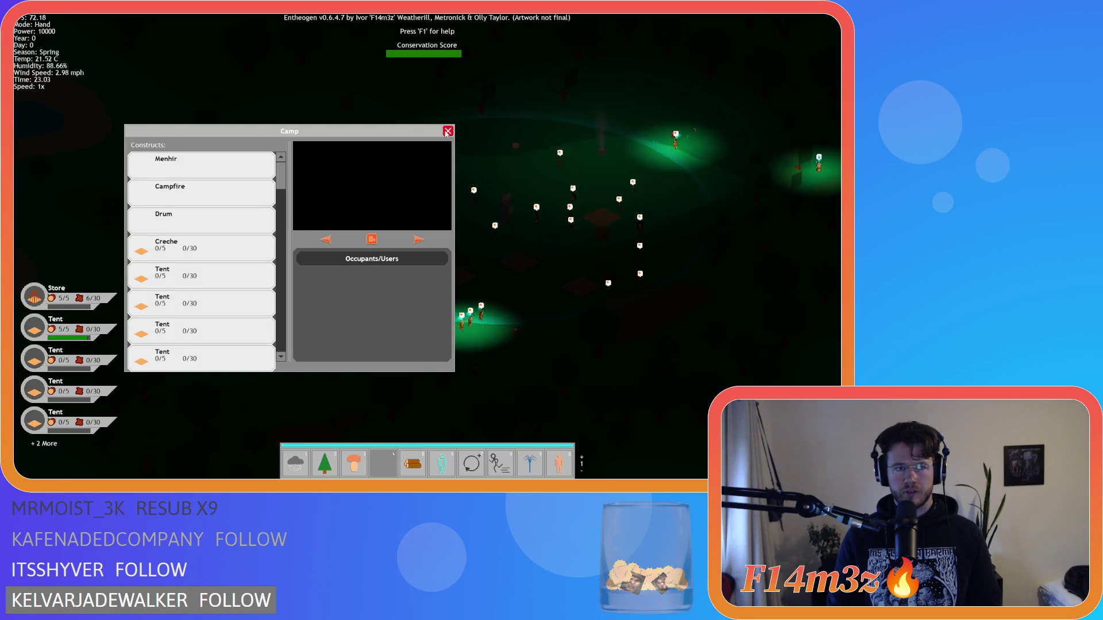
left_click(447, 133)
key("Escape")
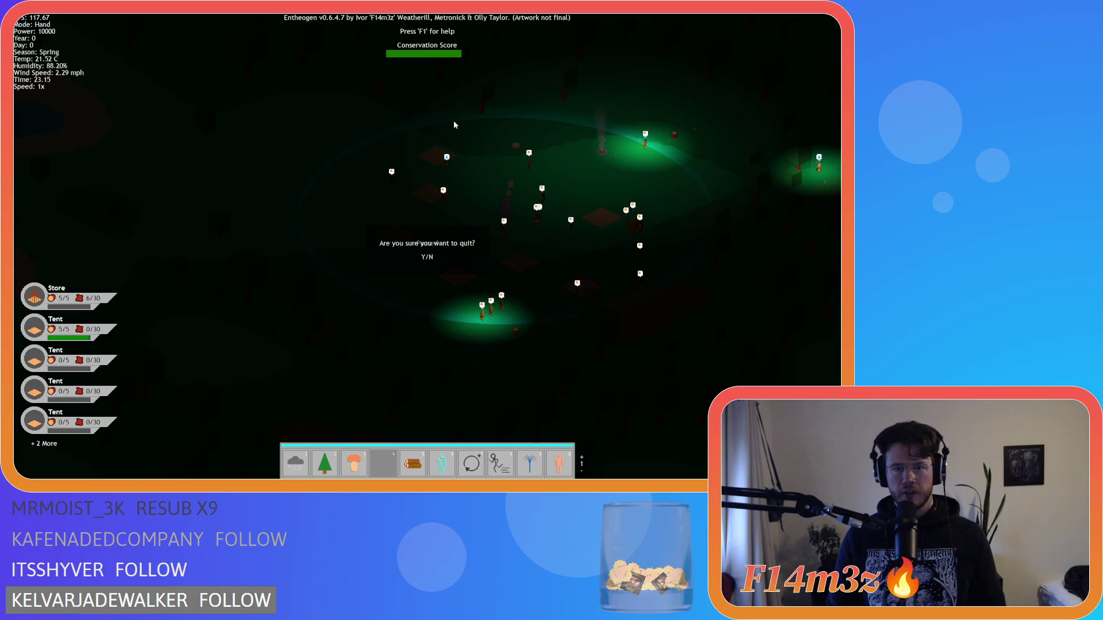
key("y")
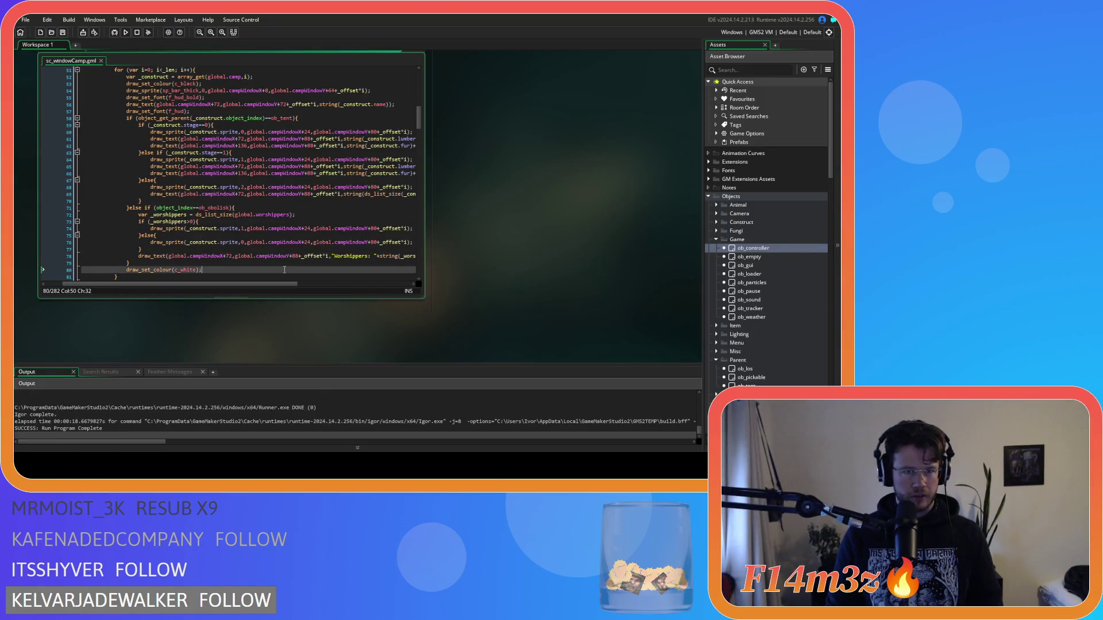
Expand Sprites > UI > Icons > Constructs and inspect sp_obolisk_icon's two 32×32 frames.
left_click(238, 215)
left_click(326, 216)
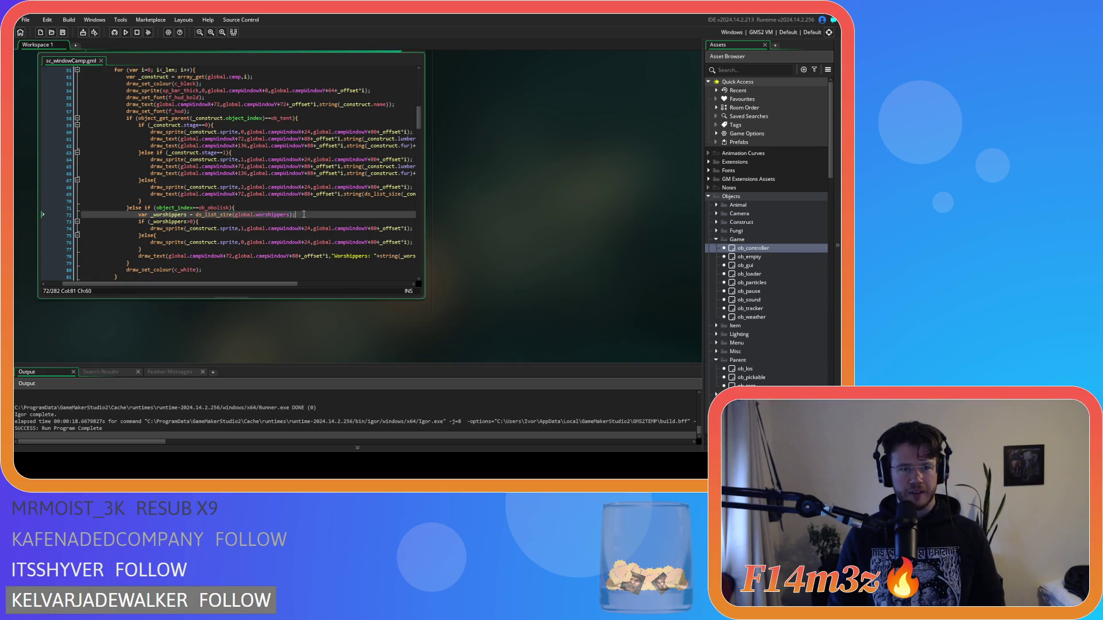
left_click_drag(266, 283, 308, 286)
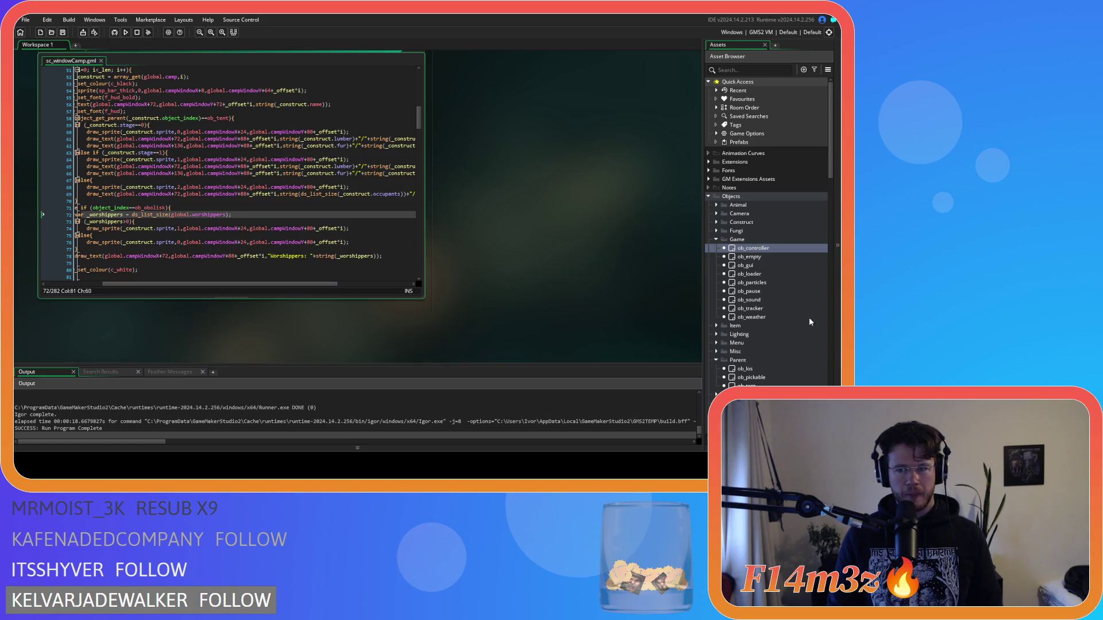
scroll(805, 316, "down", 15)
scroll(763, 311, "down", 10)
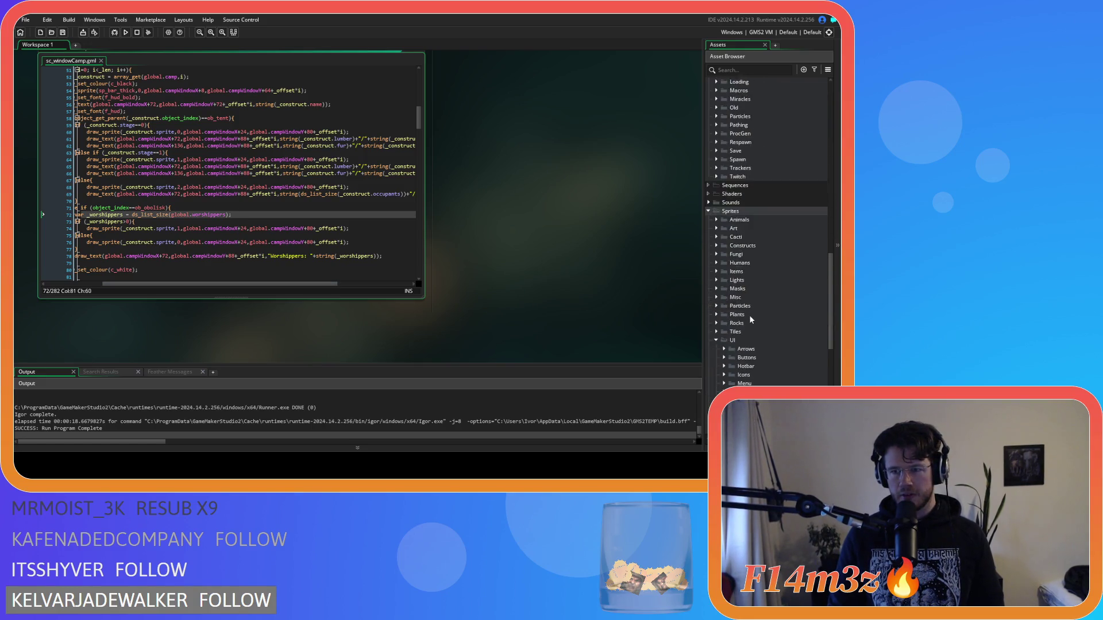
left_click(723, 202)
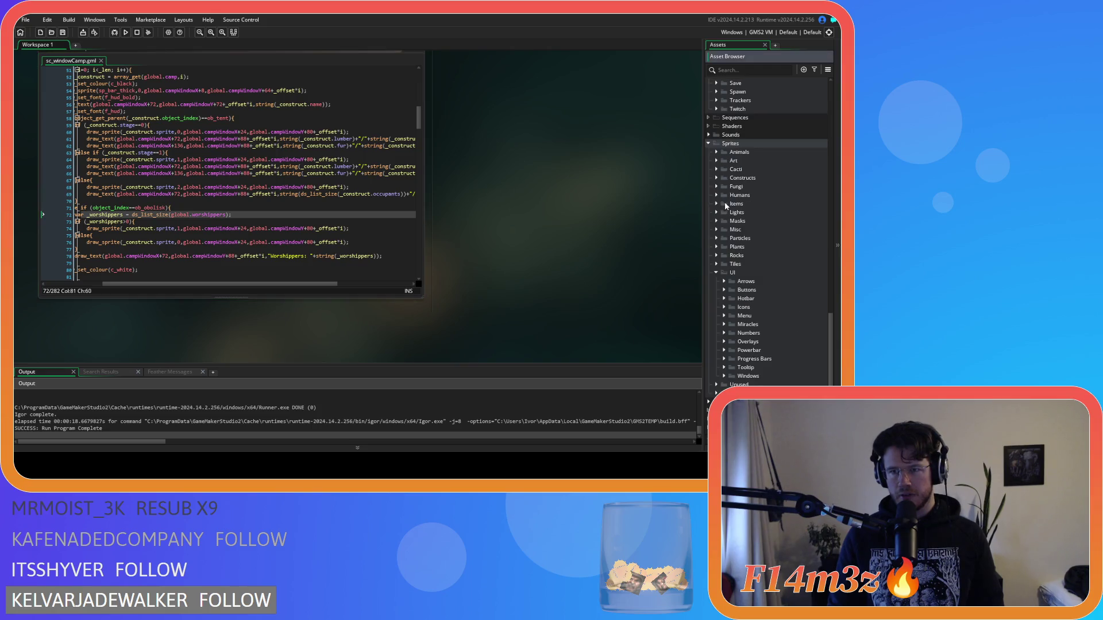
left_click(724, 313)
left_click(732, 341)
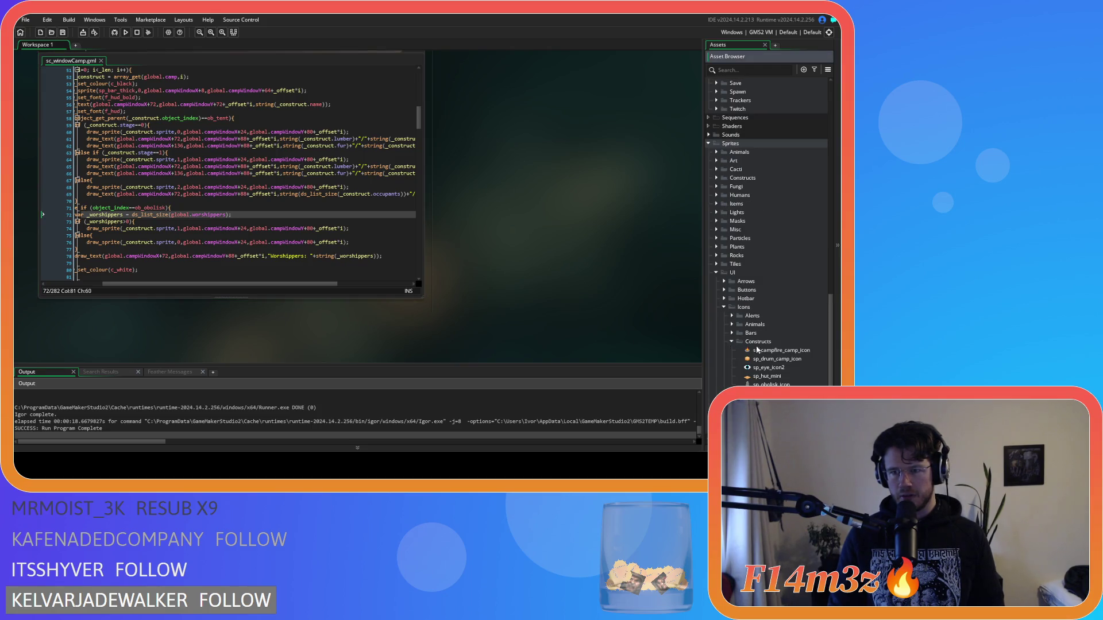
double_click(778, 381)
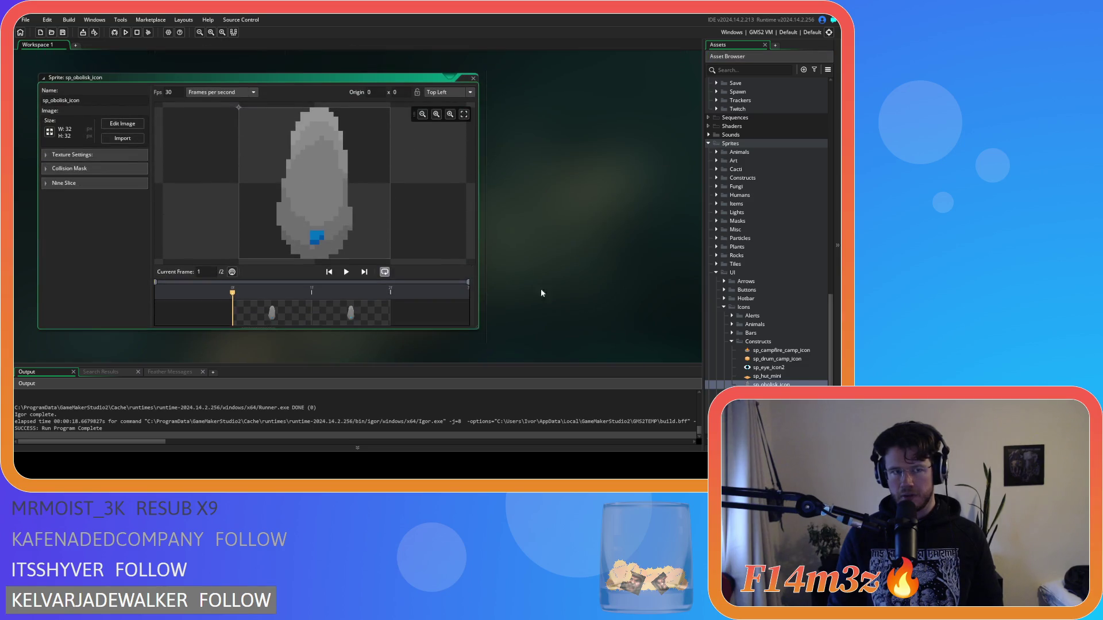
left_click(472, 77)
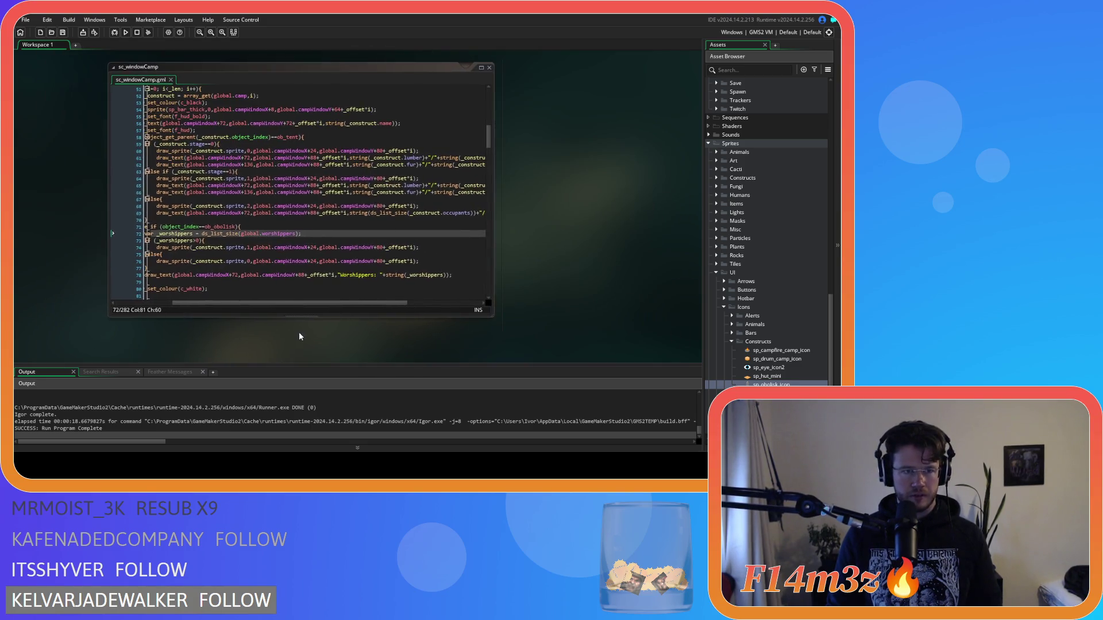
Copy _construct from line 58 and prefix object_index on line 71 with '_construct.'.
left_click_drag(243, 303, 197, 297)
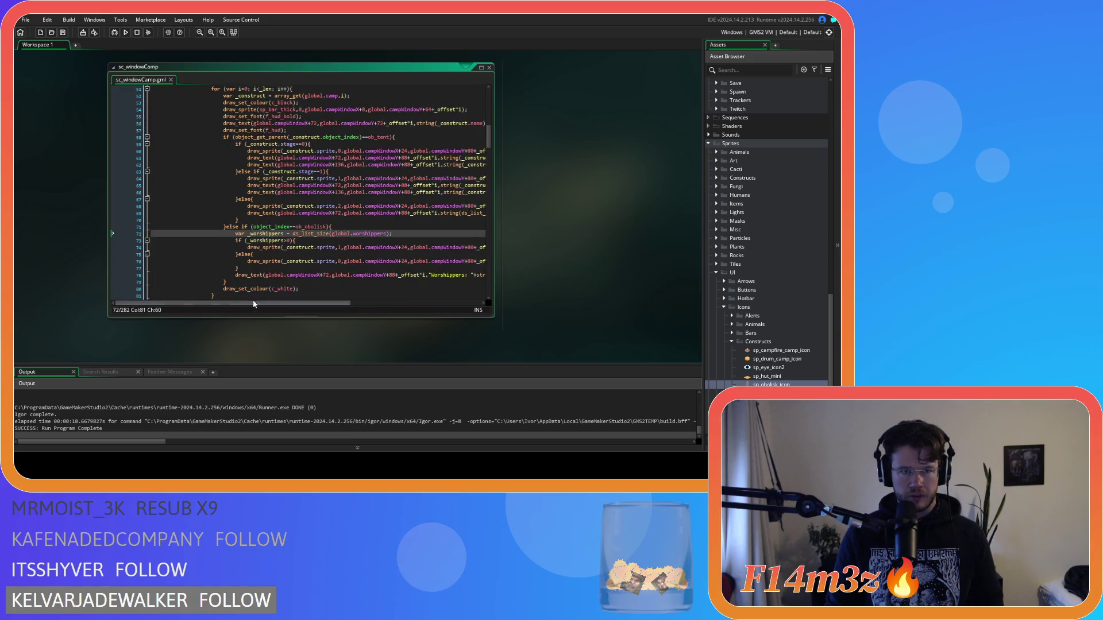
left_click_drag(302, 304, 322, 305)
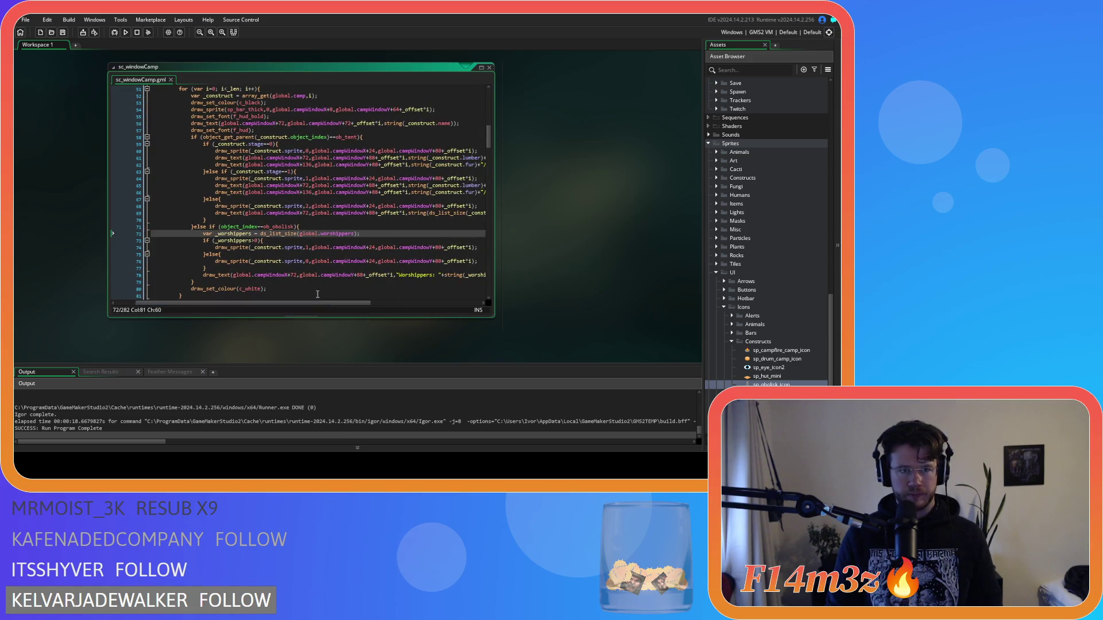
left_click(192, 219)
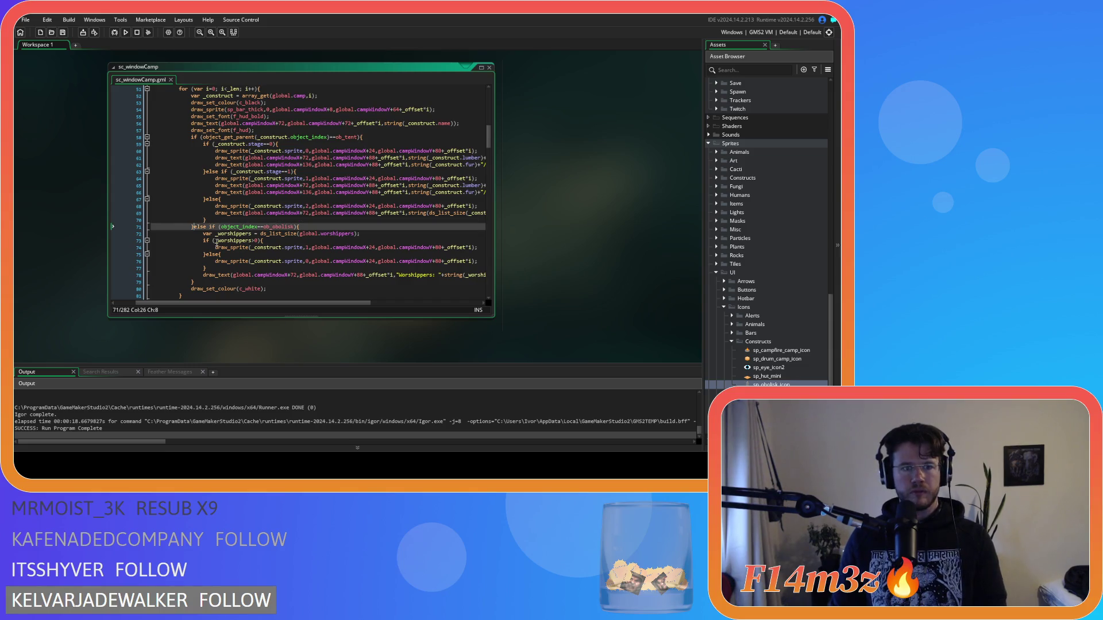
left_click(377, 138)
left_click(295, 227)
left_click(312, 226)
double_click(283, 137)
key("ctrl+c")
left_click(220, 227)
key("ctrl+v")
type(".")
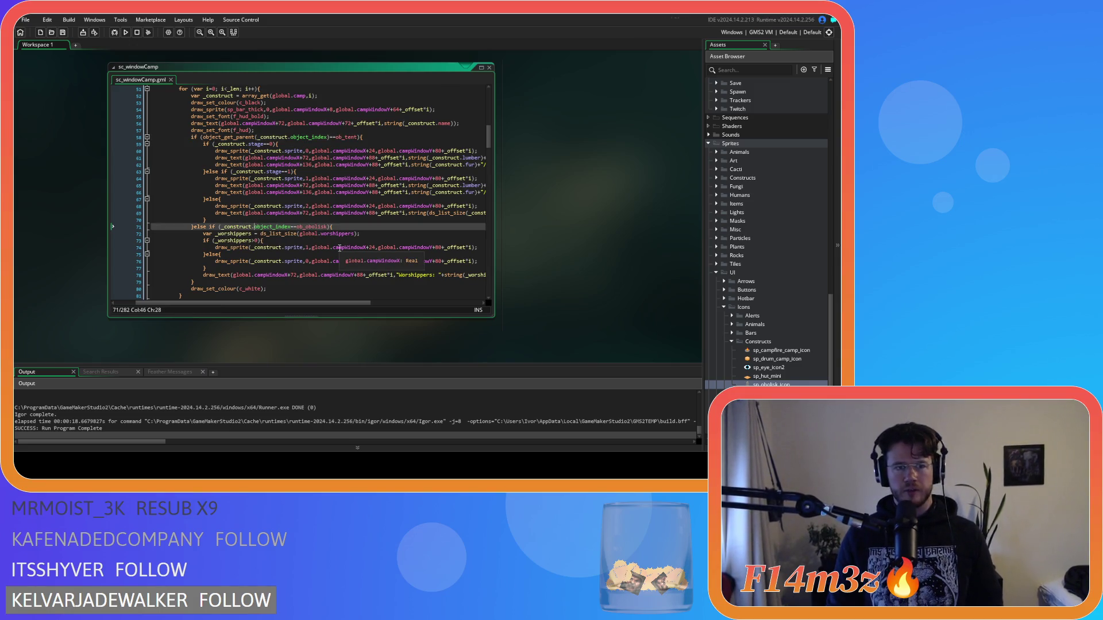
Rebuild and run the game to see the Menhir's Worshippers count in the Camp window.
left_click(286, 247)
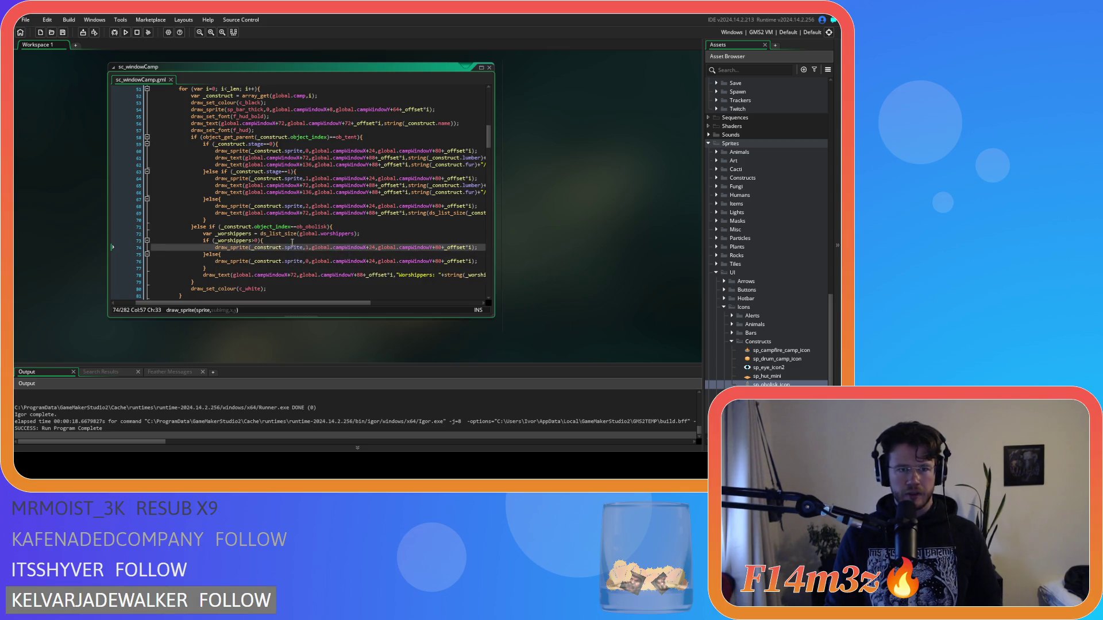
left_click(327, 241)
scroll(354, 311, "right", 3)
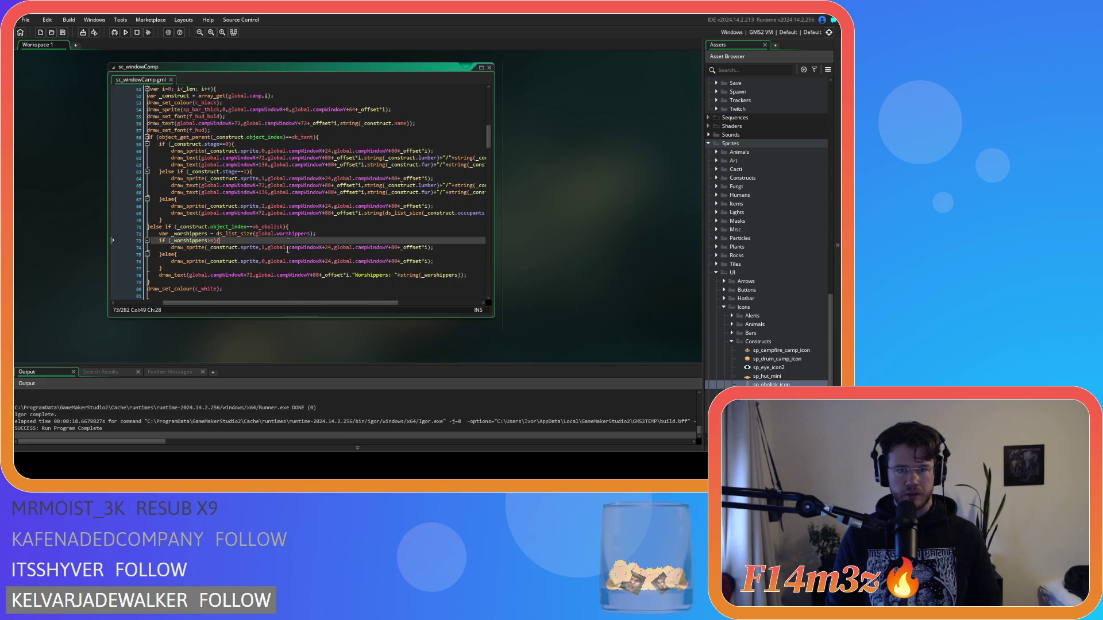
key("F5")
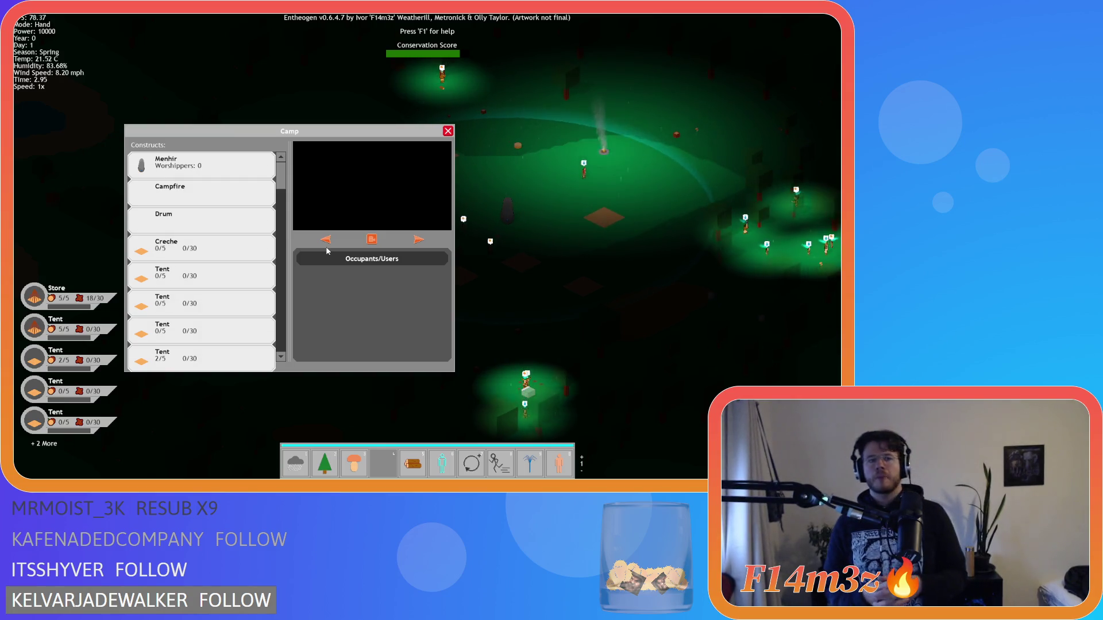
key("Escape")
key("Escape")
key("y")
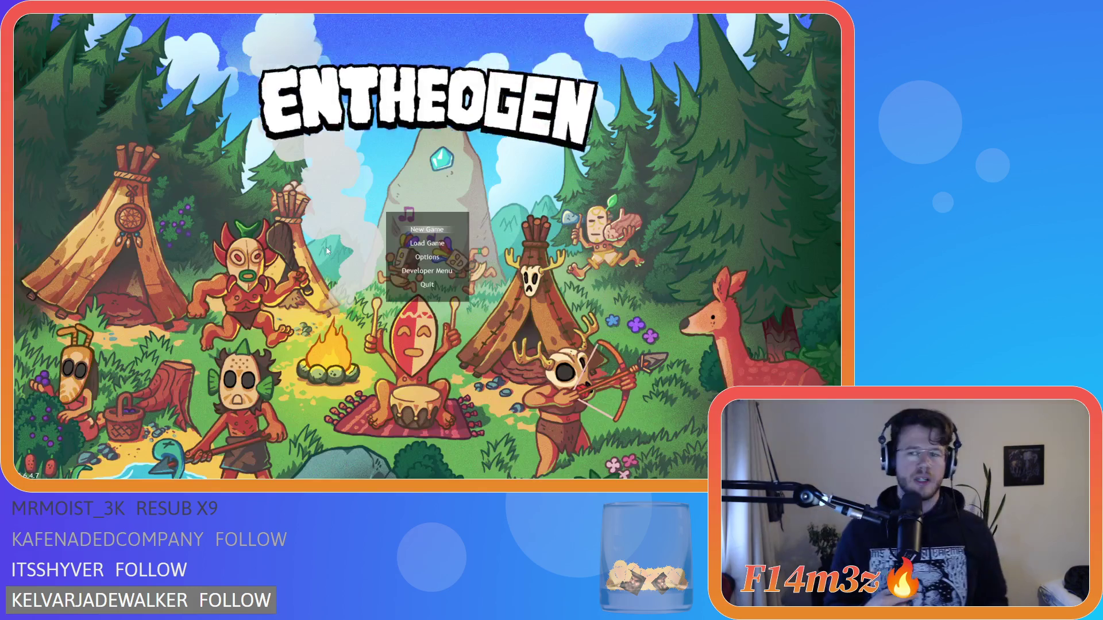